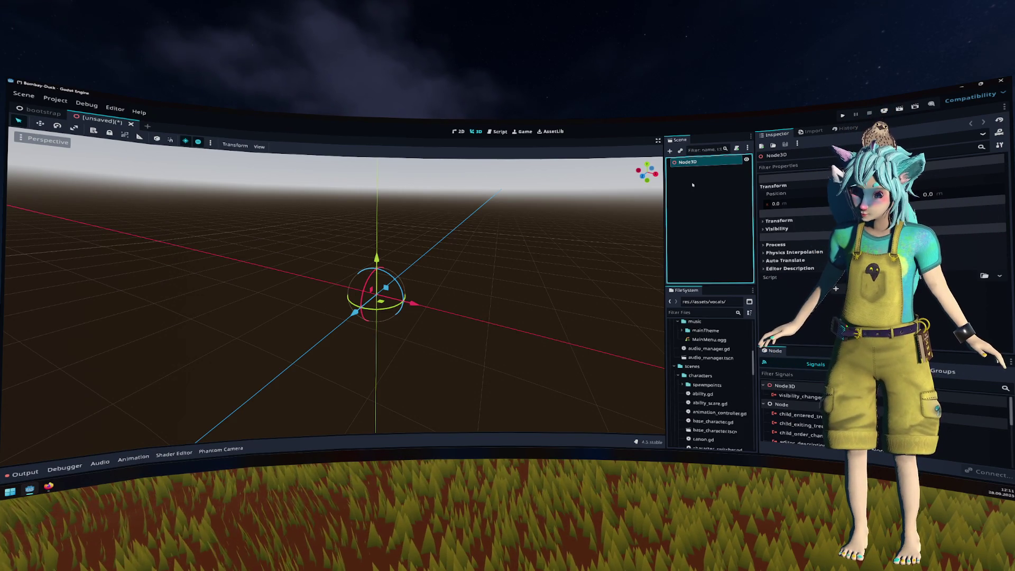
Rename the root Node3D to Health
right_click(697, 161)
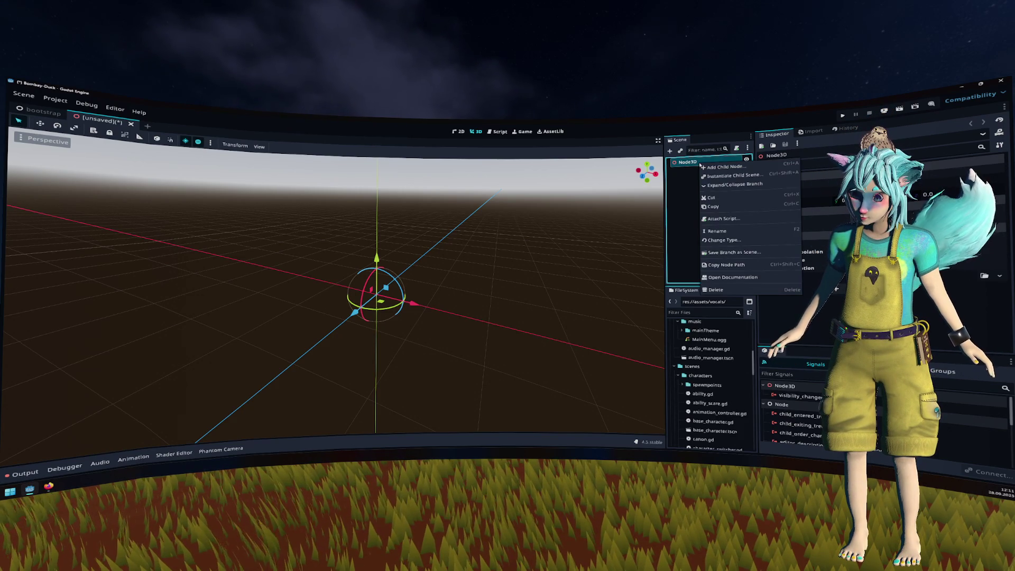
left_click(714, 188)
type("Heal")
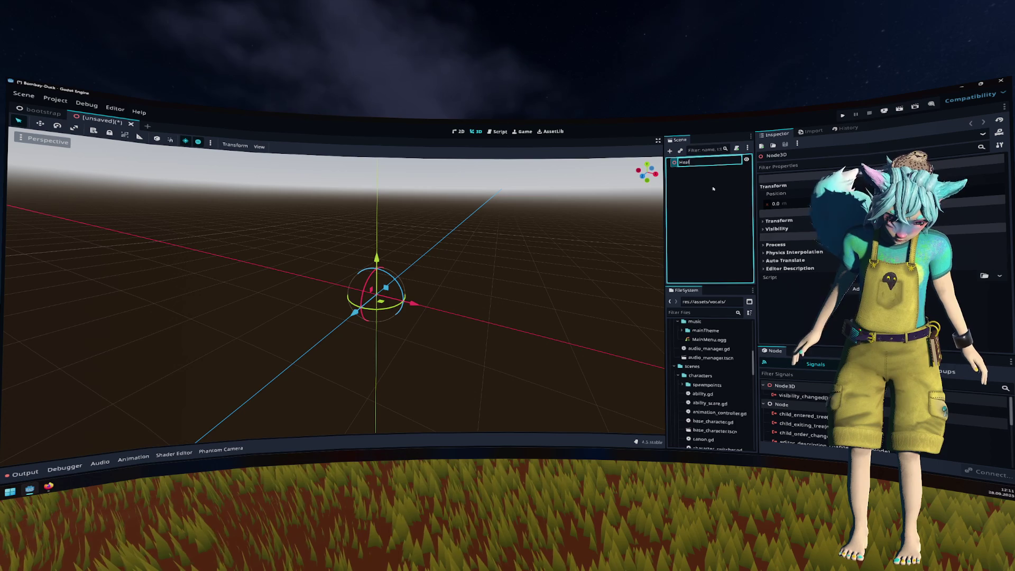
type("th")
key("Return")
Add a MeshInstance3D child node under Health
right_click(720, 160)
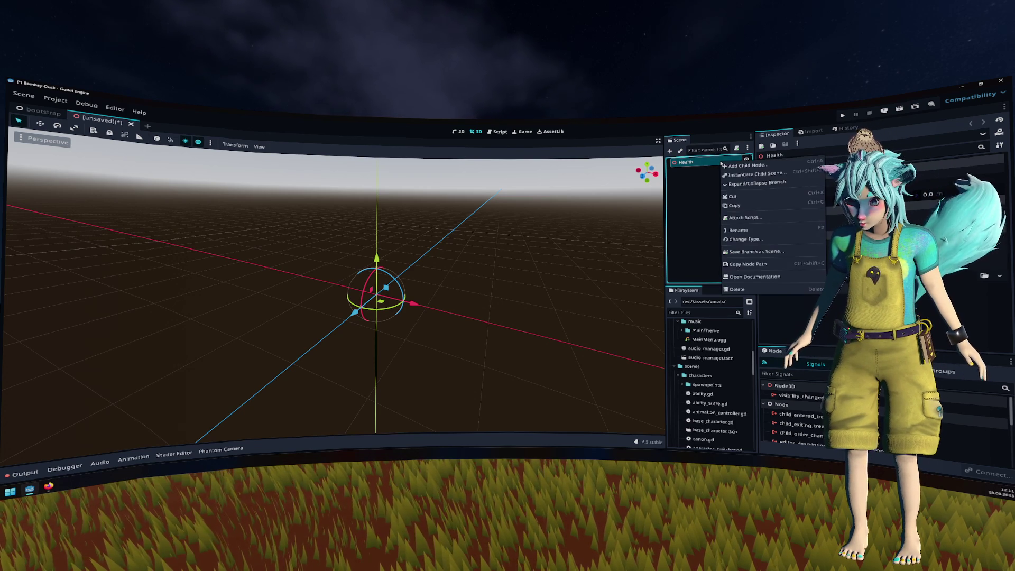
left_click(743, 165)
left_click(473, 251)
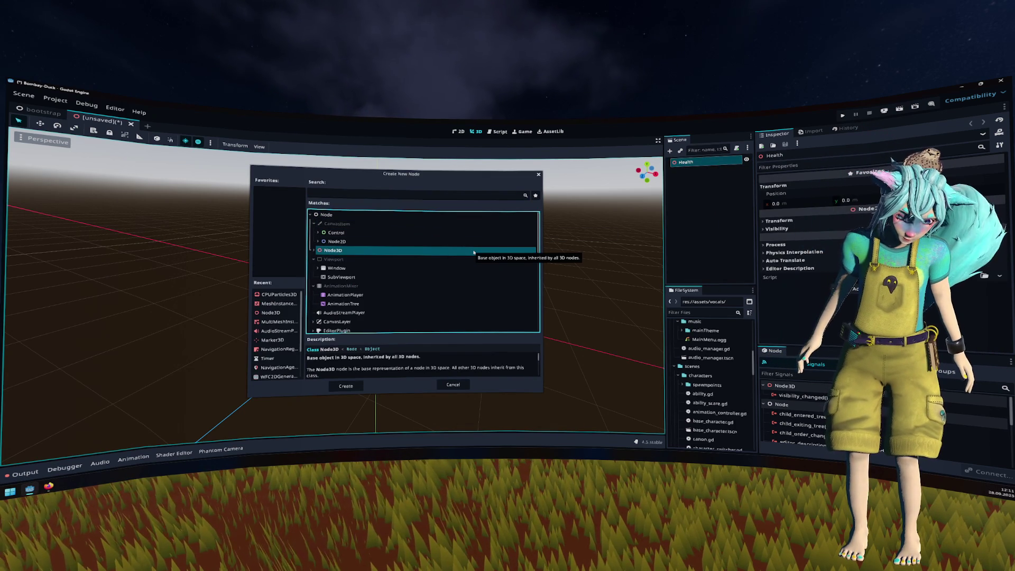
double_click(272, 304)
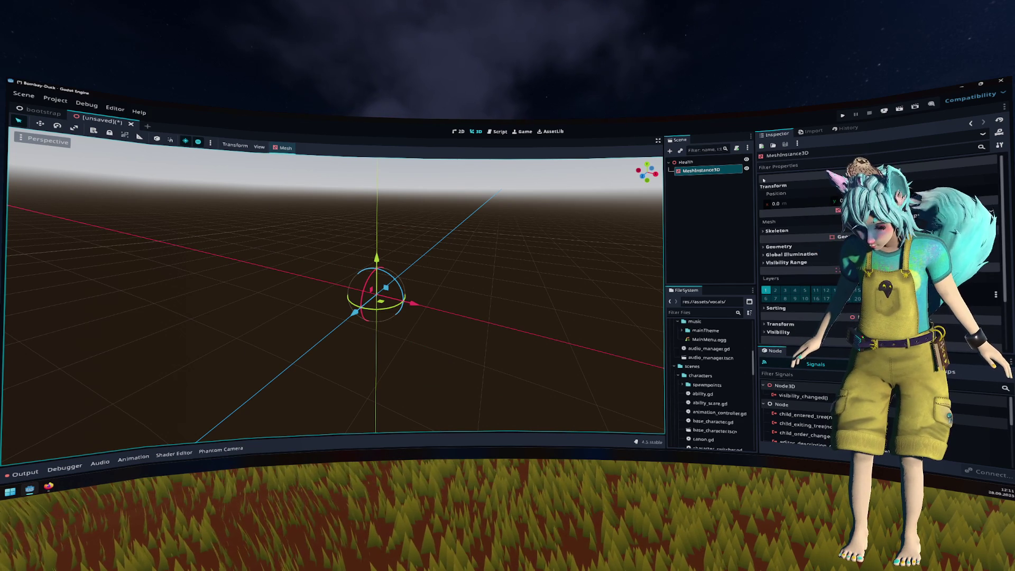
Assign a new BoxMesh to the MeshInstance3D's Mesh property
scroll(803, 254, "down", 2)
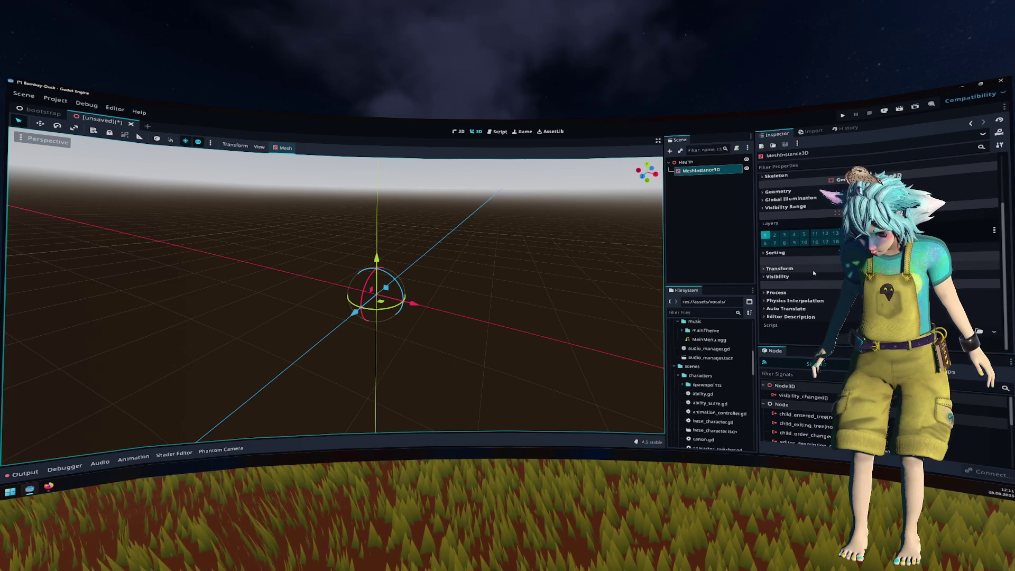
scroll(814, 273, "up", 2)
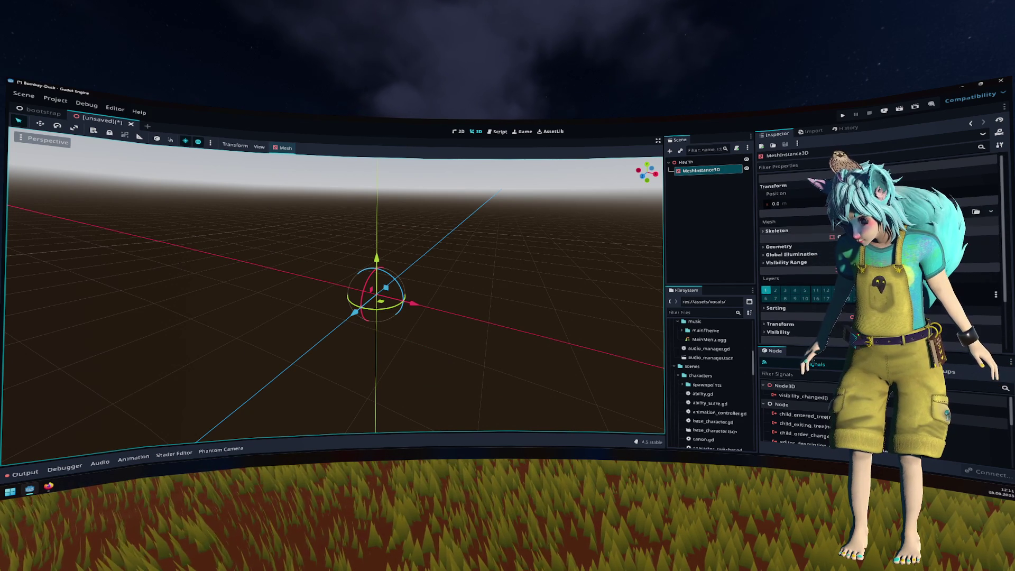
left_click(920, 214)
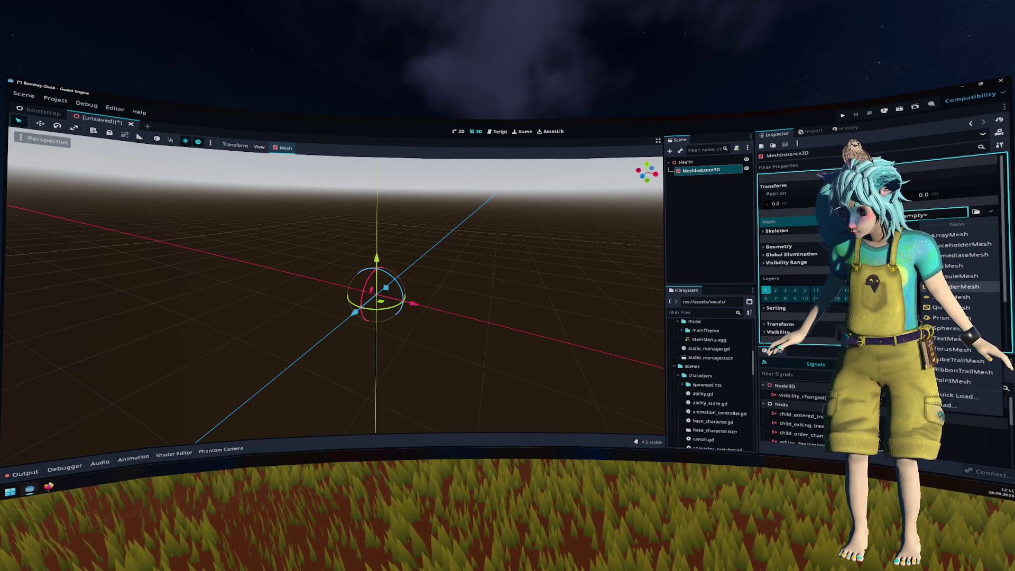
left_click(950, 265)
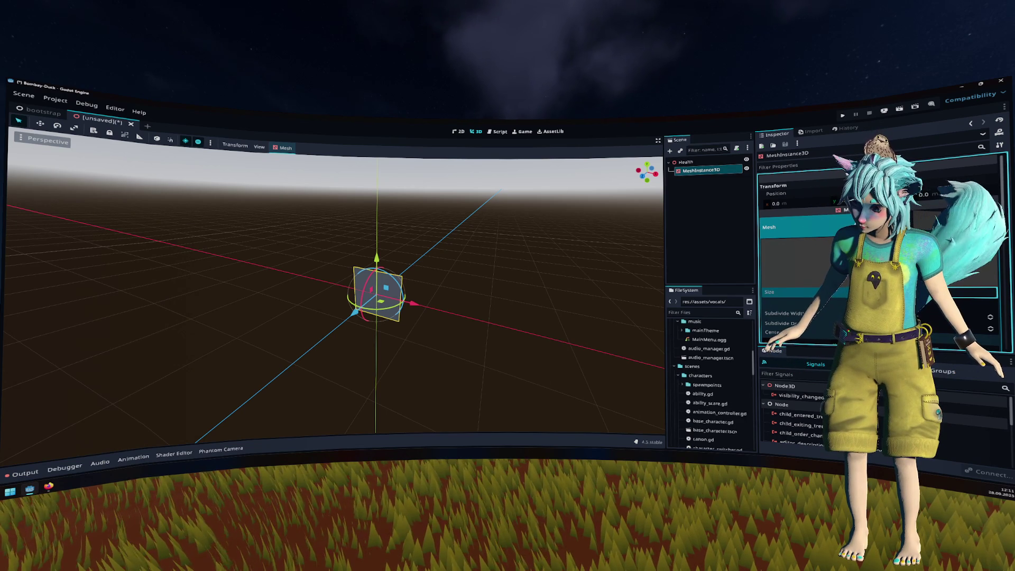
Drag the box mesh's Size values to make it a wide, thin bar
left_click_drag(793, 303, 761, 303)
scroll(409, 277, "up", 8)
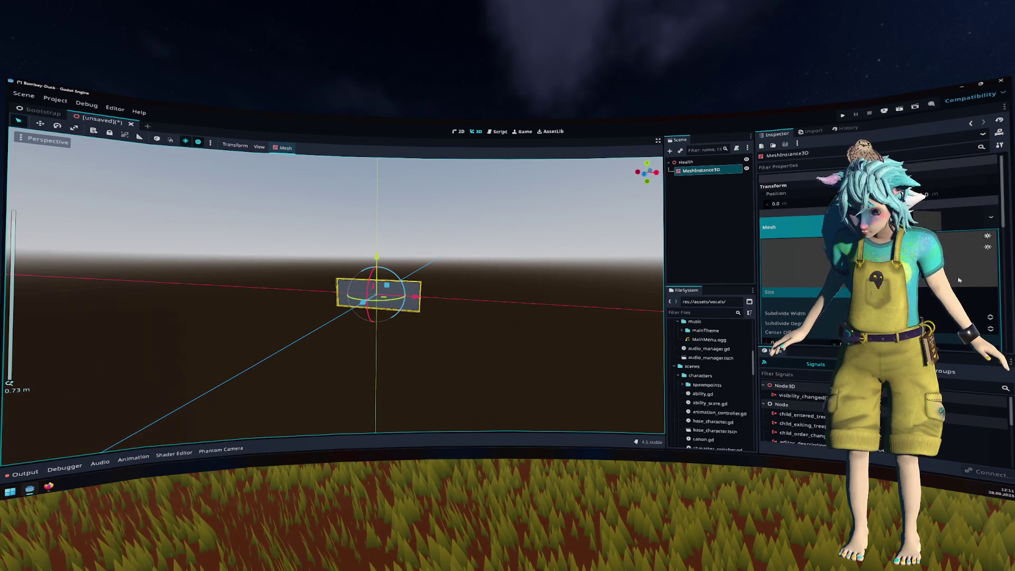
scroll(960, 281, "down", 3)
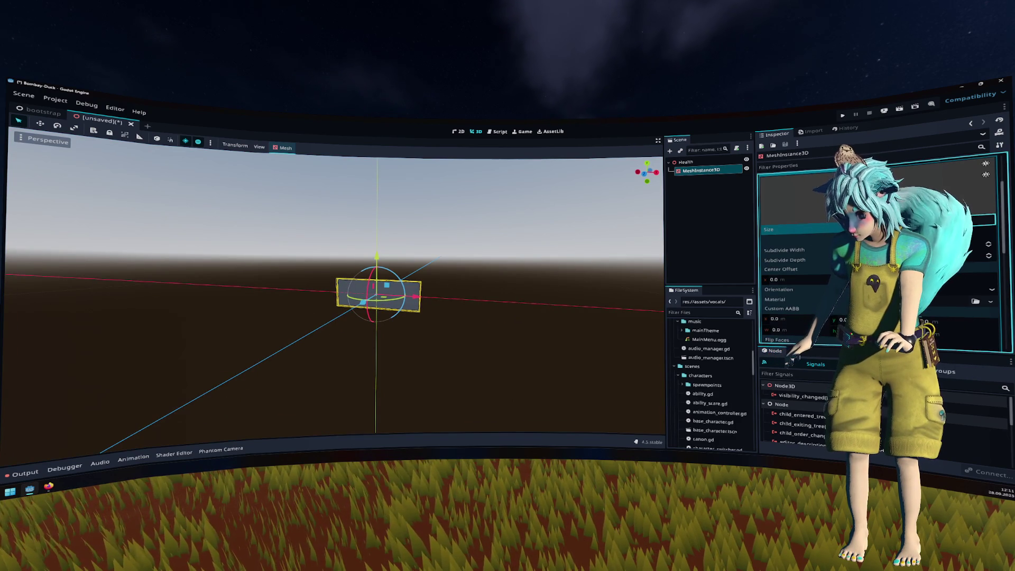
left_click_drag(873, 230, 899, 230)
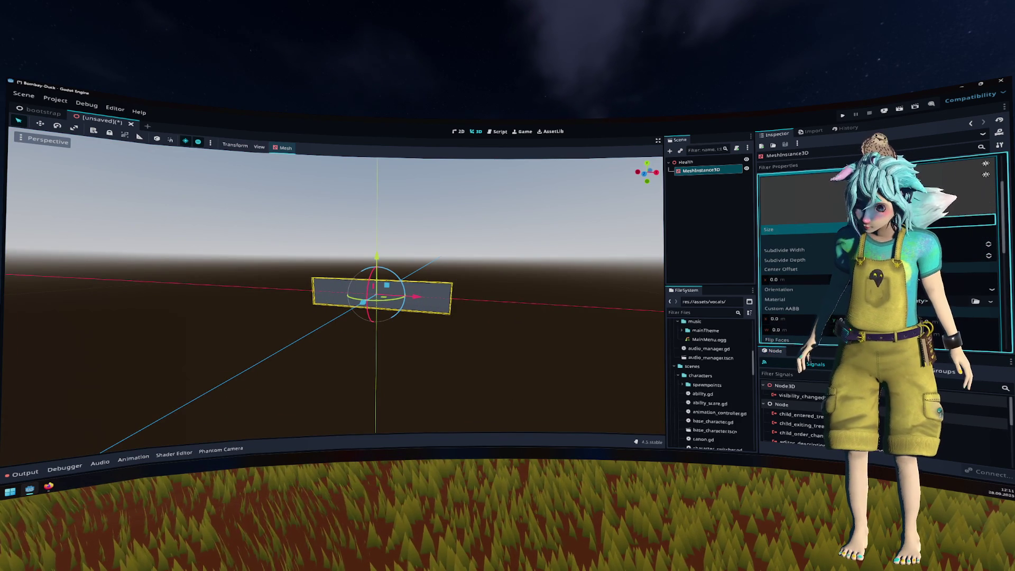
scroll(877, 265, "down", 1)
scroll(803, 275, "down", 5)
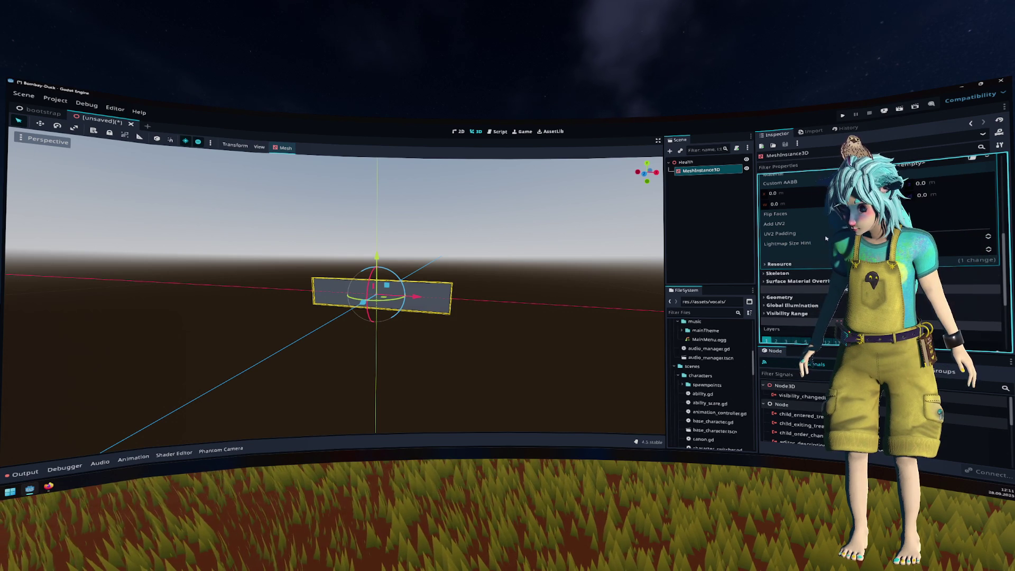
scroll(826, 238, "up", 3)
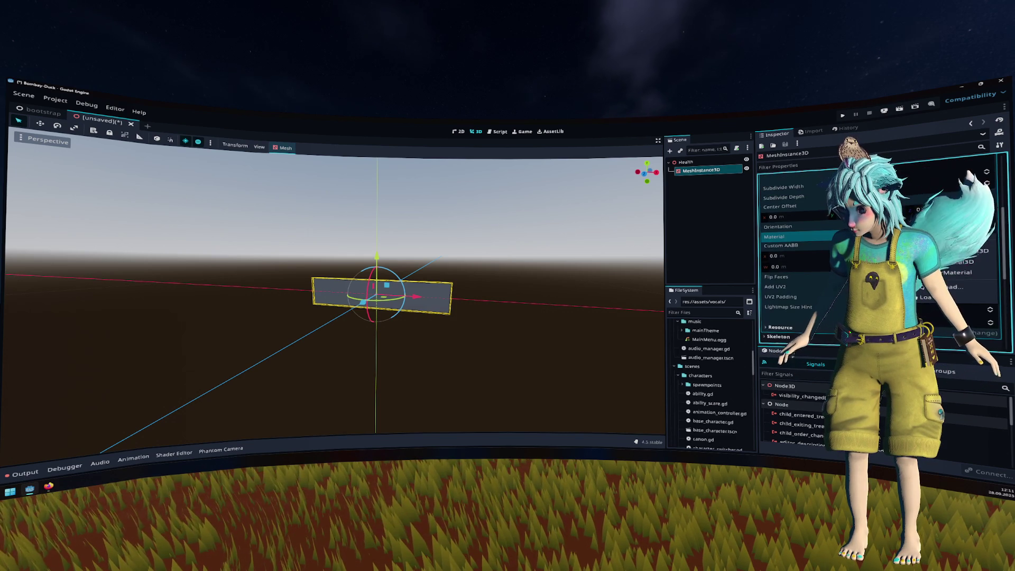
Give the mesh a new ShaderMaterial loaded with bar.gdshader and expand its shader parameters
left_click(943, 273)
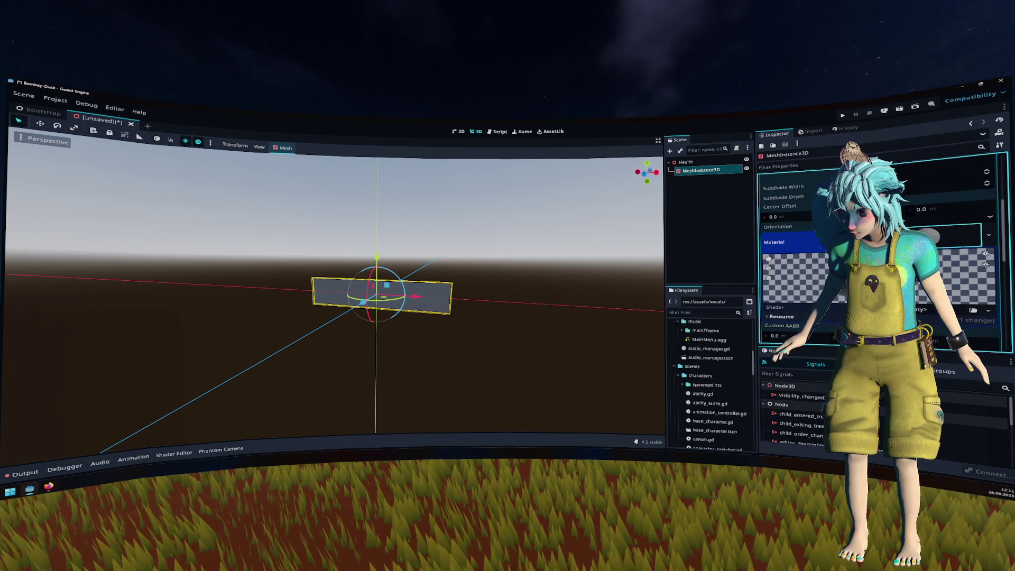
left_click(972, 262)
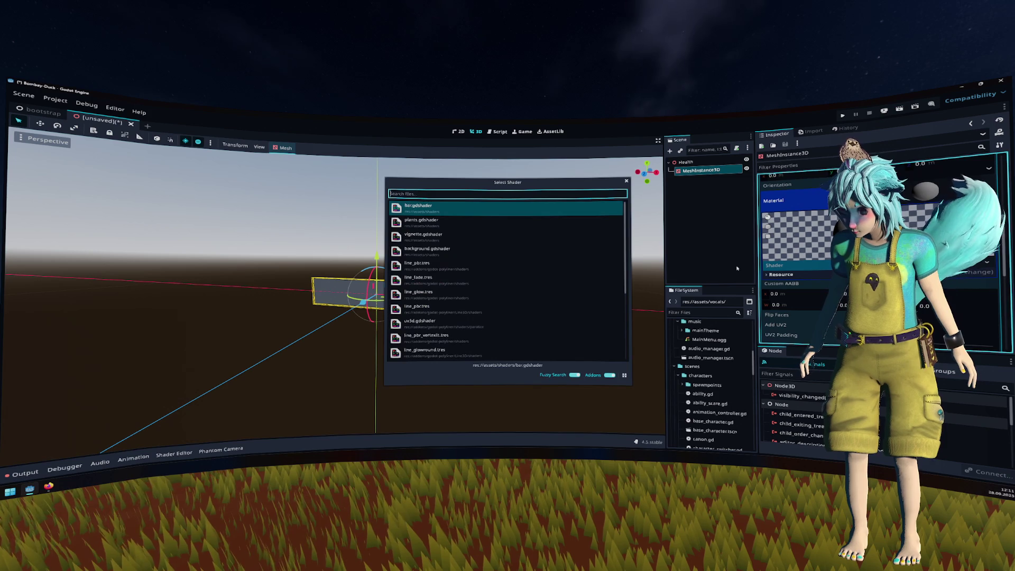
double_click(503, 212)
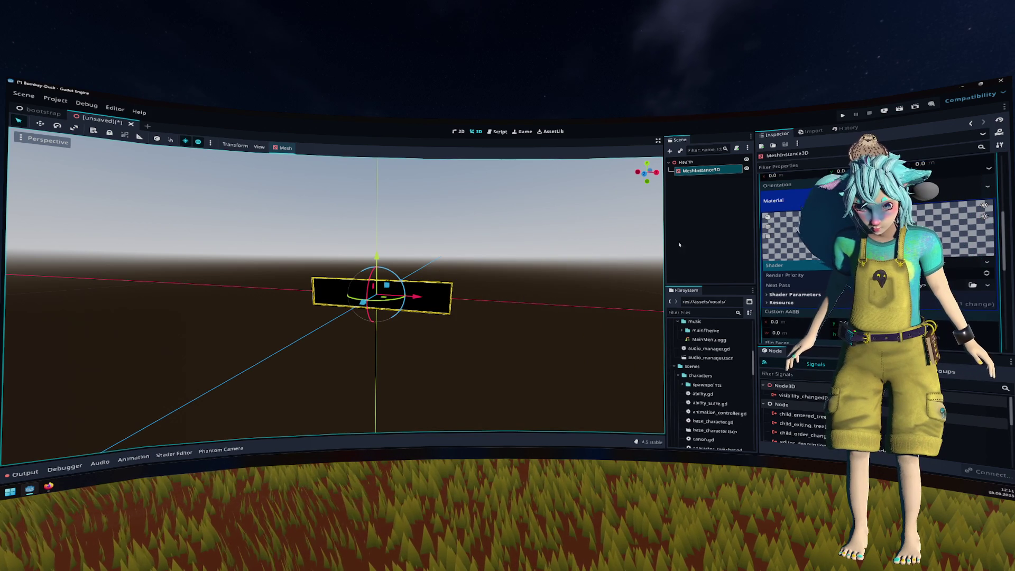
left_click(793, 294)
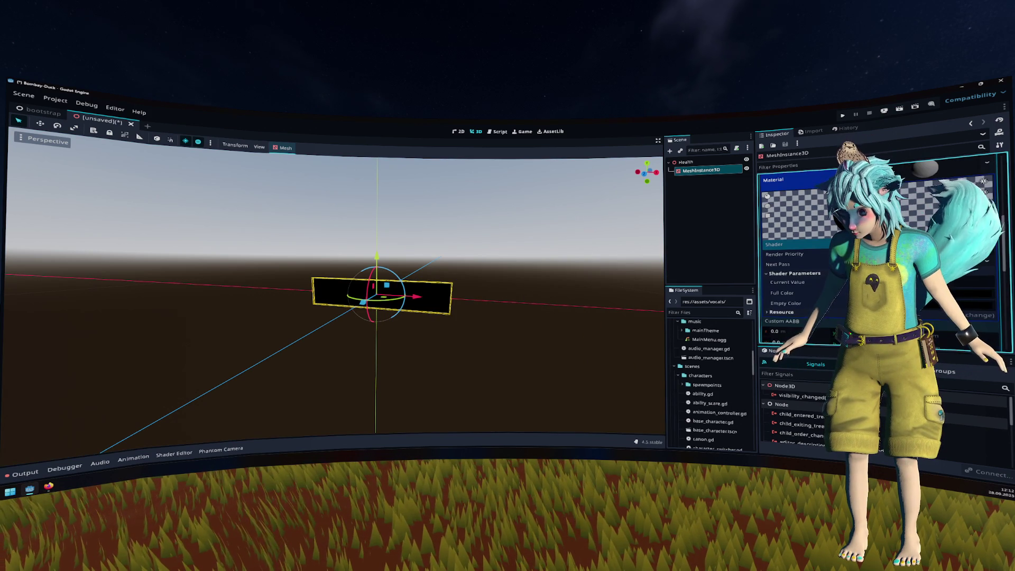
Set the Full Color shader parameter to a deep red
left_click(956, 294)
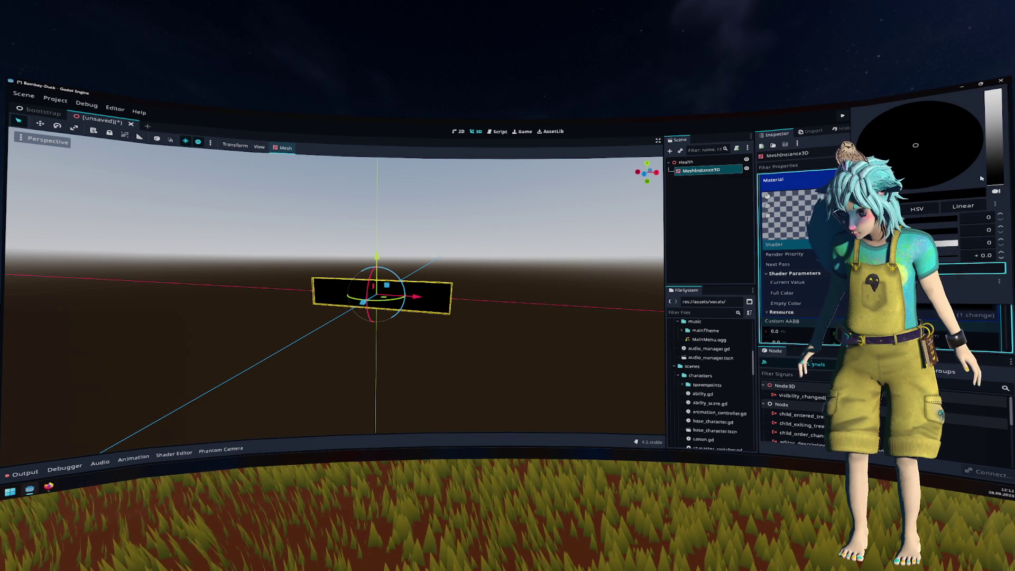
left_click_drag(922, 150, 965, 170)
mouse_move(998, 130)
left_mouse_down()
mouse_move(976, 165)
mouse_move(996, 140)
left_mouse_up()
left_click(976, 158)
left_click(796, 301)
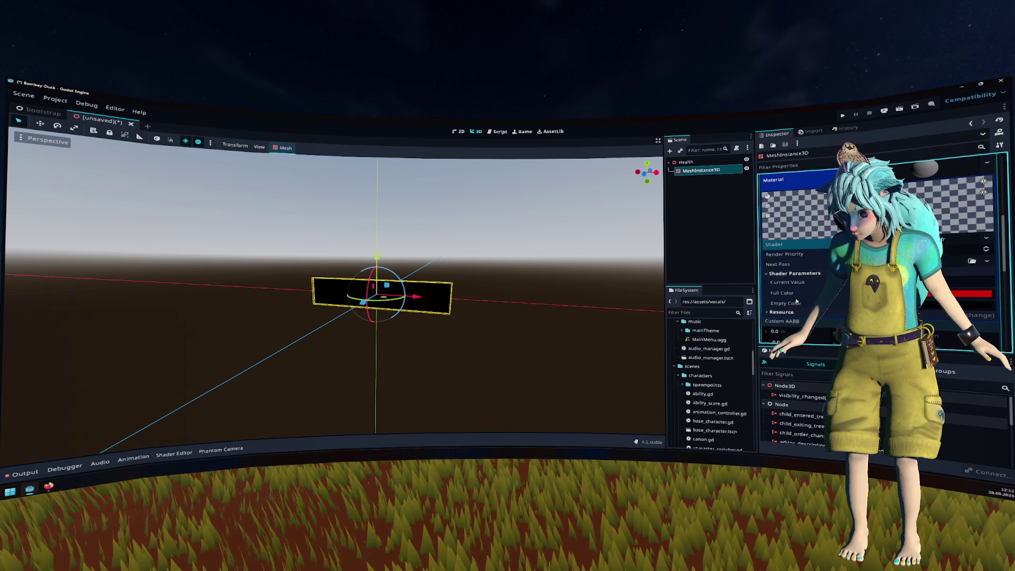
Keep Empty Color black and raise Current Value to preview the bar filling red
left_click(973, 304)
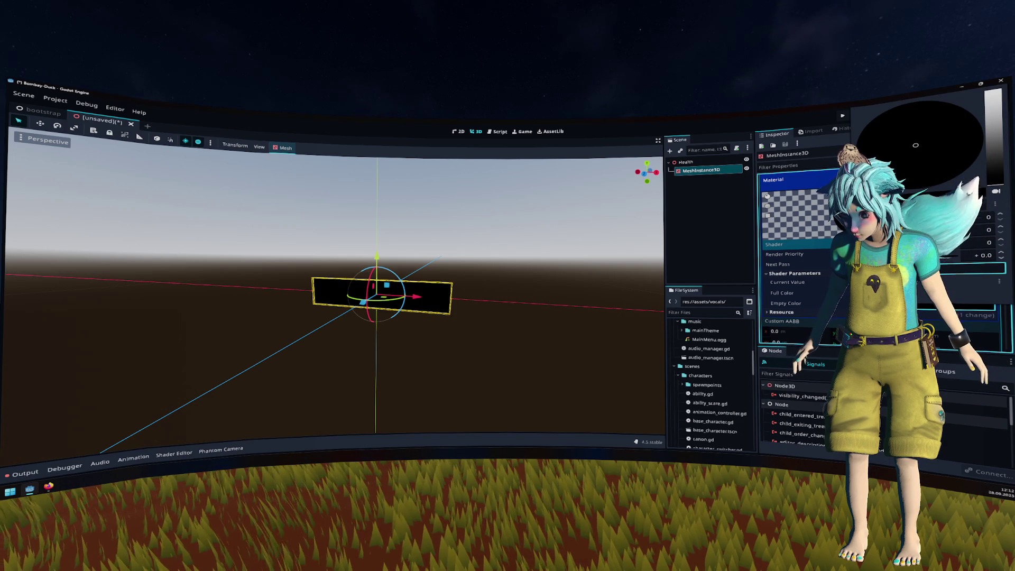
mouse_move(994, 175)
left_mouse_down()
mouse_move(995, 116)
mouse_move(995, 175)
left_mouse_up()
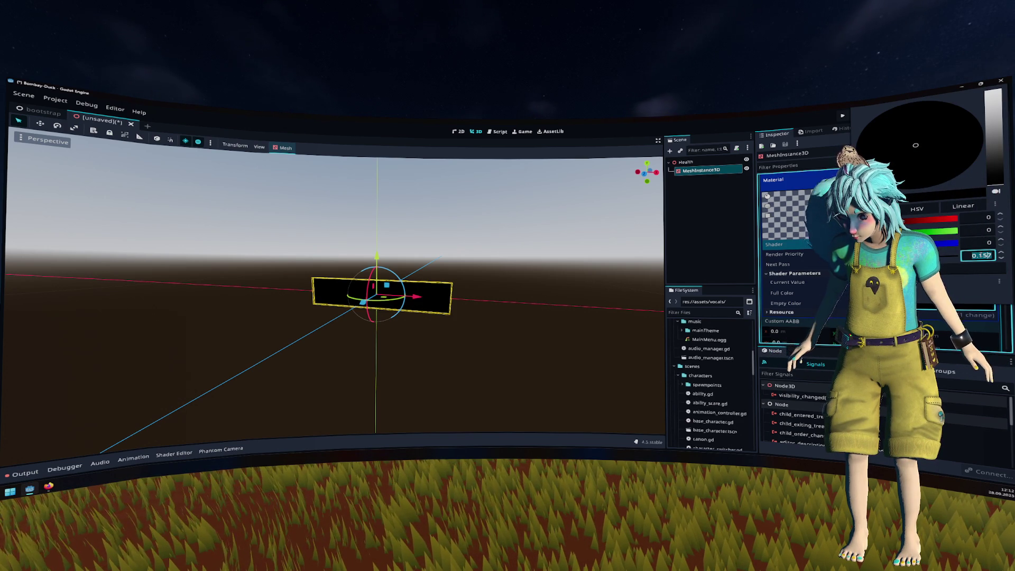
key("Escape")
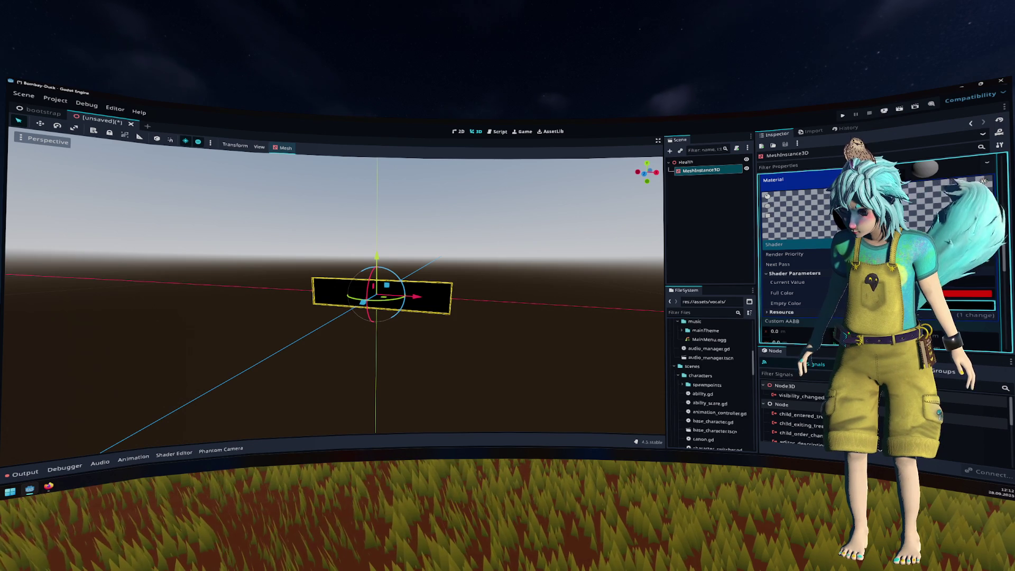
left_click(957, 306)
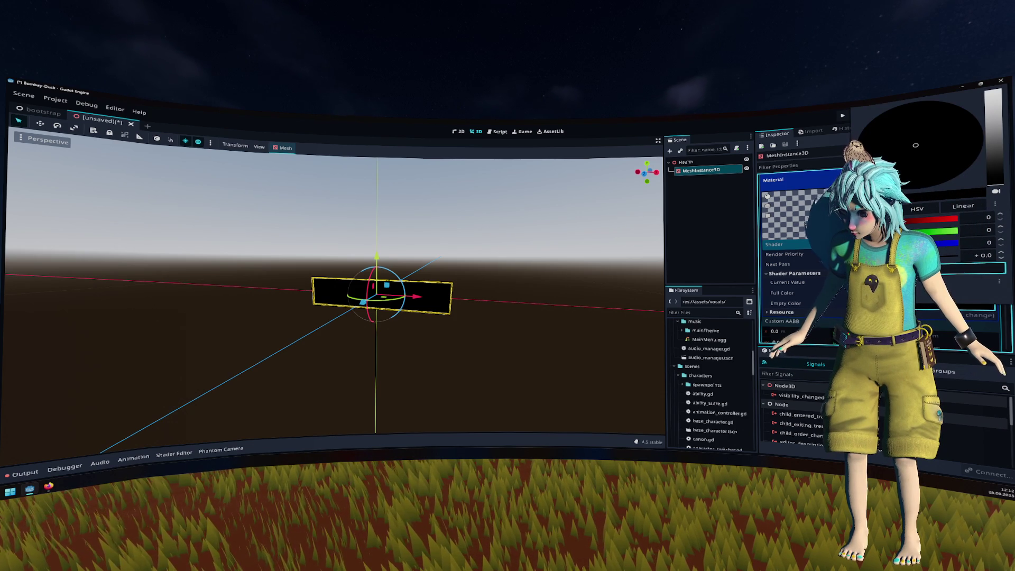
left_click(806, 307)
mouse_move(926, 282)
left_mouse_down()
mouse_move(976, 281)
mouse_move(852, 282)
left_mouse_up()
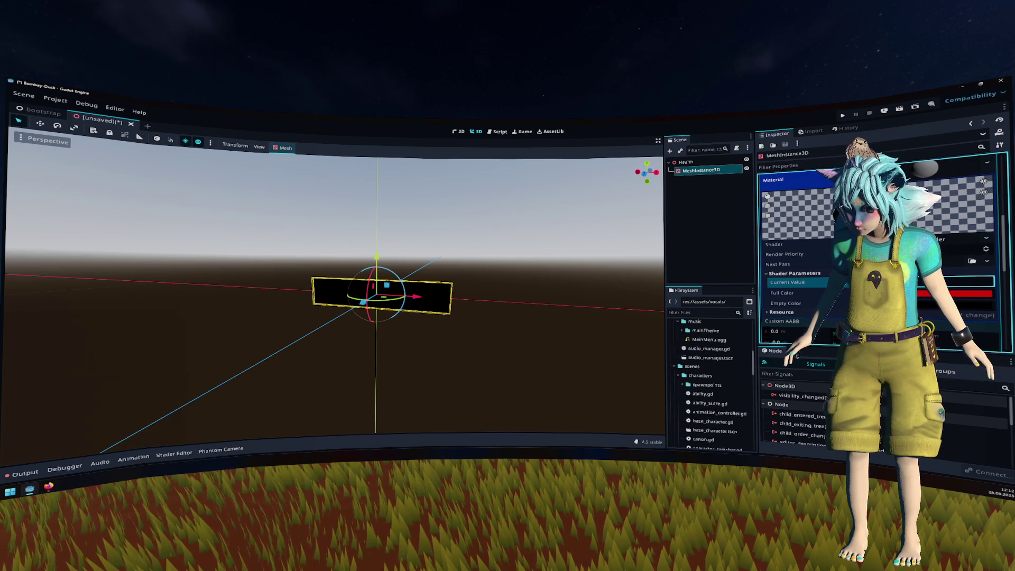
left_click(741, 218)
left_click(700, 170)
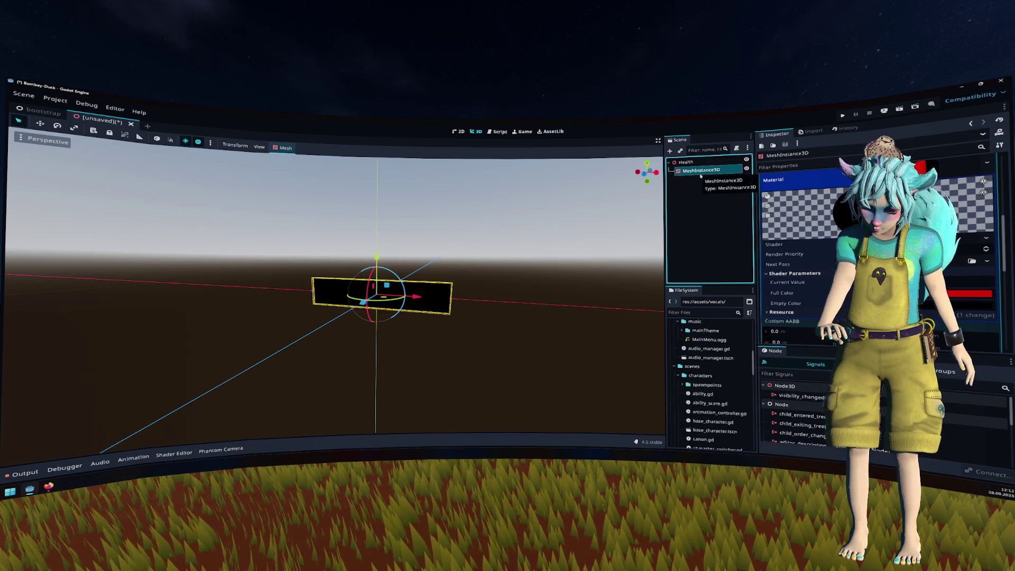
left_click(701, 172)
type("Represe")
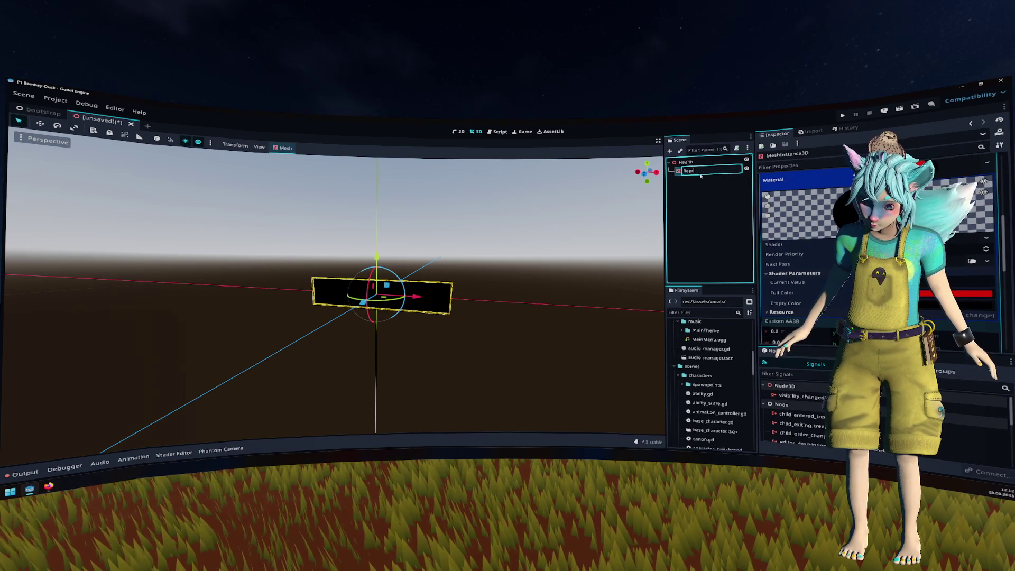
type("ntation")
key("Return")
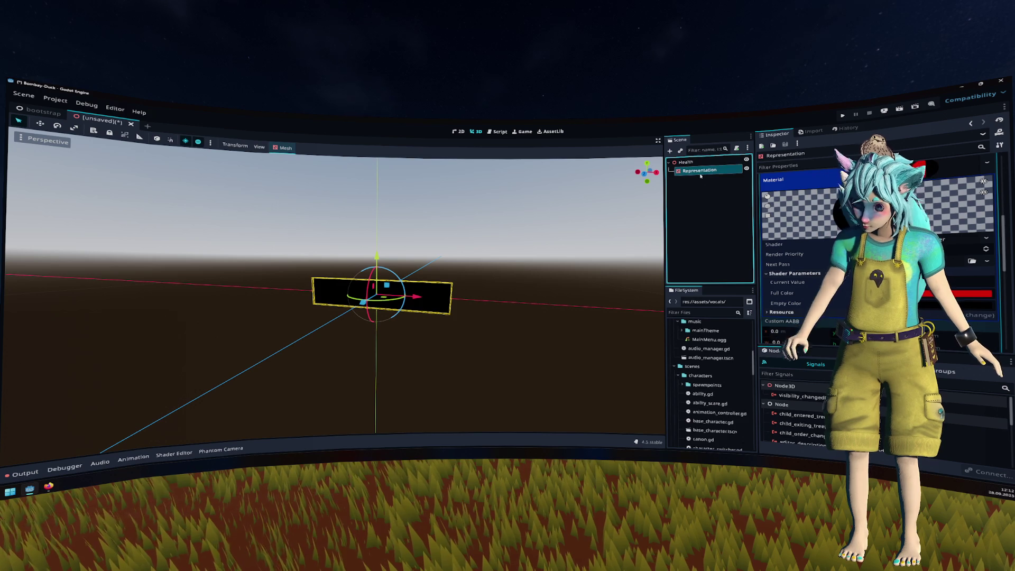
scroll(832, 233, "down", 10)
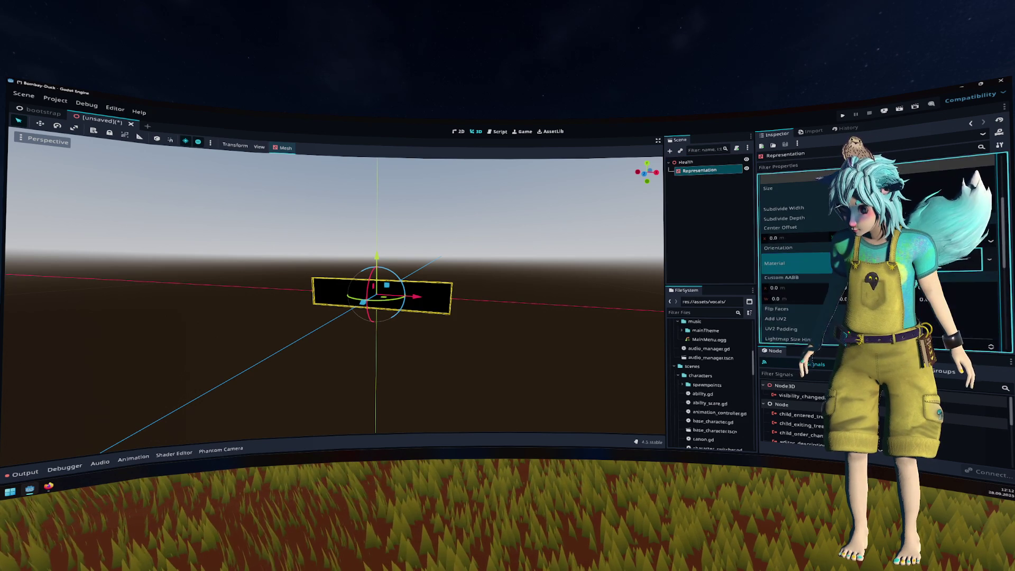
scroll(825, 254, "up", 8)
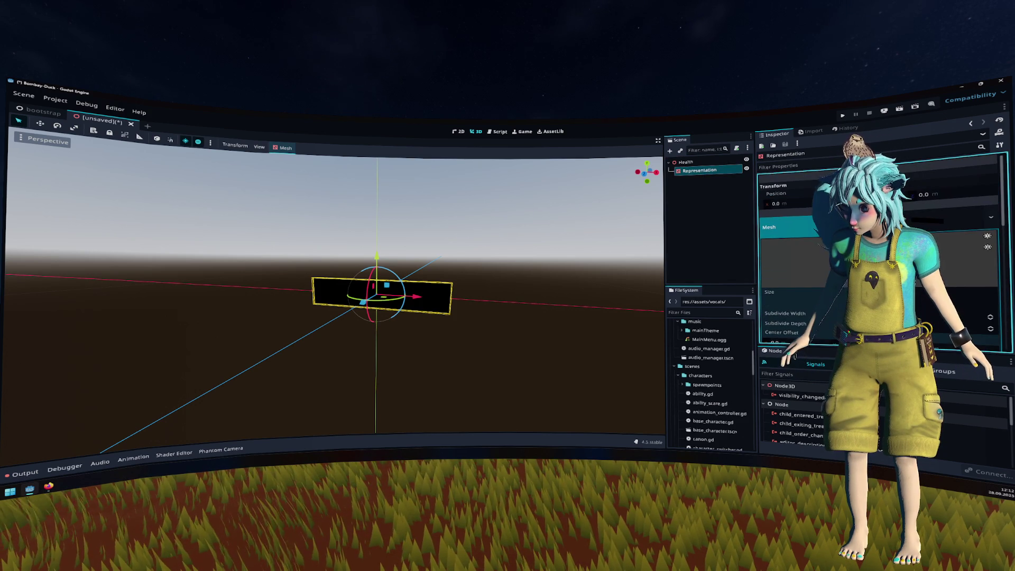
scroll(827, 202, "down", 5)
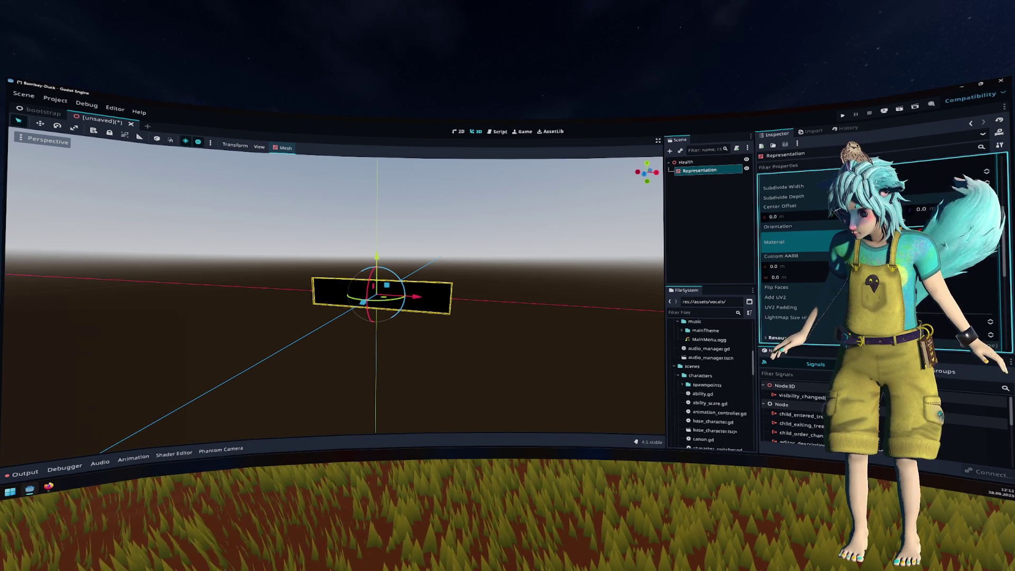
scroll(824, 200, "down", 5)
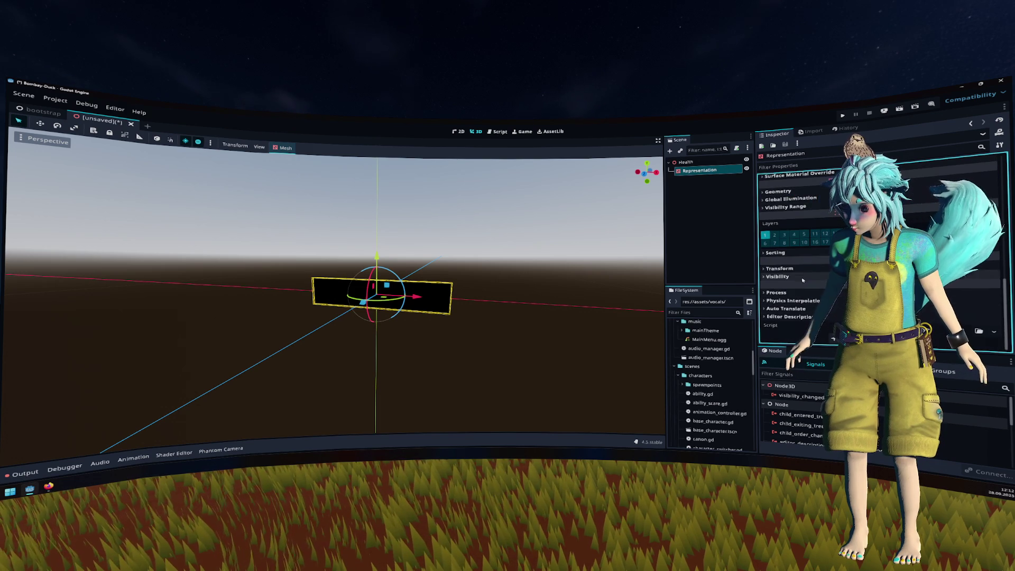
scroll(805, 269, "up", 5)
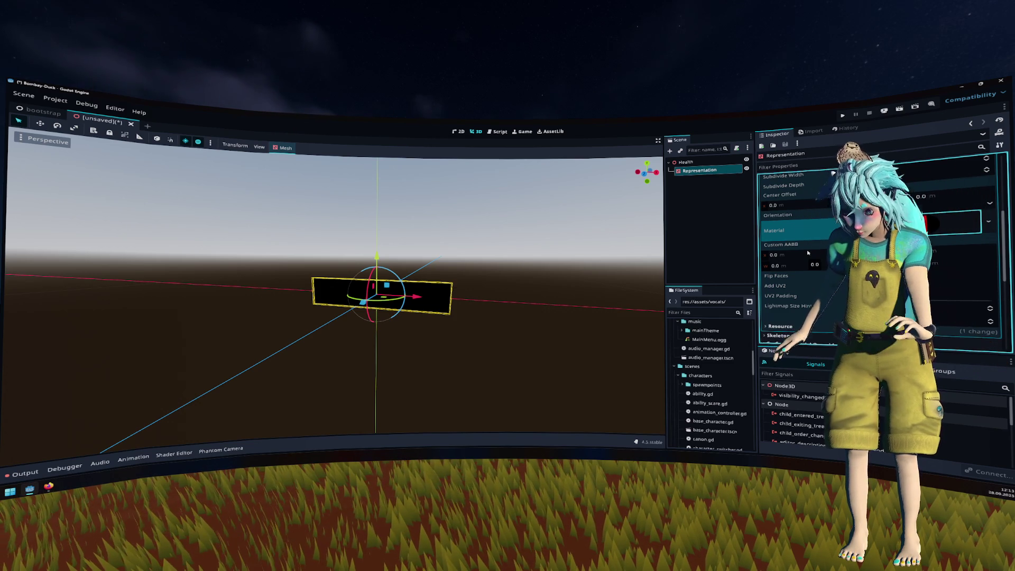
scroll(808, 253, "up", 3)
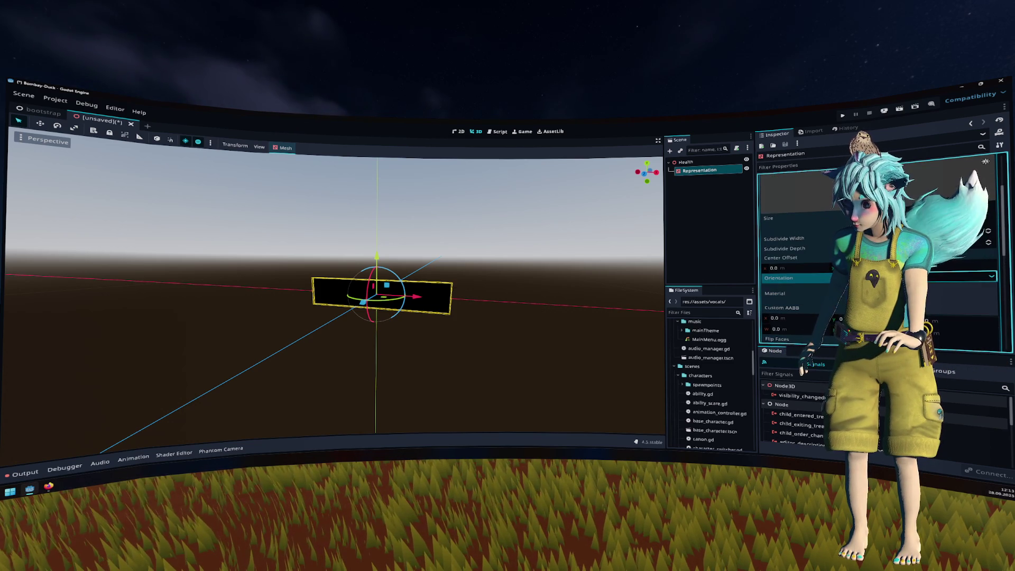
scroll(810, 254, "up", 3)
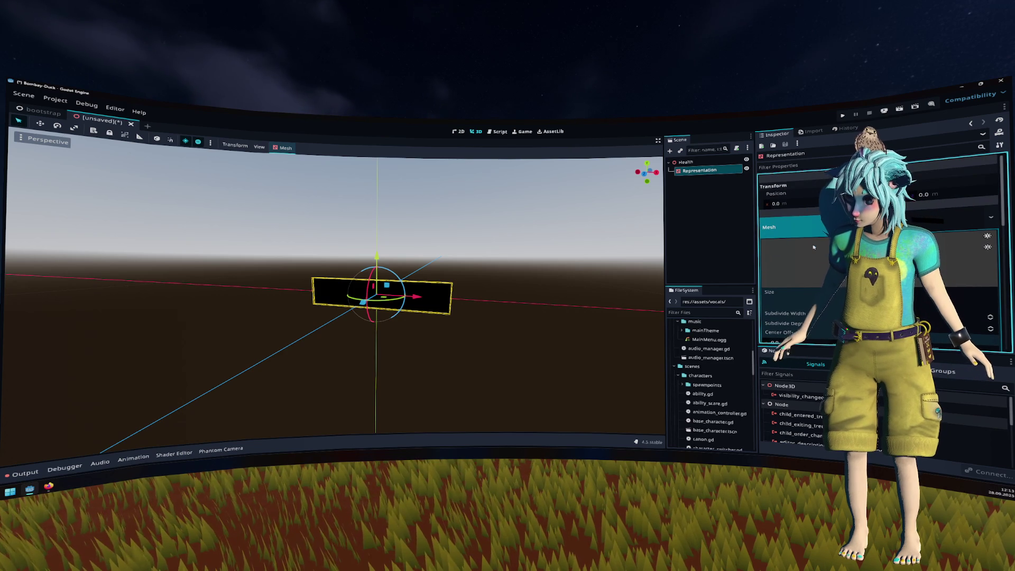
right_click(711, 162)
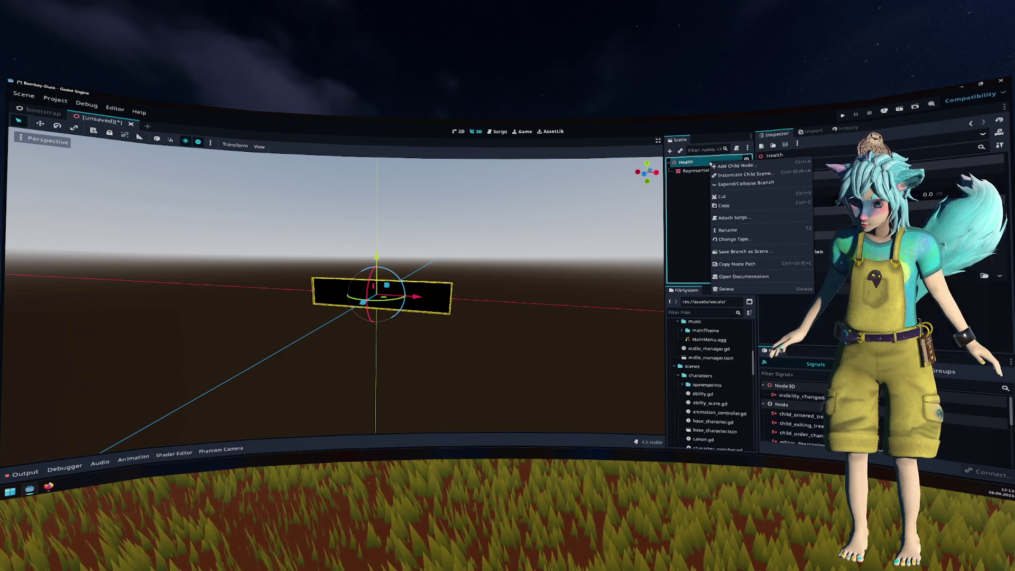
Attach a new script res://scenes/hud/health.gd to the Health node
left_click(738, 218)
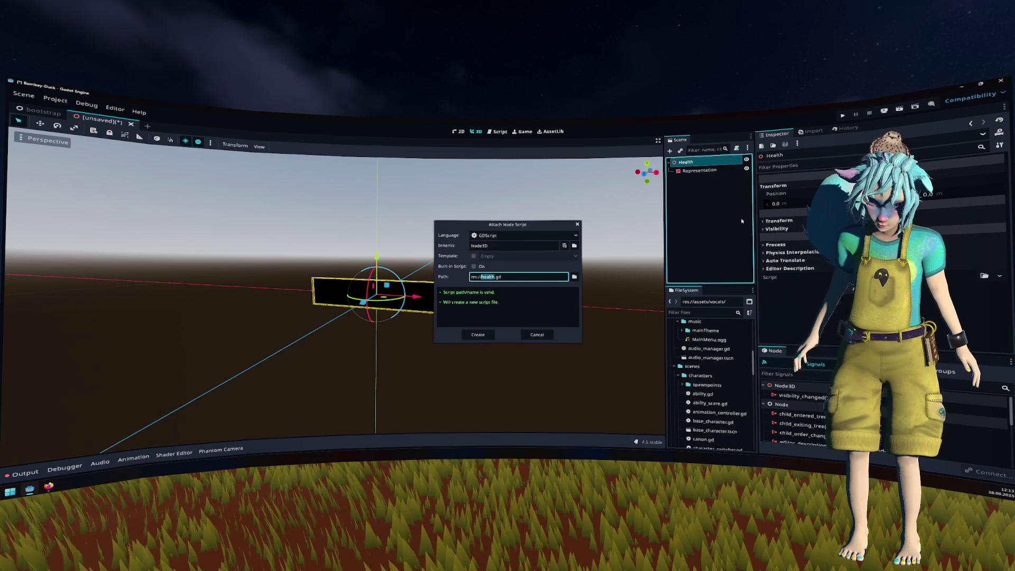
left_click(575, 276)
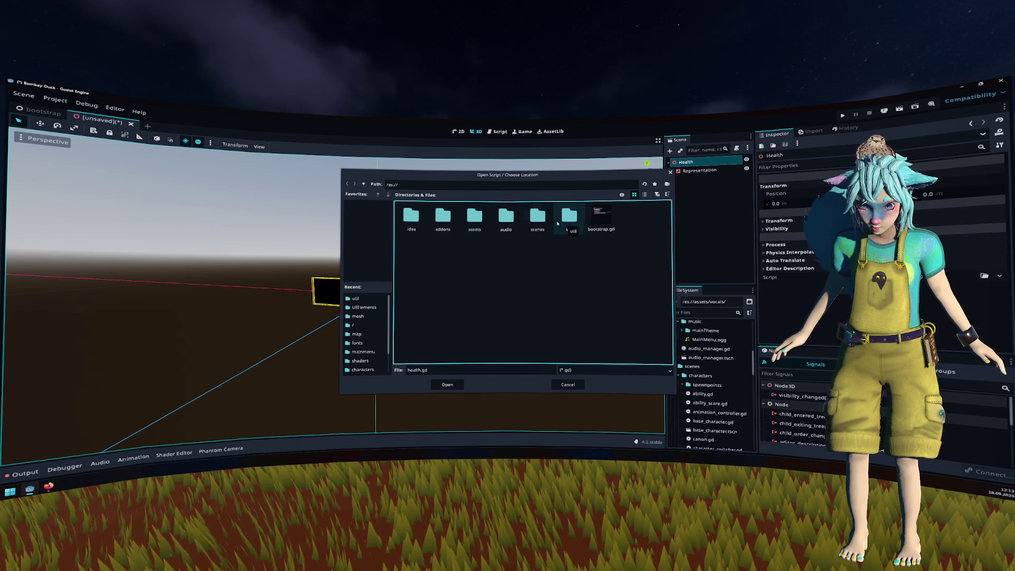
double_click(537, 217)
double_click(474, 215)
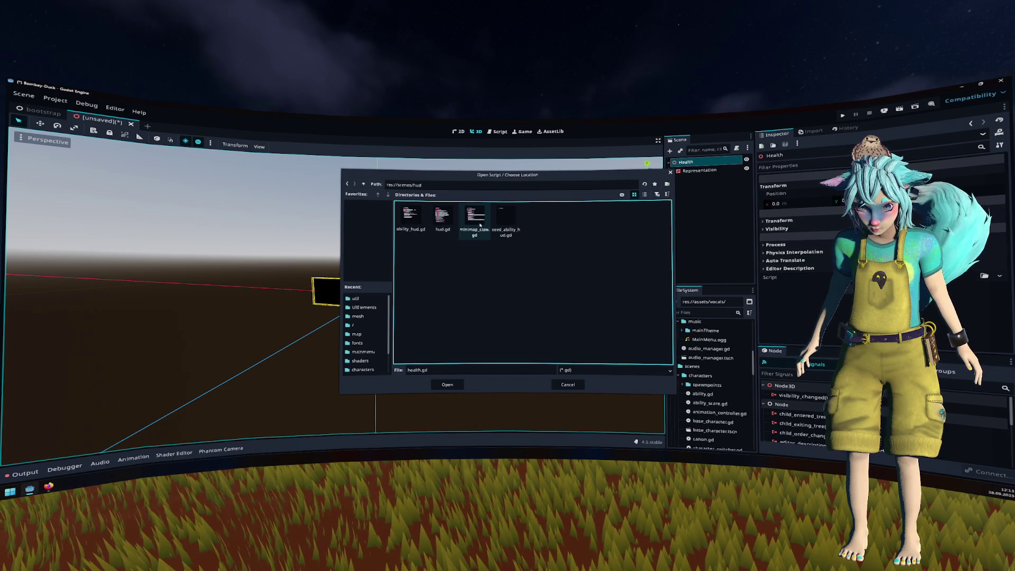
left_click(454, 370)
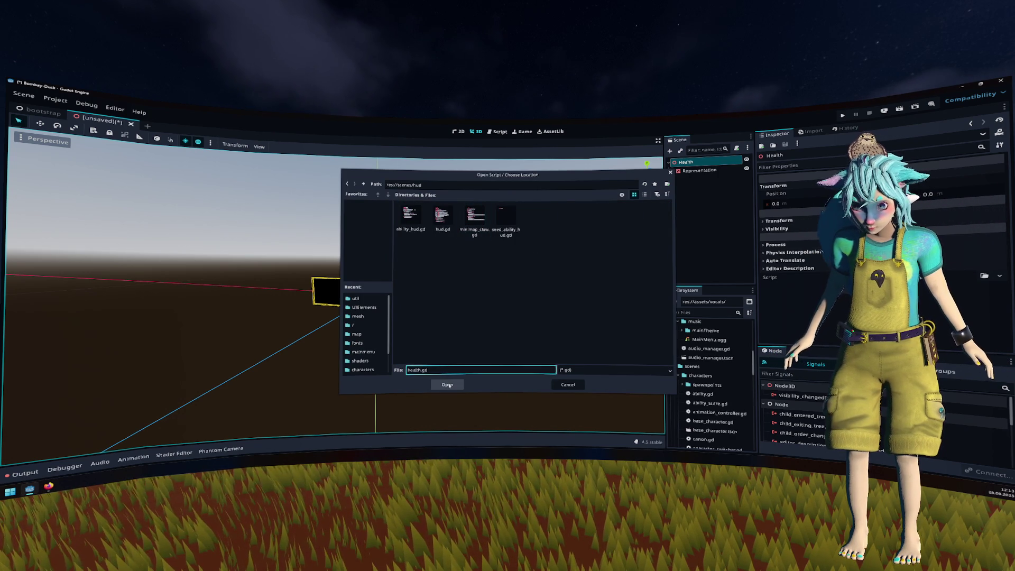
left_click(447, 385)
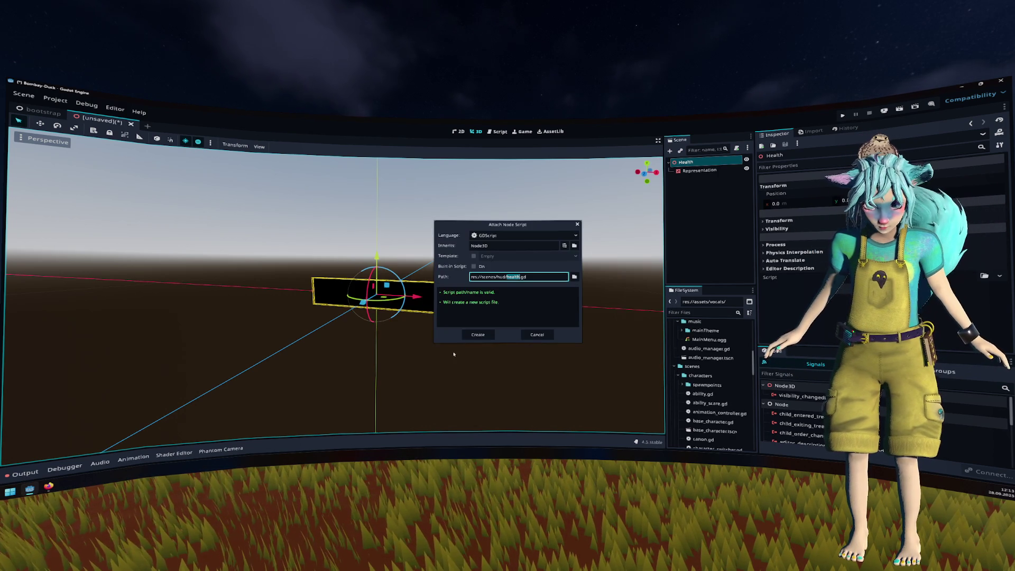
left_click(478, 335)
Save the scene as res://scenes/hud/health.tscn
key("ctrl+s")
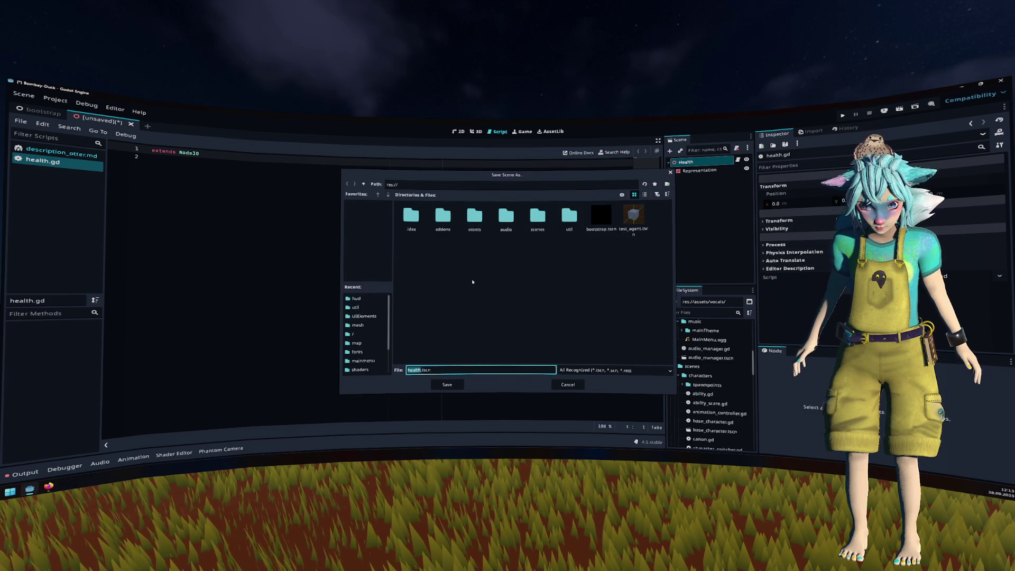
double_click(535, 217)
double_click(443, 217)
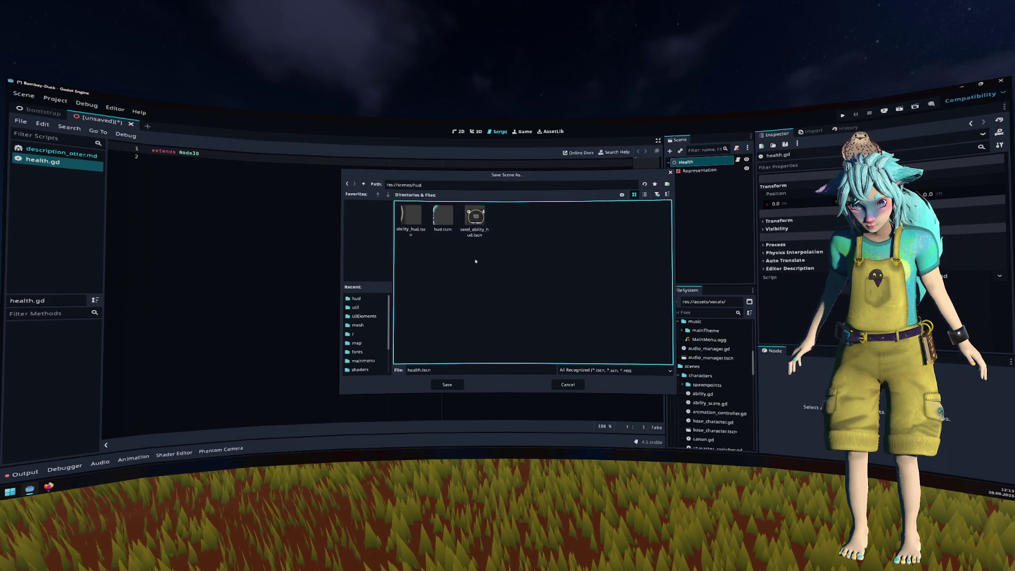
left_click(444, 385)
left_click(262, 175)
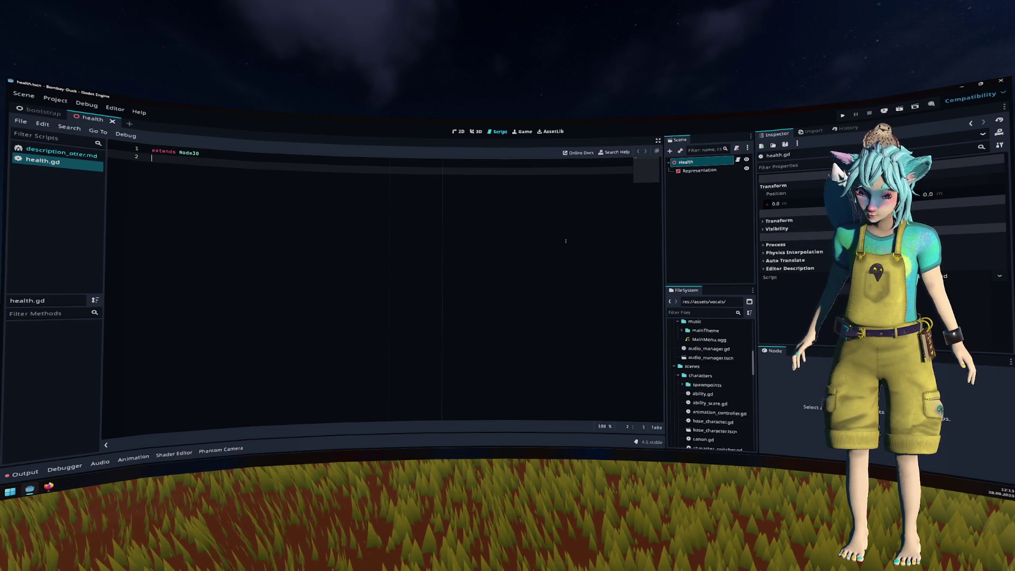
Declare var health: float and a duplicated var max_health: float = 100
key("Return")
type("var health: ")
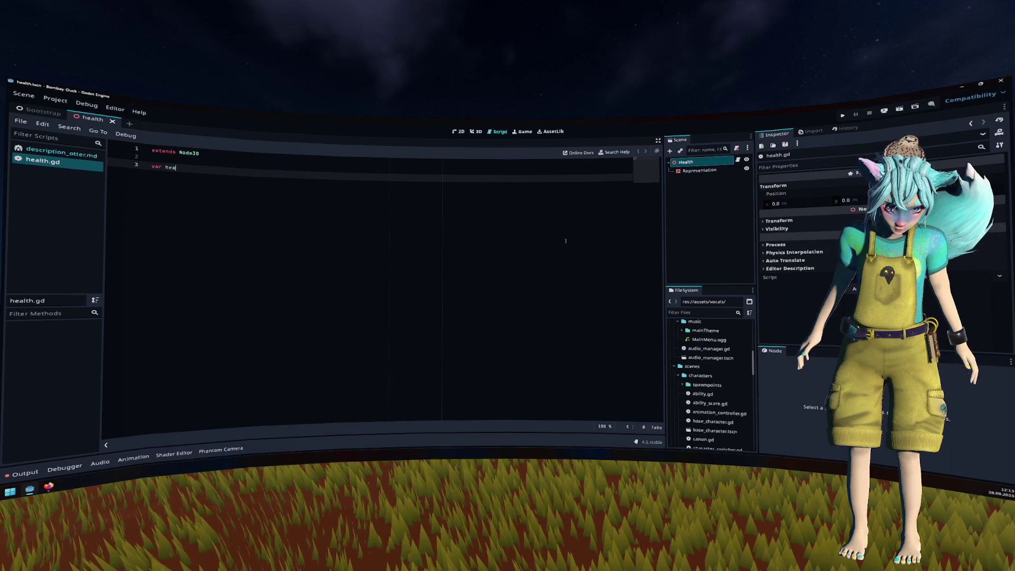
type("float")
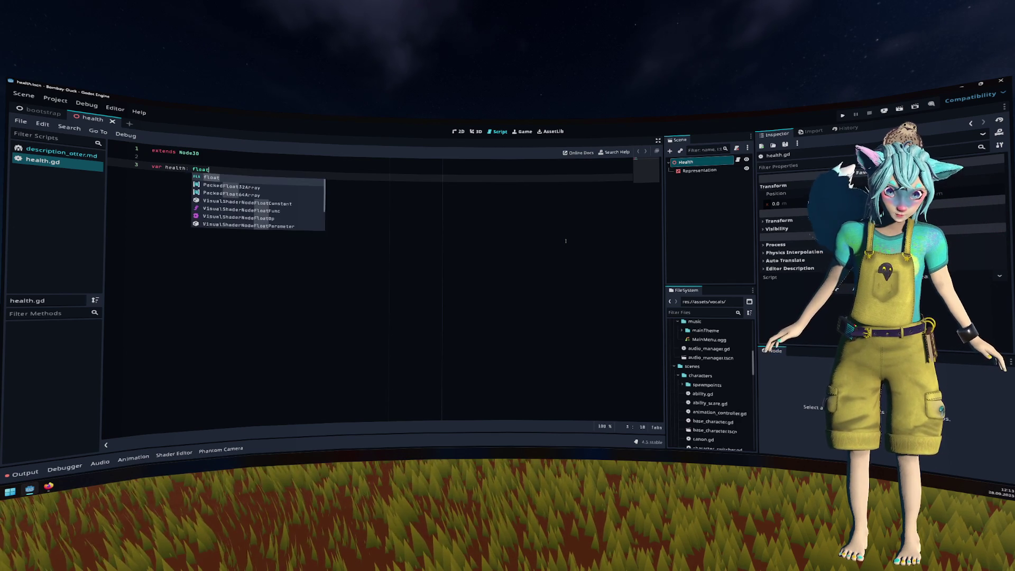
key("Return")
key("ctrl+shift+d")
key("ctrl+Left")
key("ctrl+Left")
key("ctrl+Left")
type("max_")
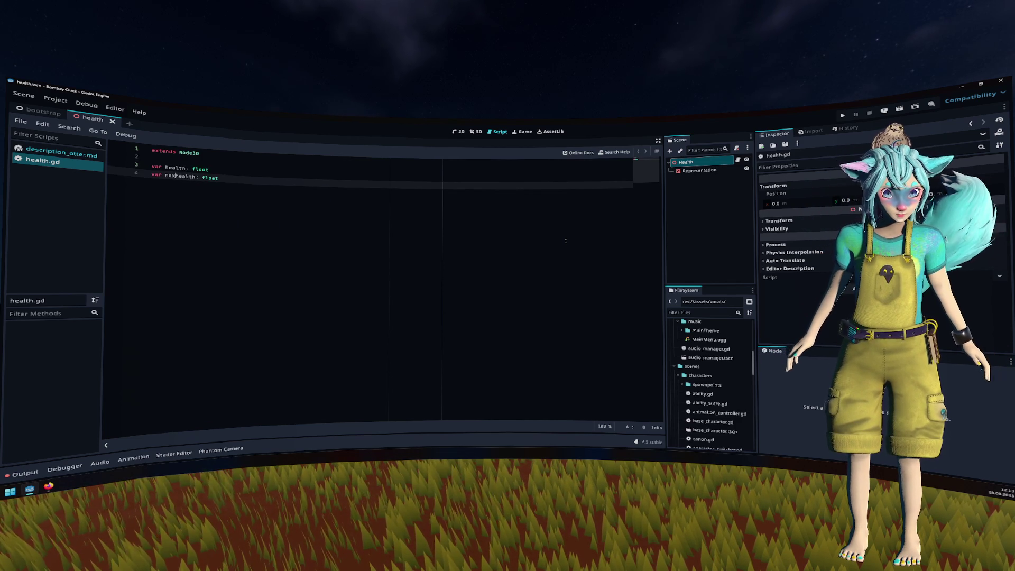
key("End")
key("Return")
key("Left")
type("= 100")
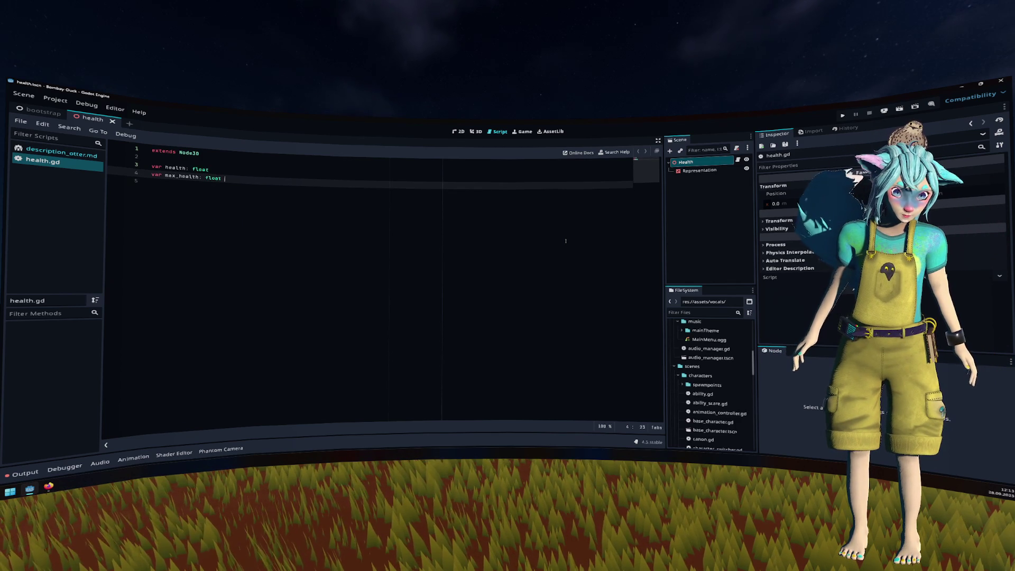
Give health a default of 100 and the setter 'set = _update_health'
key("Up")
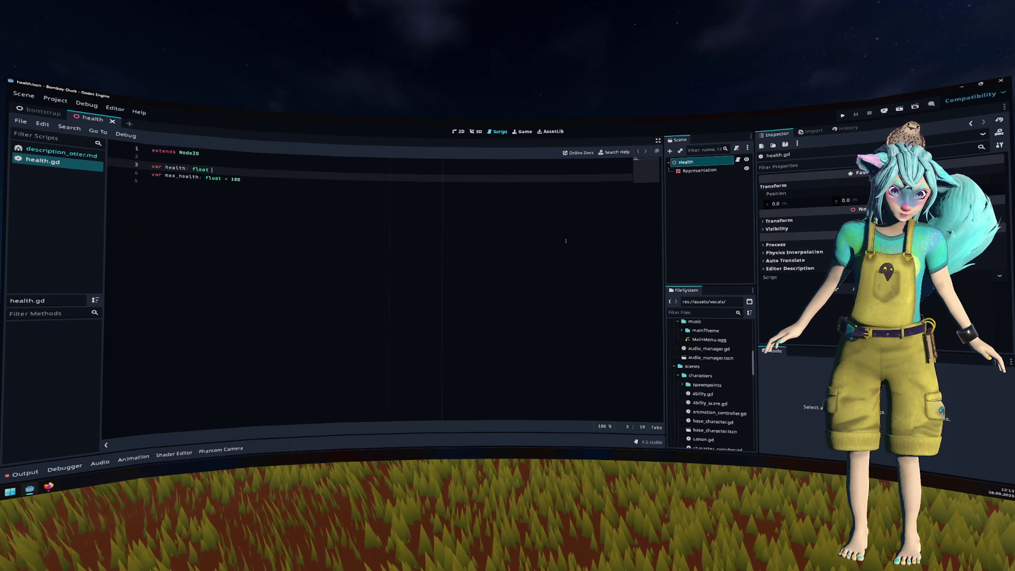
type("= 100")
key("Down")
key("Home")
key("Return")
key("Up")
key("Up")
key("End")
type(":")
key("Down")
type("set = _update_")
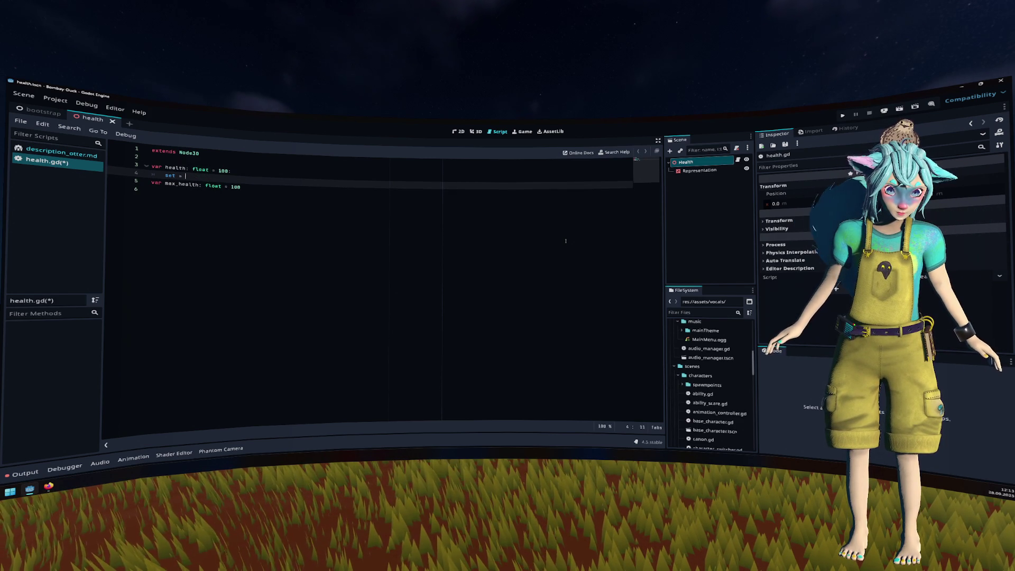
type("health")
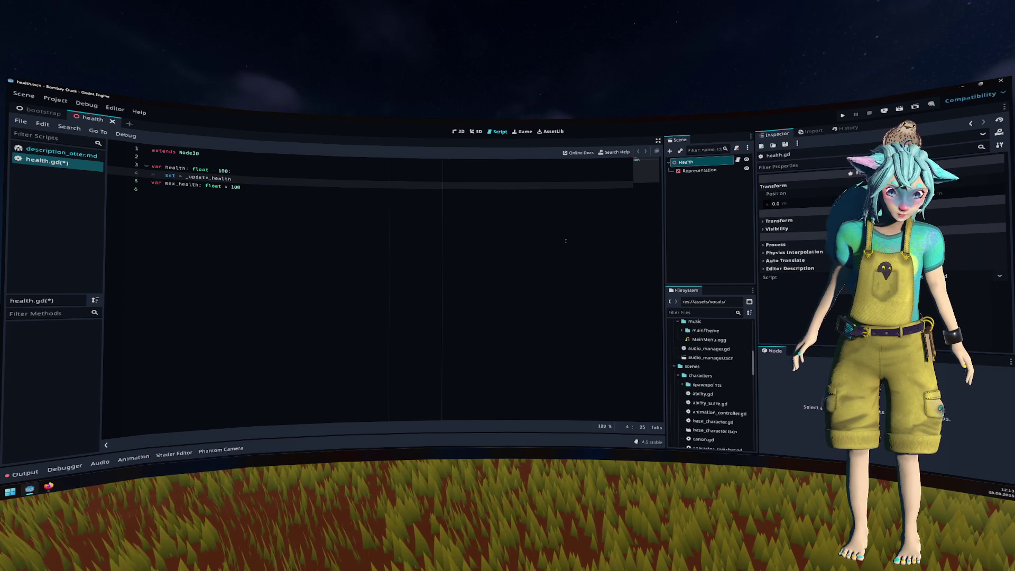
key("Down")
key("Down")
key("Return")
key("Return")
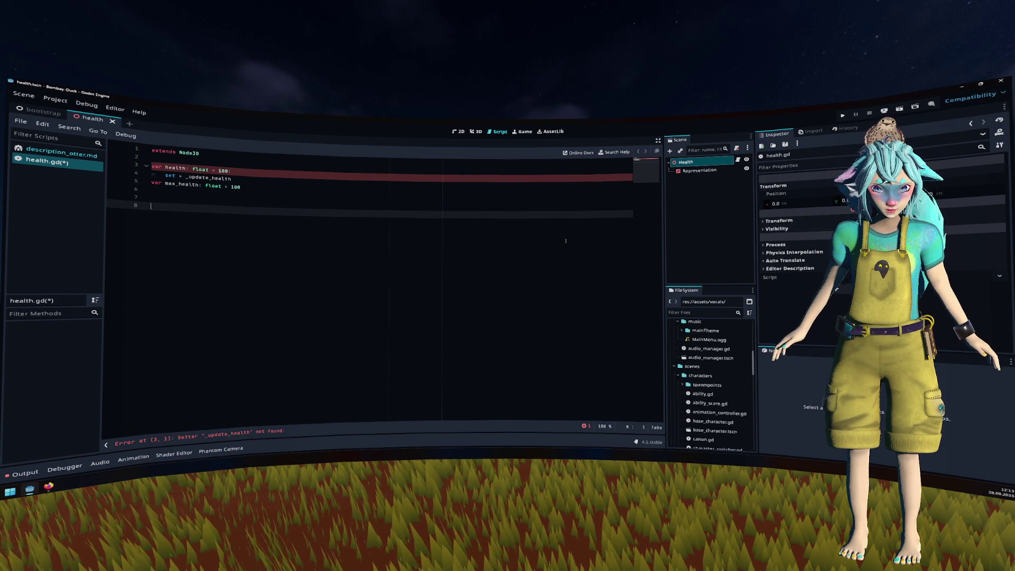
Write the header func _update_health(value: float) -> void:
type("unc _update_health")
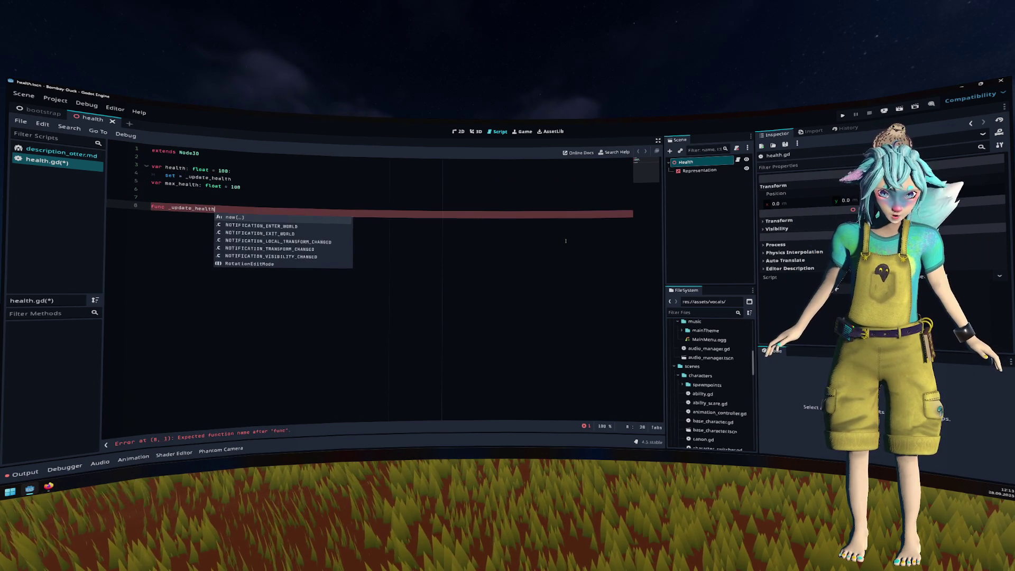
type("()")
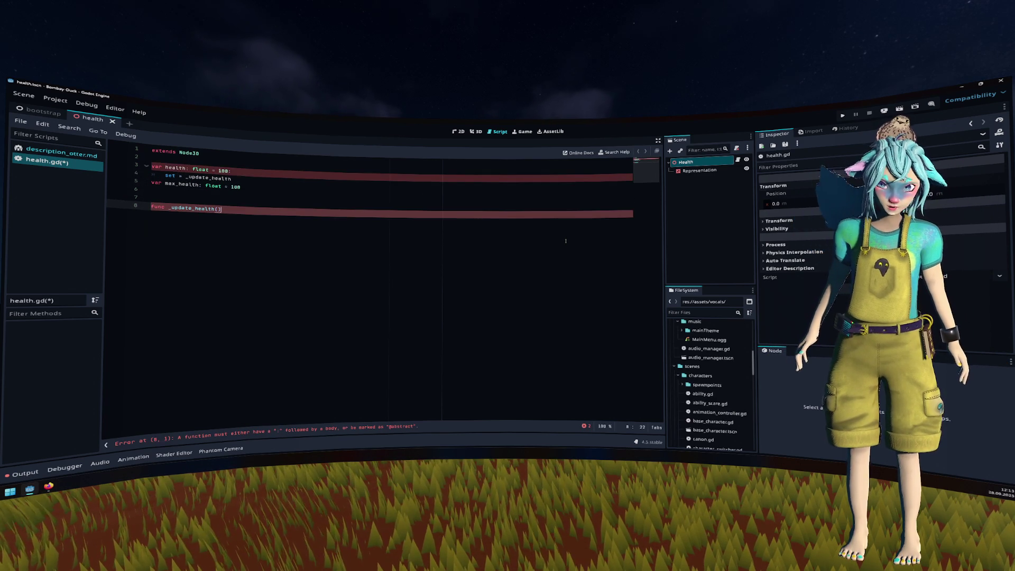
key("Up")
key("Up")
key("Up")
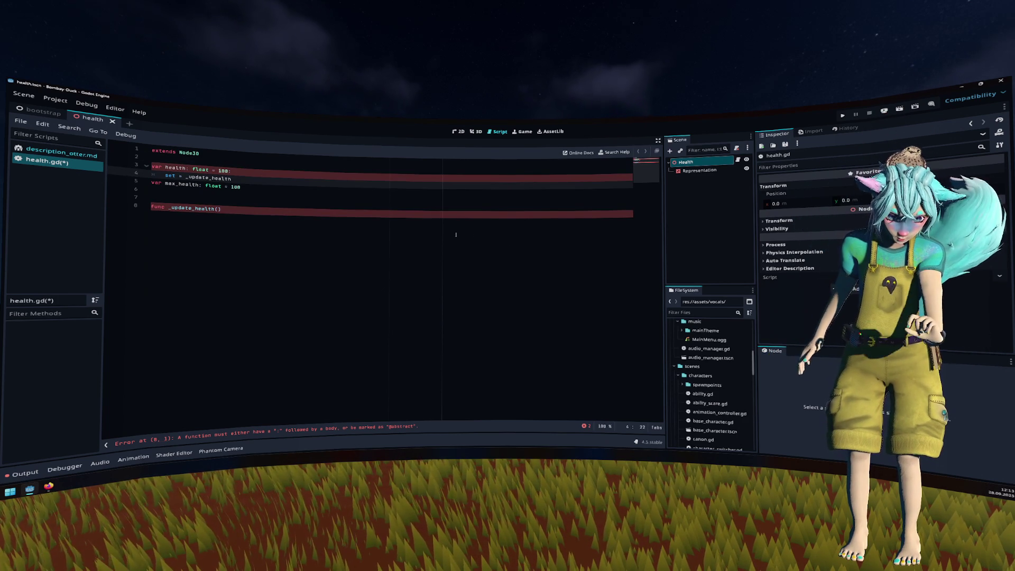
left_click(277, 220)
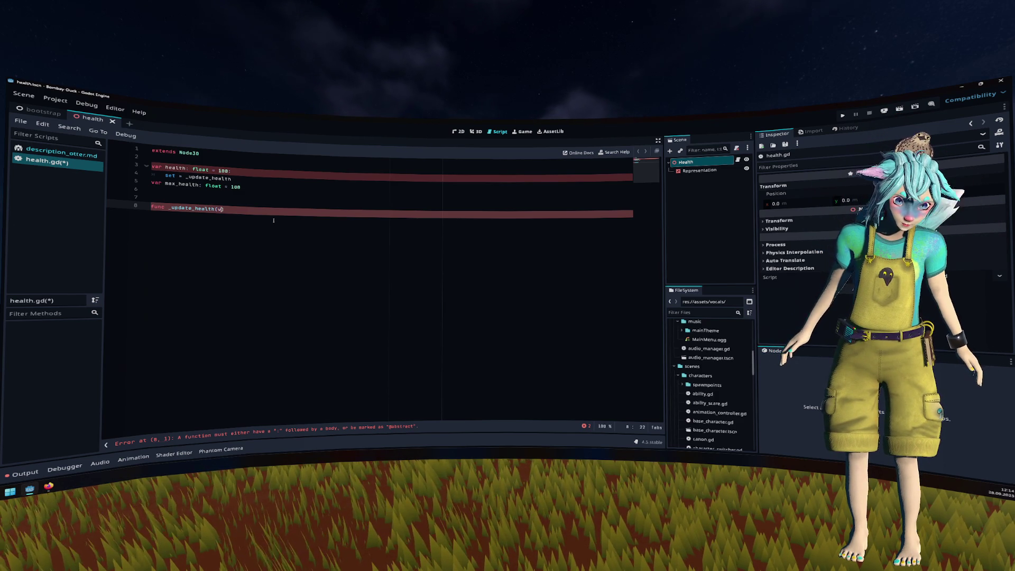
type("val")
type("ue")
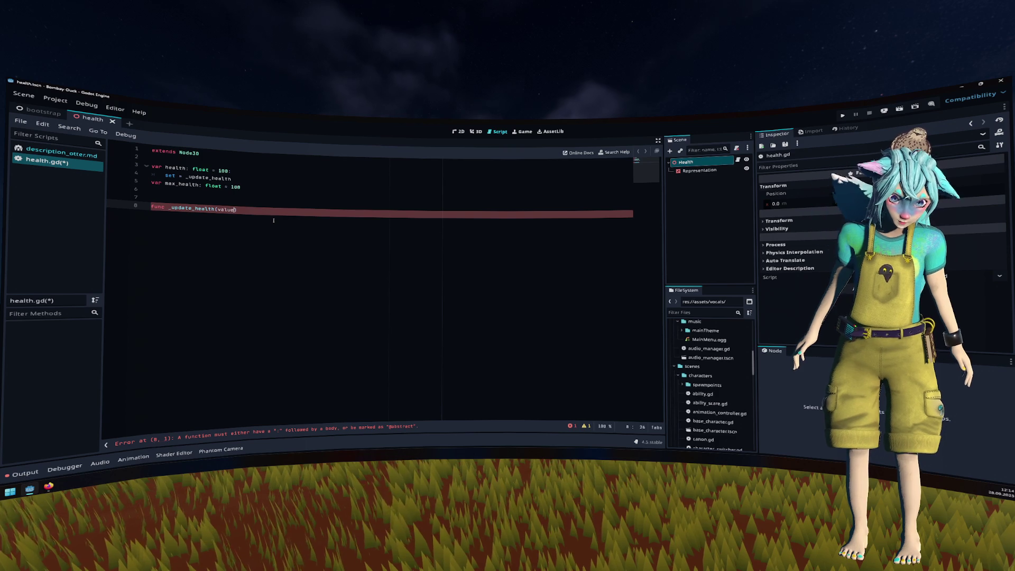
type(": float) -")
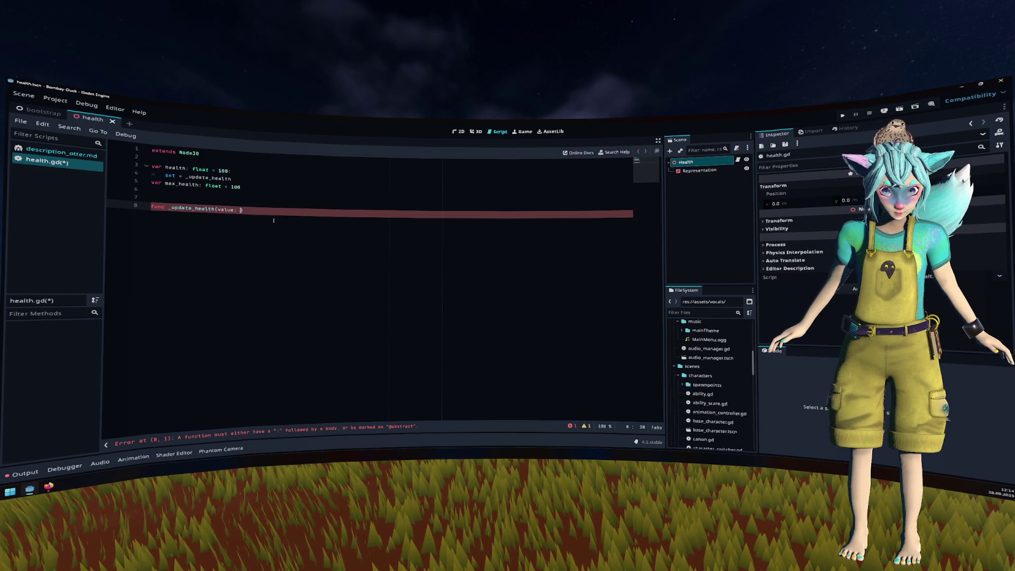
type("> b")
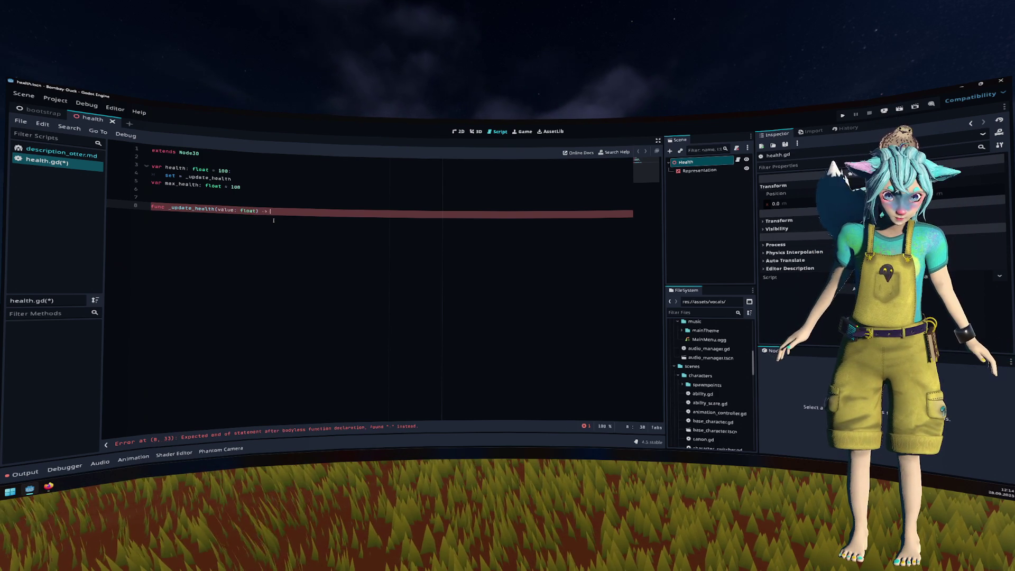
key("BackSpace")
type("void:")
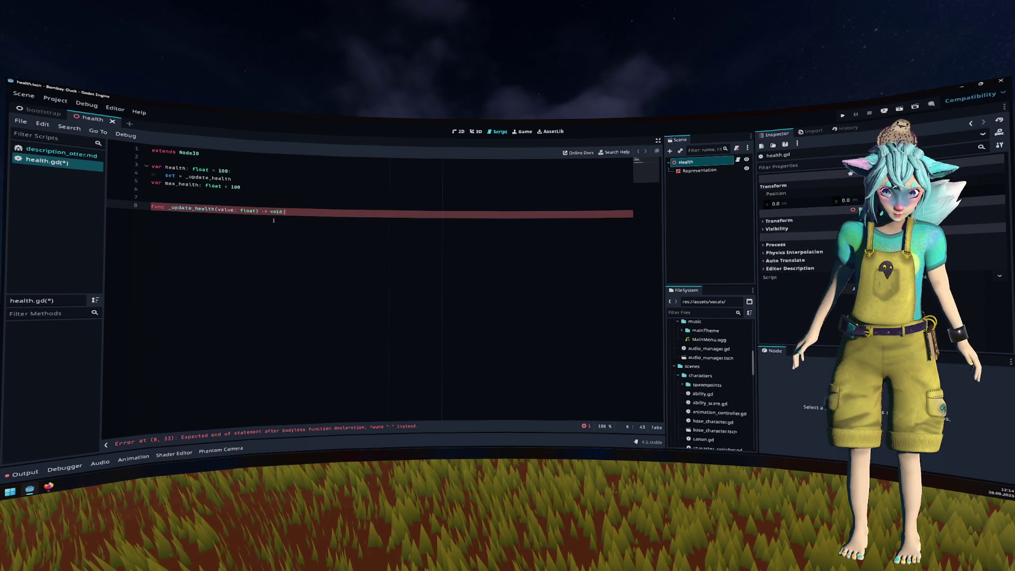
key("Return")
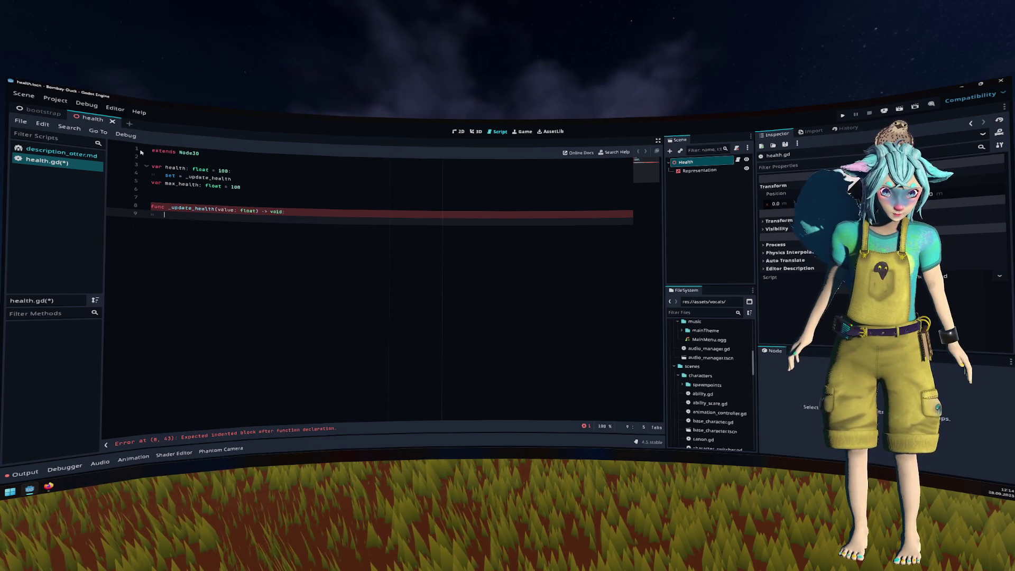
Add 'health = value' as the function body and open another body line
type("health = value")
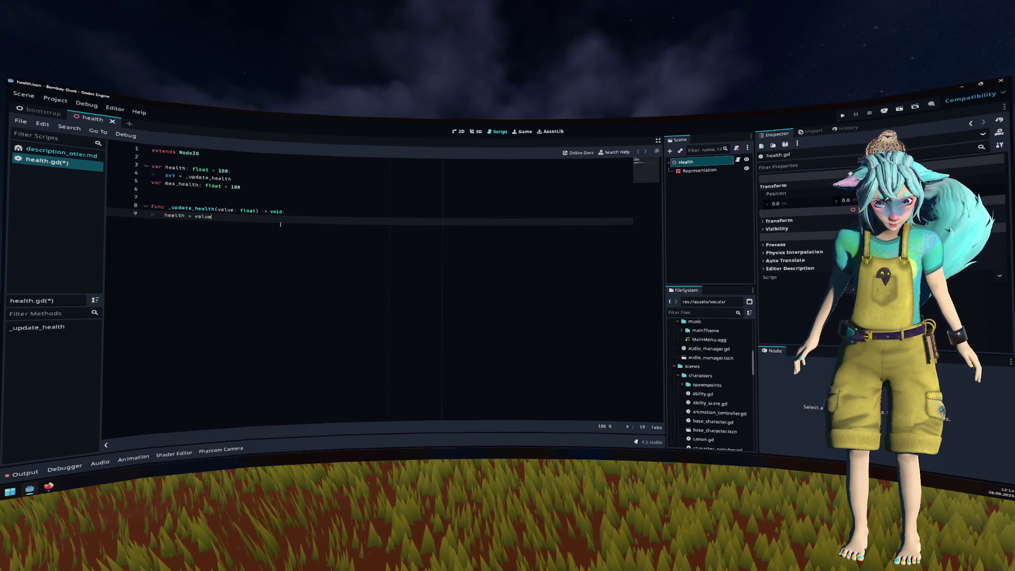
left_click(277, 195)
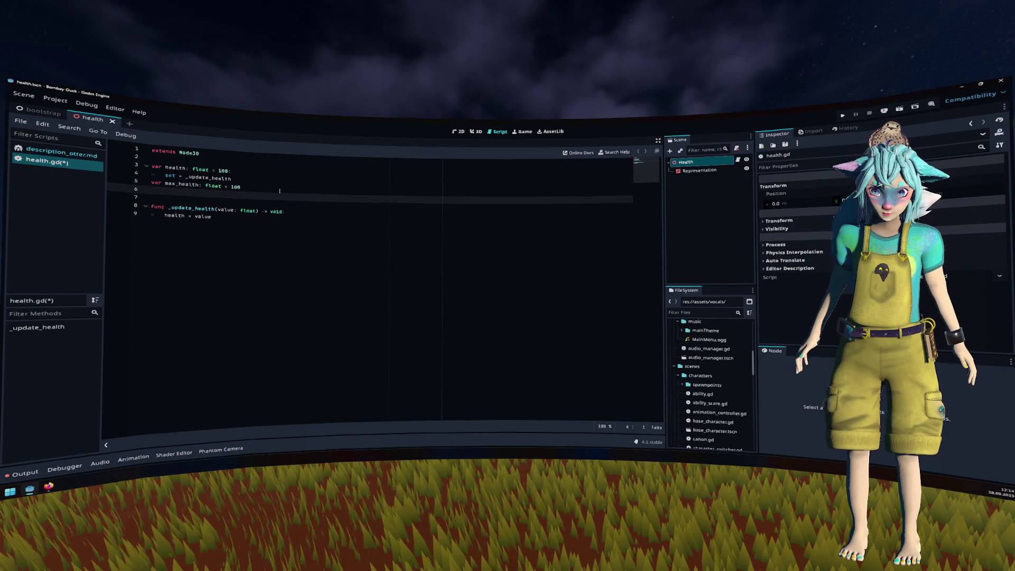
left_click(209, 216)
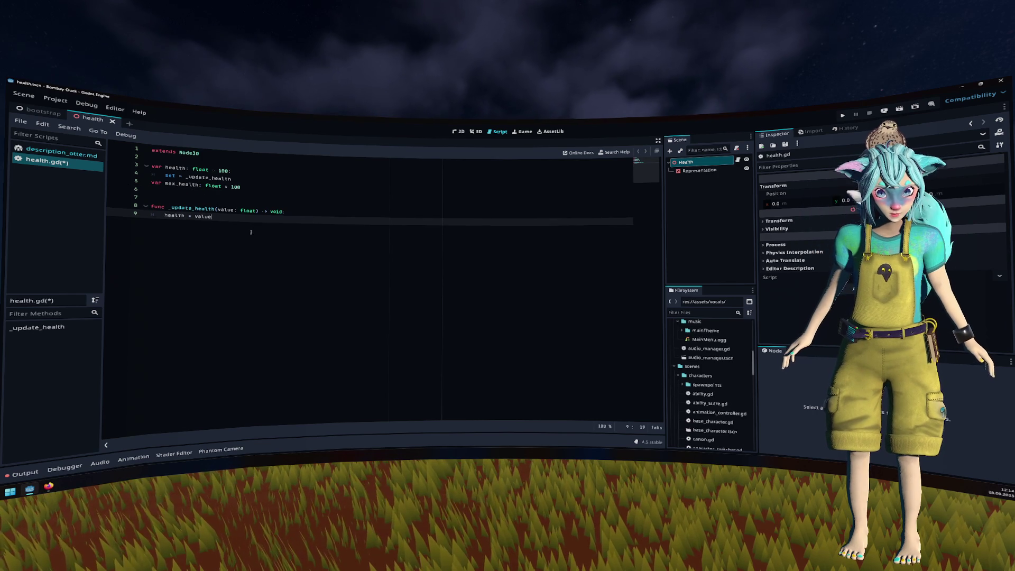
key("Return")
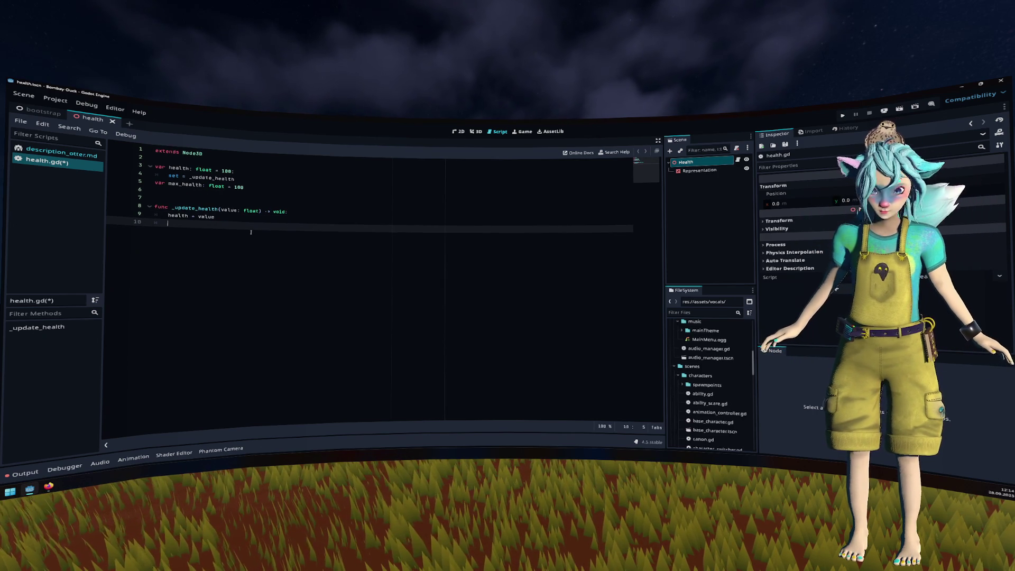
right_click(699, 171)
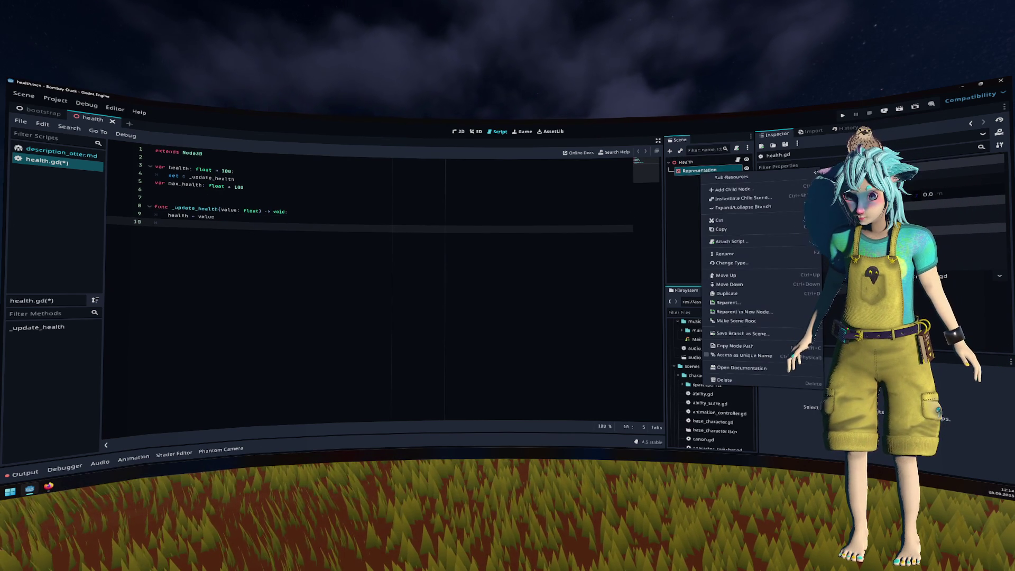
left_click(714, 355)
left_click_drag(699, 171, 226, 200)
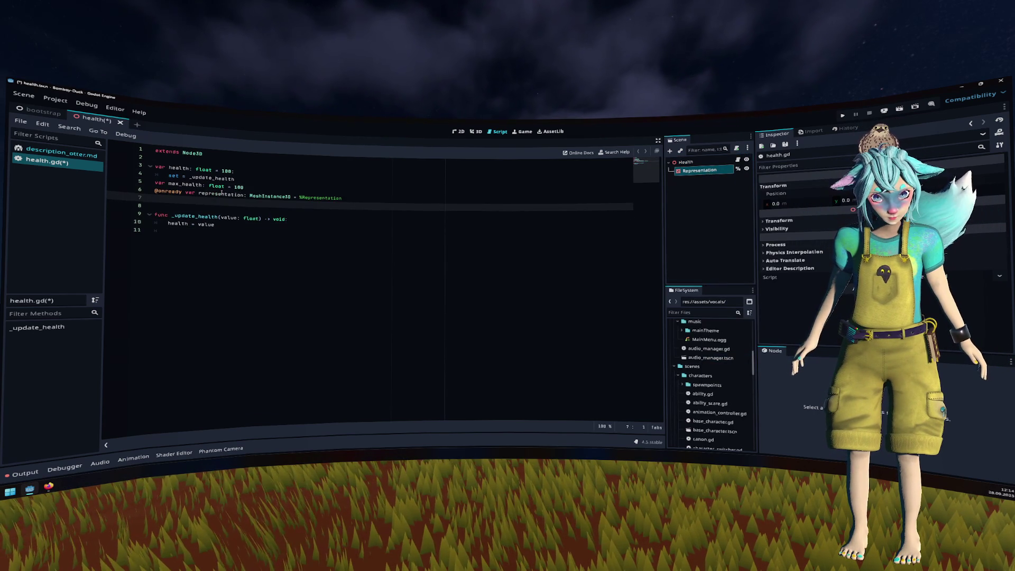
left_click(225, 238)
type("representation")
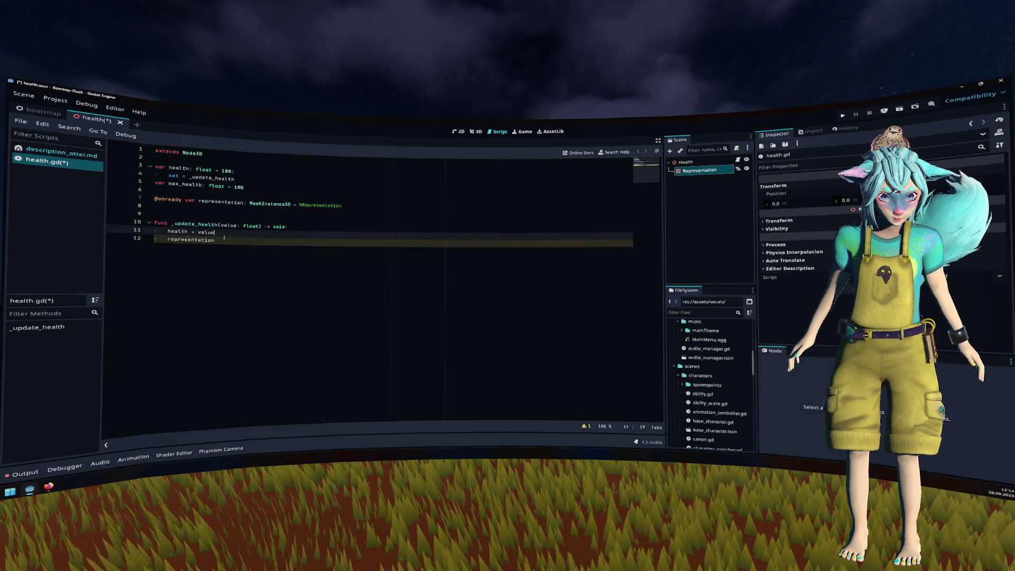
key("Up")
key("Up")
key("Up")
type("@export")
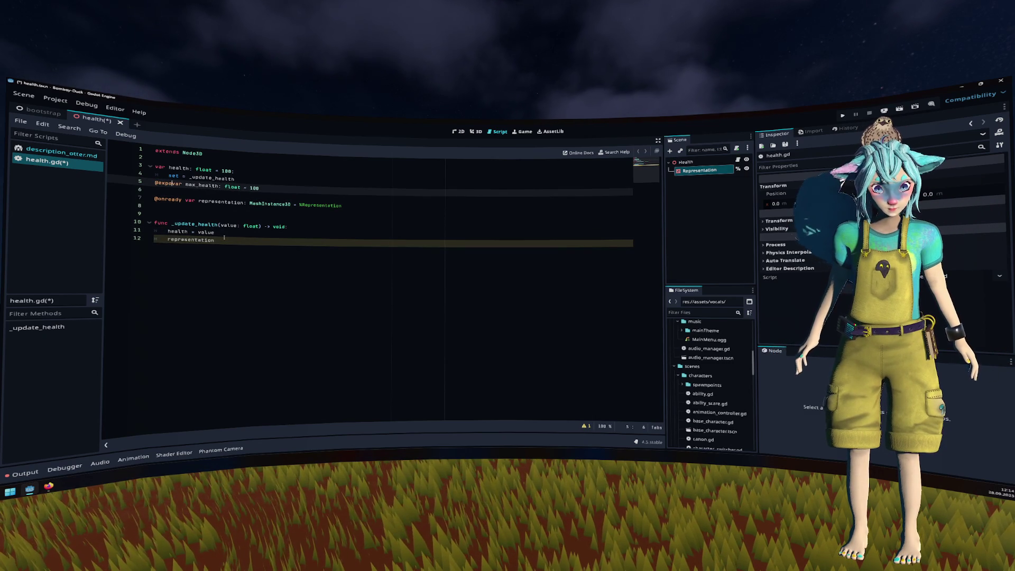
key("Escape")
key("Up")
key("Up")
key("Home")
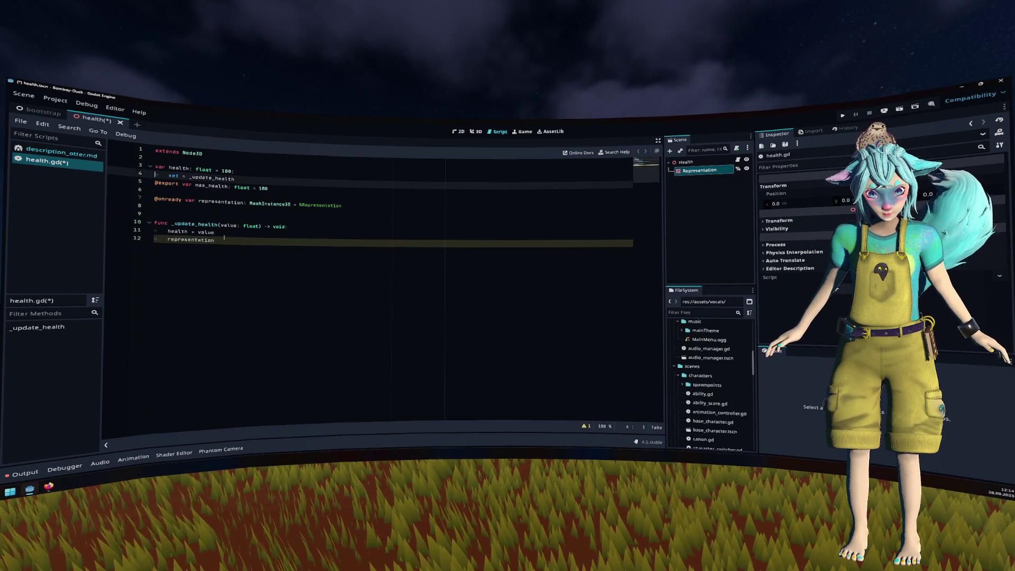
type("@export")
left_click(224, 238)
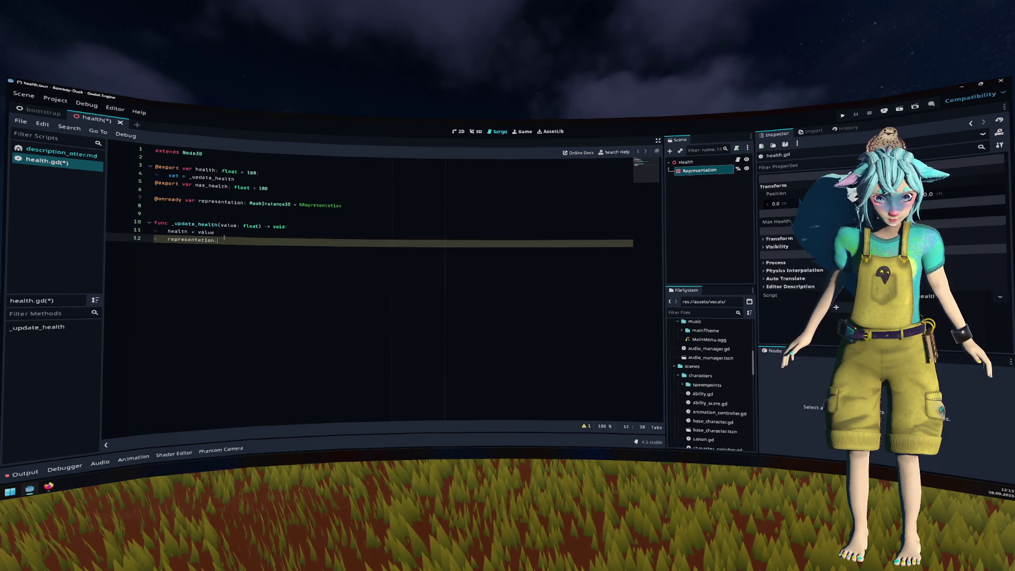
type("set_par")
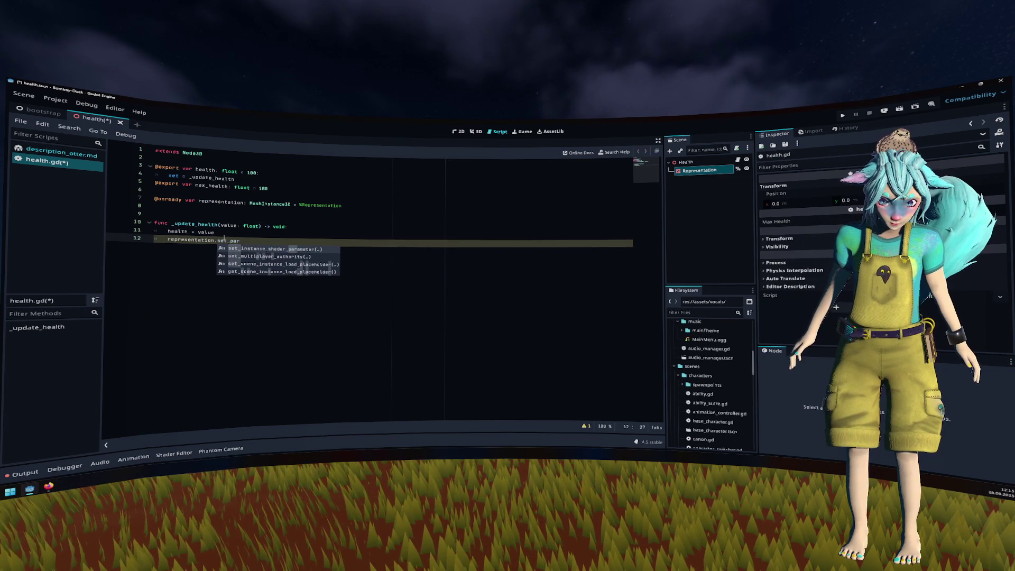
Insert set_instance_shader_parameter and inspect the Representation material's shader parameters
key("Return")
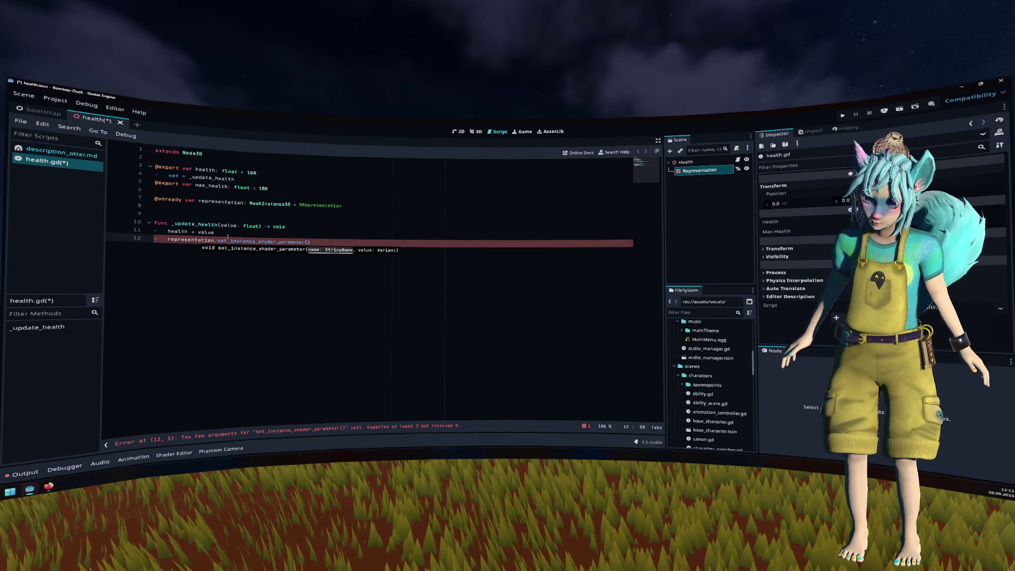
left_click(699, 170)
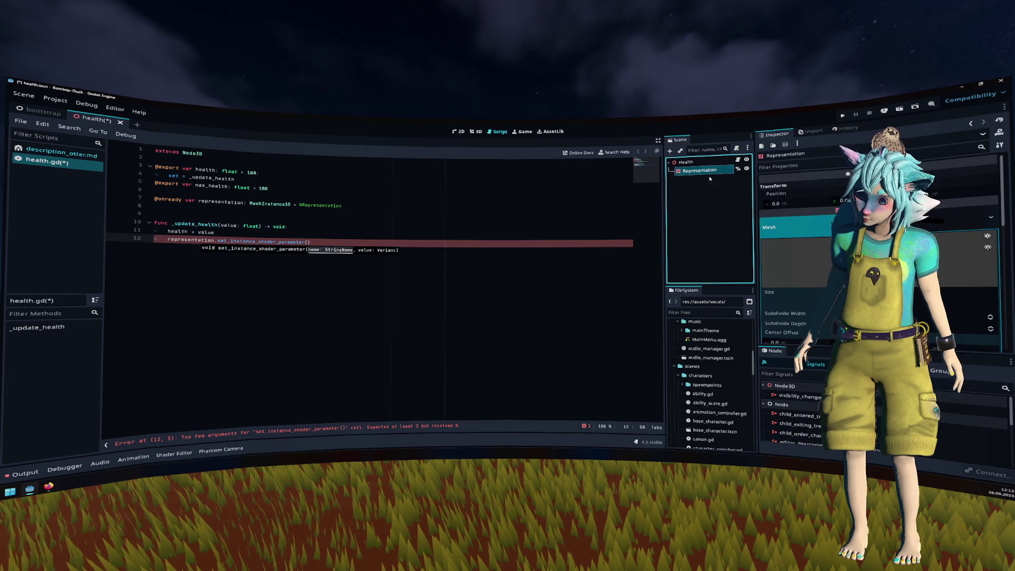
scroll(846, 238, "down", 3)
left_click(774, 242)
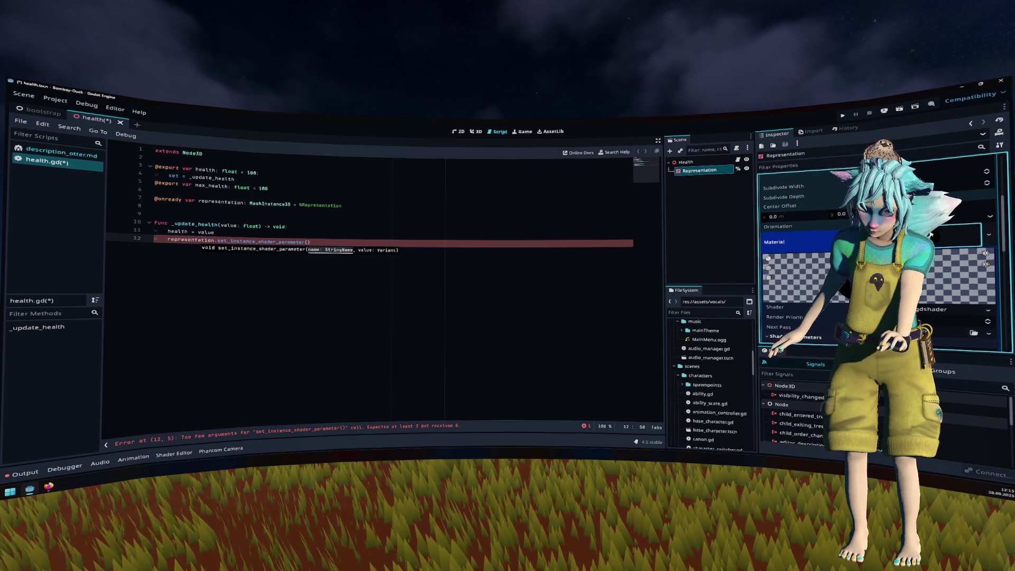
scroll(878, 249, "down", 1)
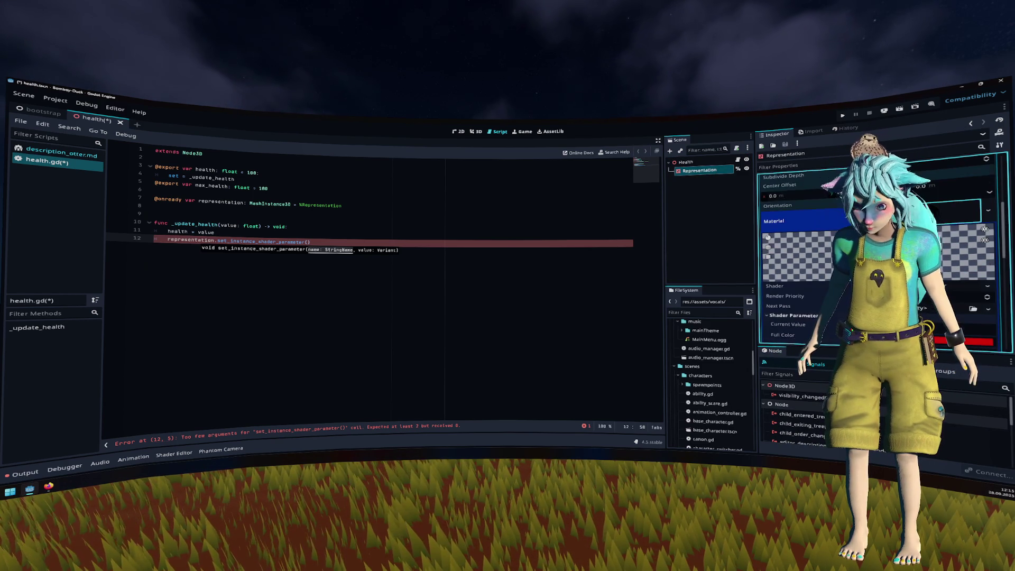
scroll(791, 294, "down", 2)
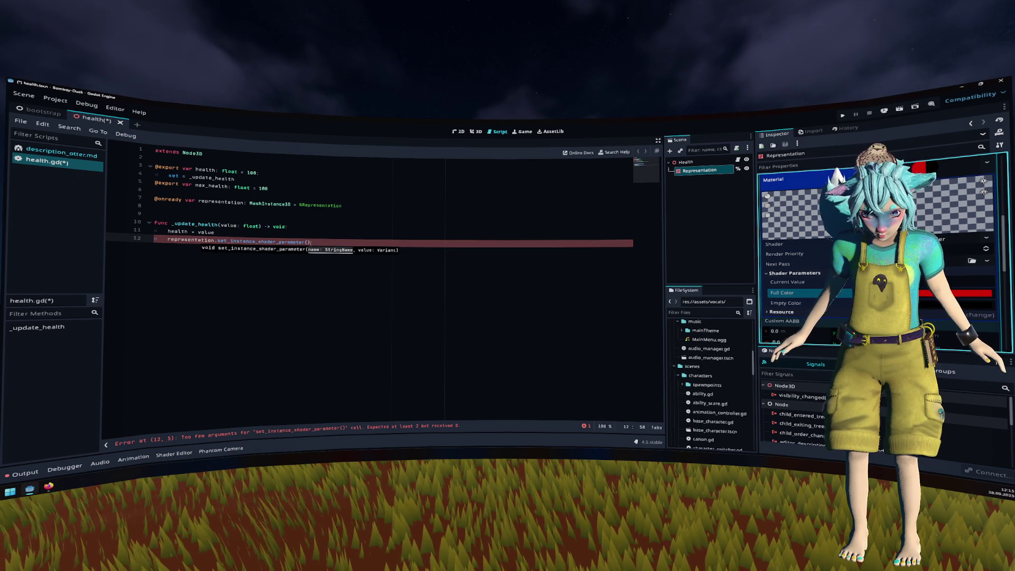
Complete the call as set_instance_shader_parameter("current_value", health)
left_click(370, 243)
type("\"full_color\"")
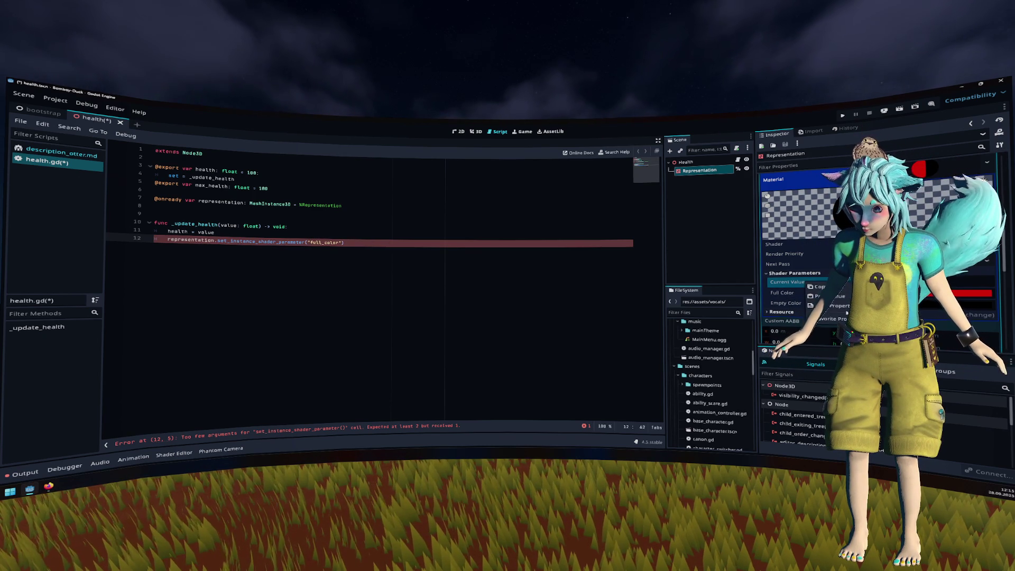
left_click(281, 227)
double_click(322, 242)
type("shader_parameter/current_value")
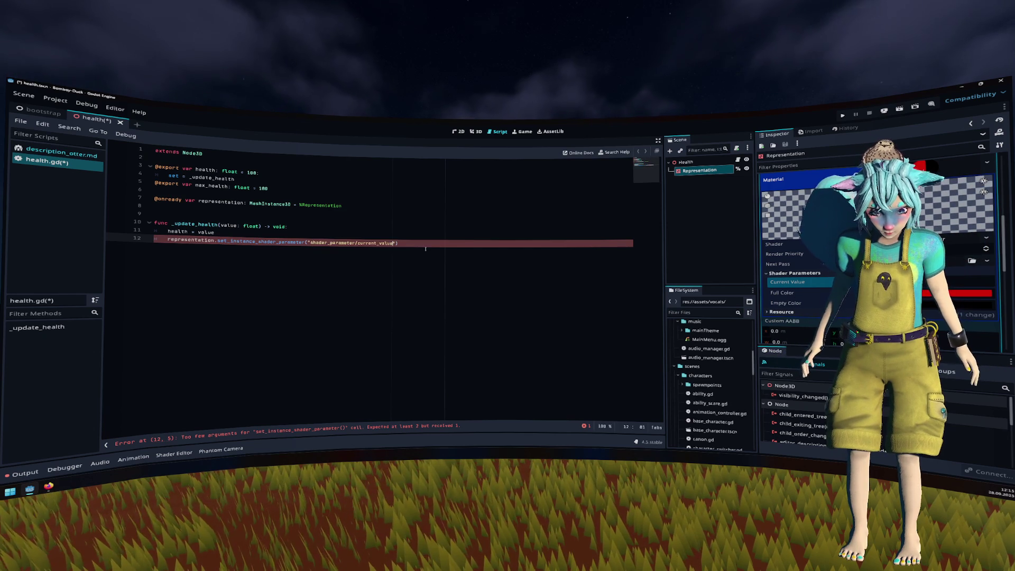
key("ctrl+Left")
key("ctrl+shift+Left")
key("ctrl+shift+Left")
key("BackSpace")
key("ctrl+Right")
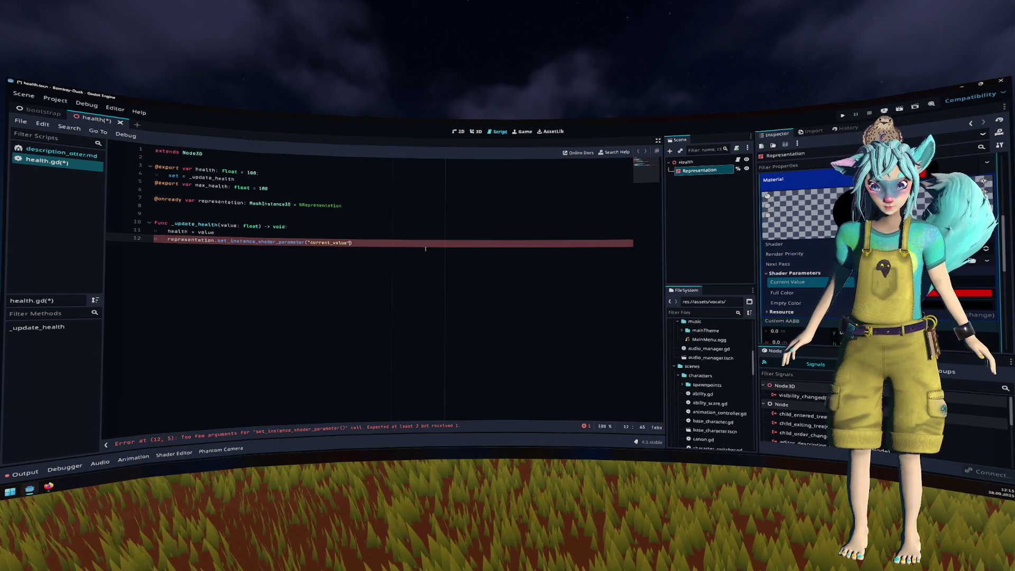
type(", health")
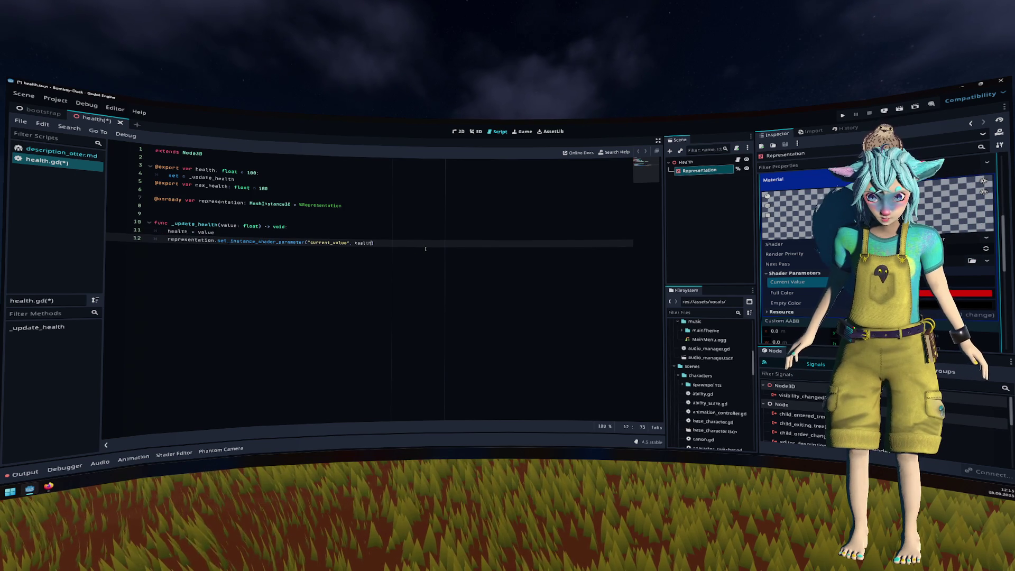
type(")")
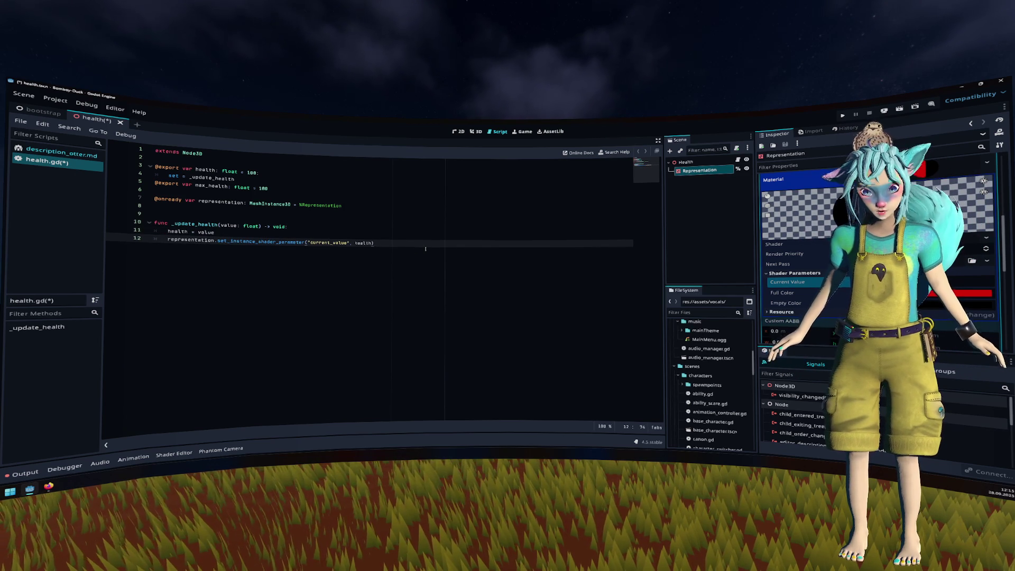
Tidy the blank lines around the onready variable and save health.gd
key("Up")
key("Up")
key("Up")
key("BackSpace")
key("Up")
key("Up")
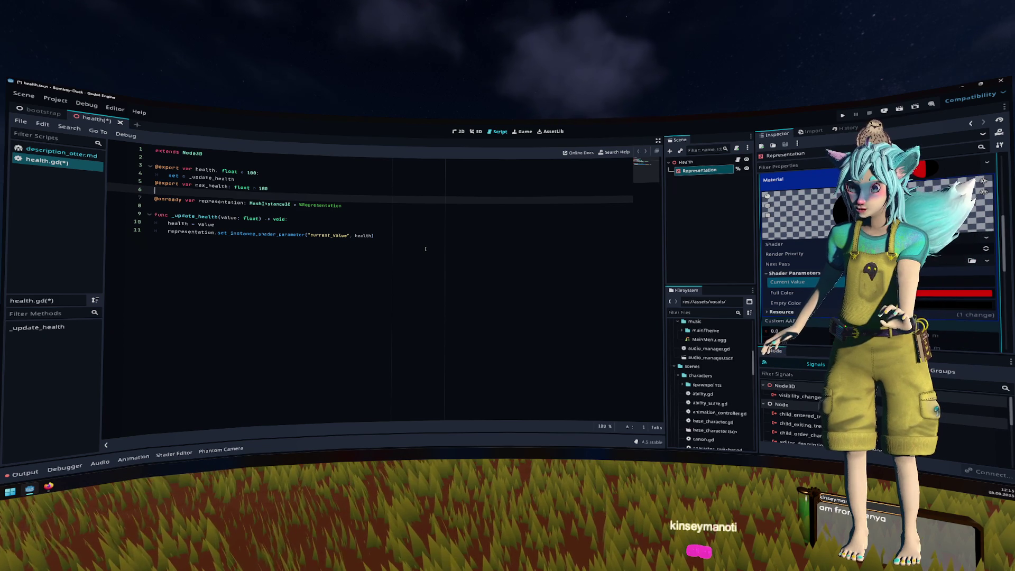
key("ctrl+End")
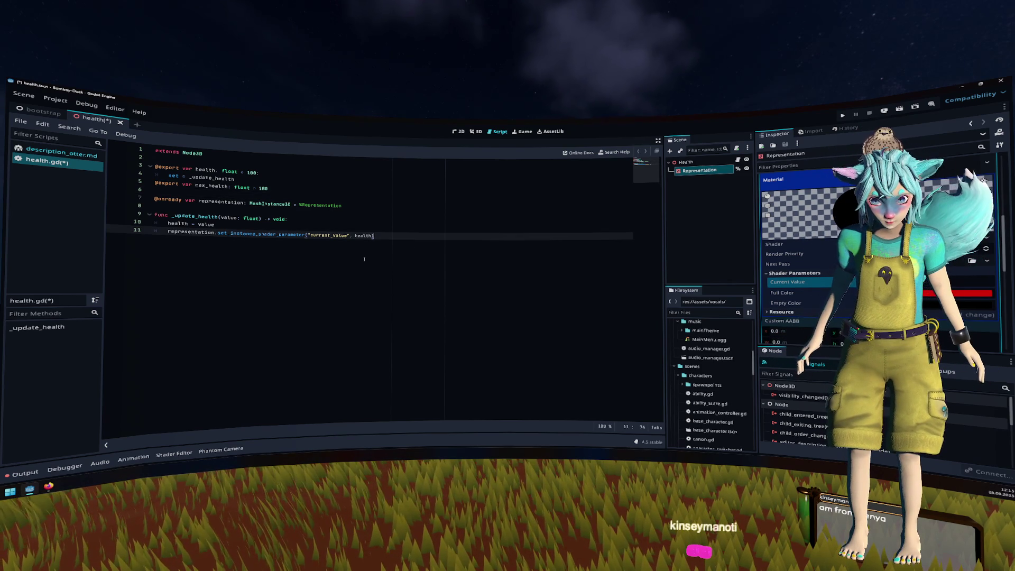
key("ctrl+s")
left_click(376, 210)
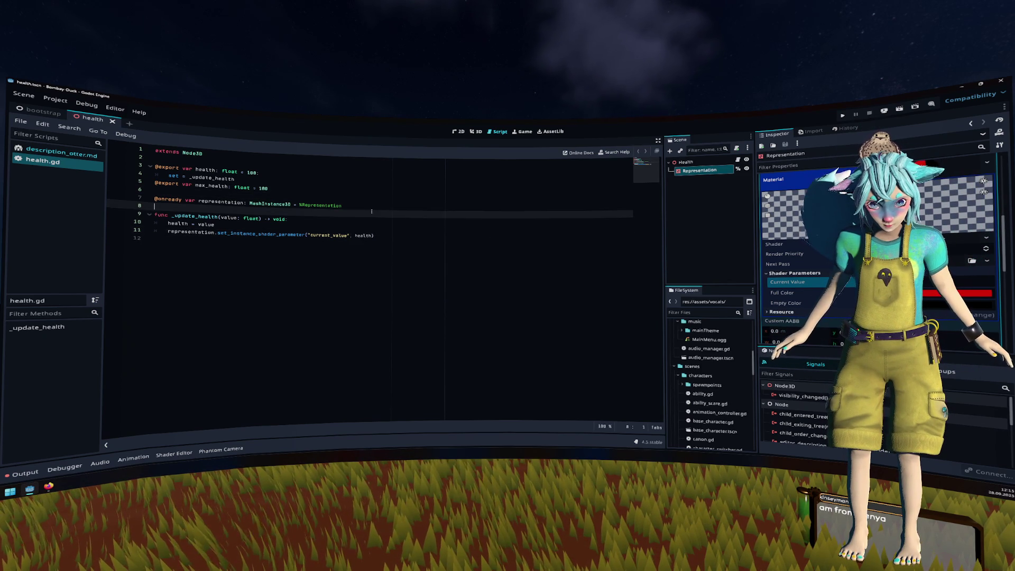
key("Return")
left_click(402, 244)
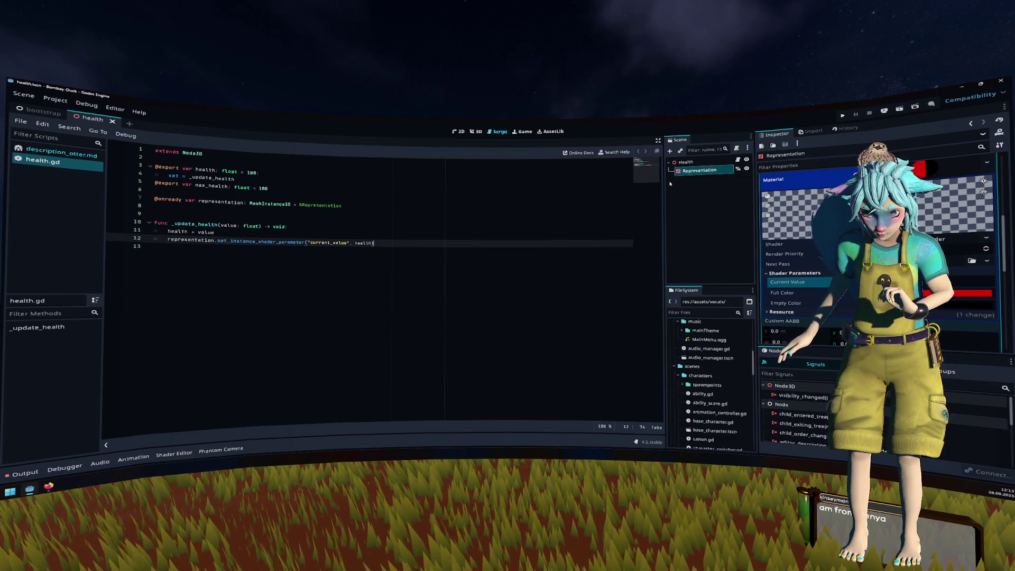
Add a _process(delta: float) function using autocomplete
left_click(360, 213)
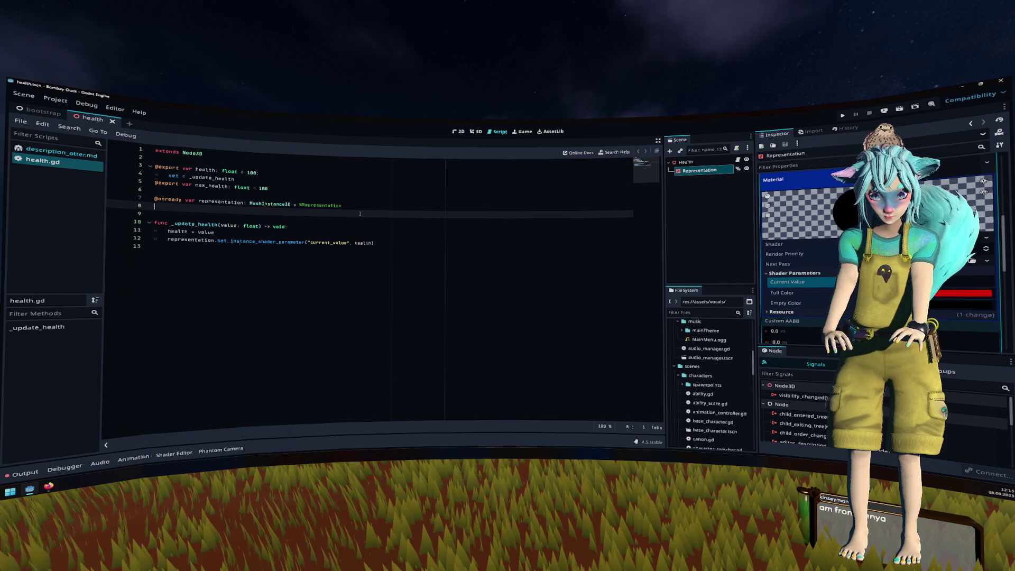
key("Return")
key("Return")
key("Up")
type("func _rea")
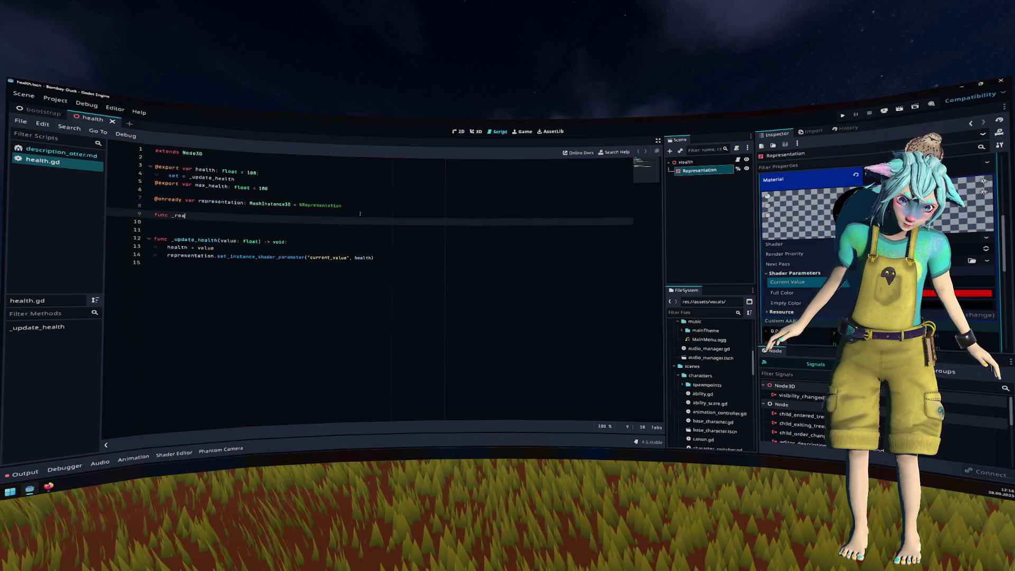
key("Return")
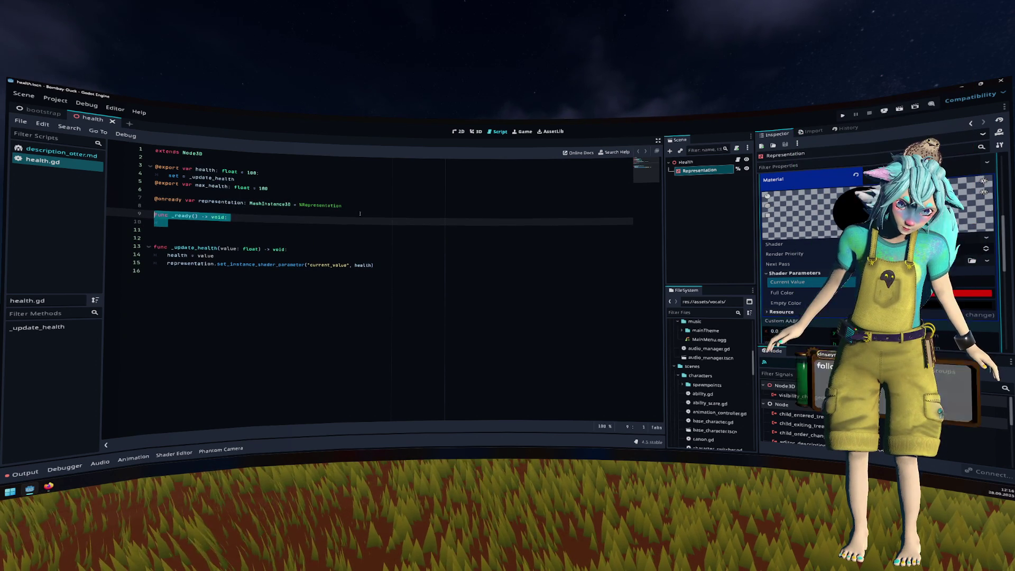
type("_pro")
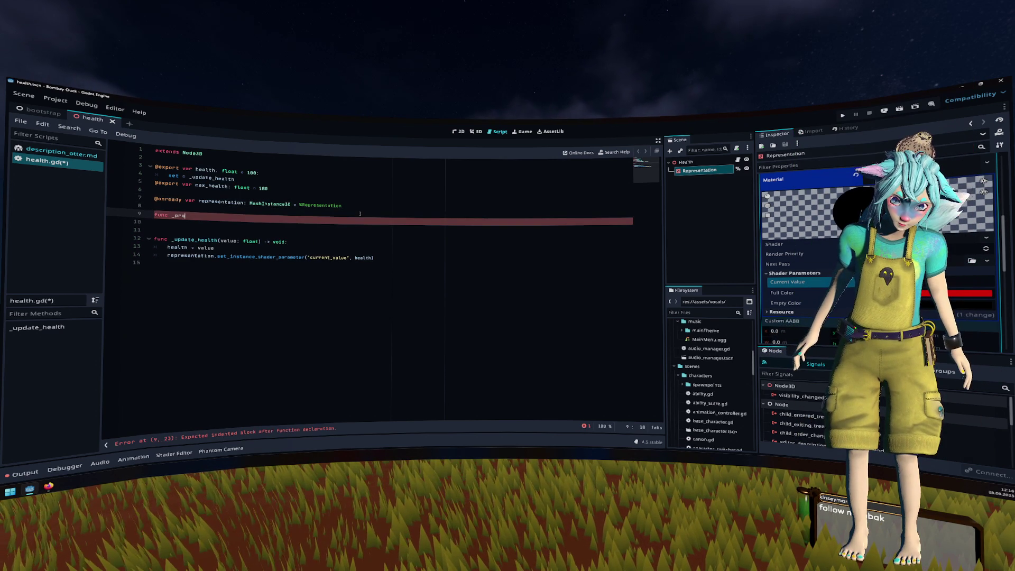
key("Return")
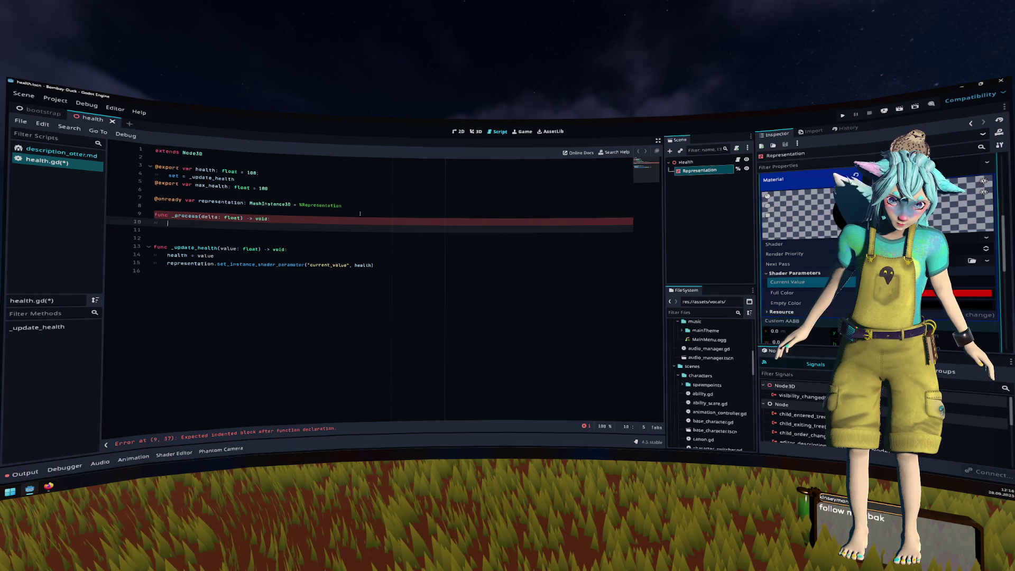
Set health = sin(delta) inside _process and save the script
type("health = sin")
key("Return")
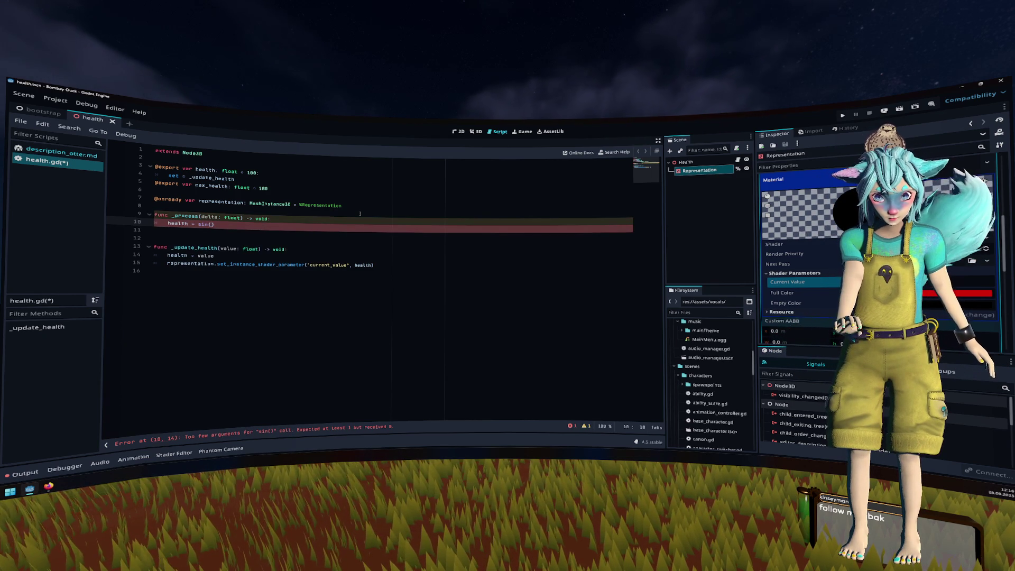
type("delta")
key("ctrl+s")
key("Up")
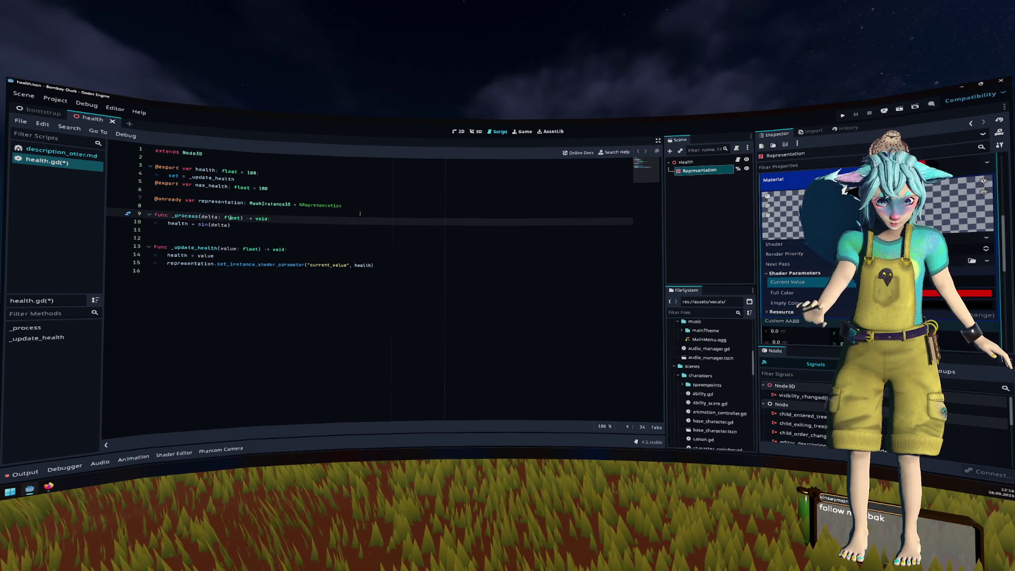
Insert a blank line above _process, save again, and select the delta argument
key("ctrl+shift+Return")
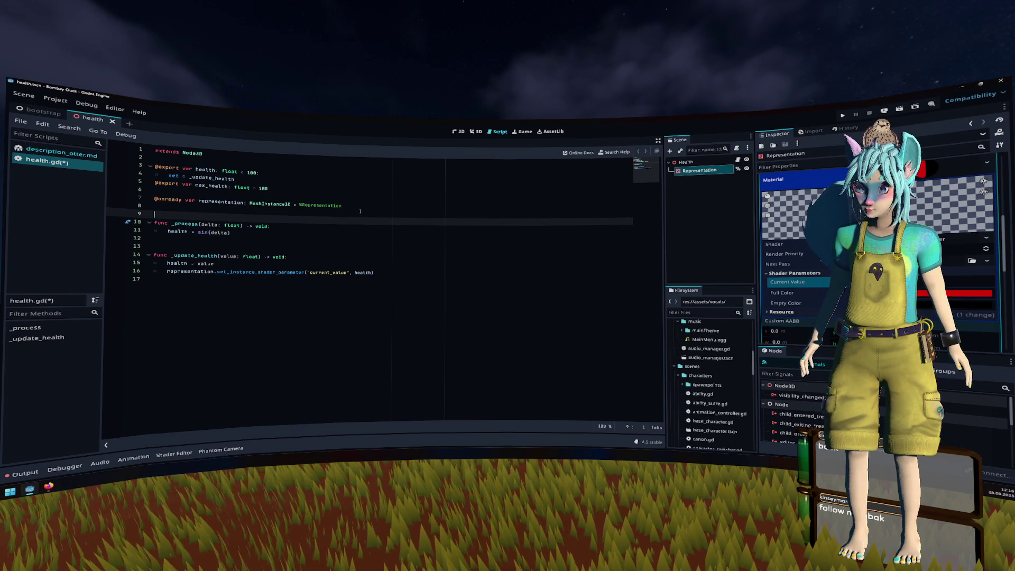
left_click(344, 234)
left_click(358, 267)
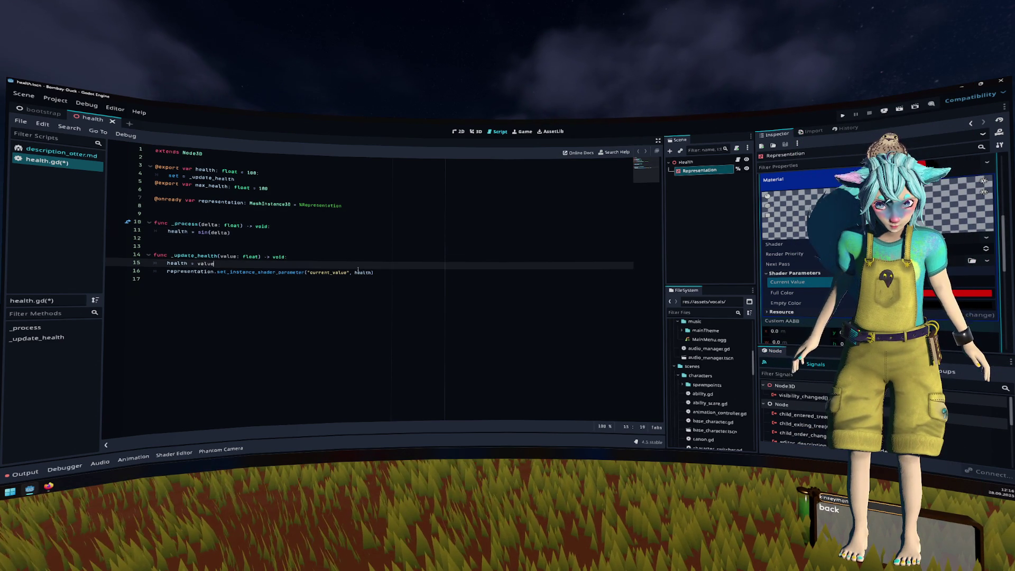
key("ctrl+s")
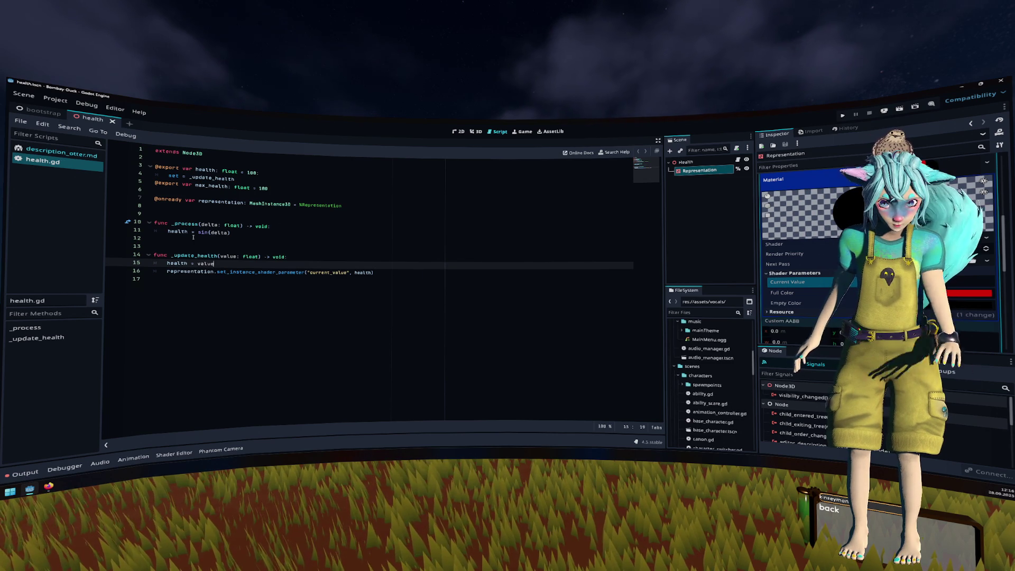
double_click(220, 233)
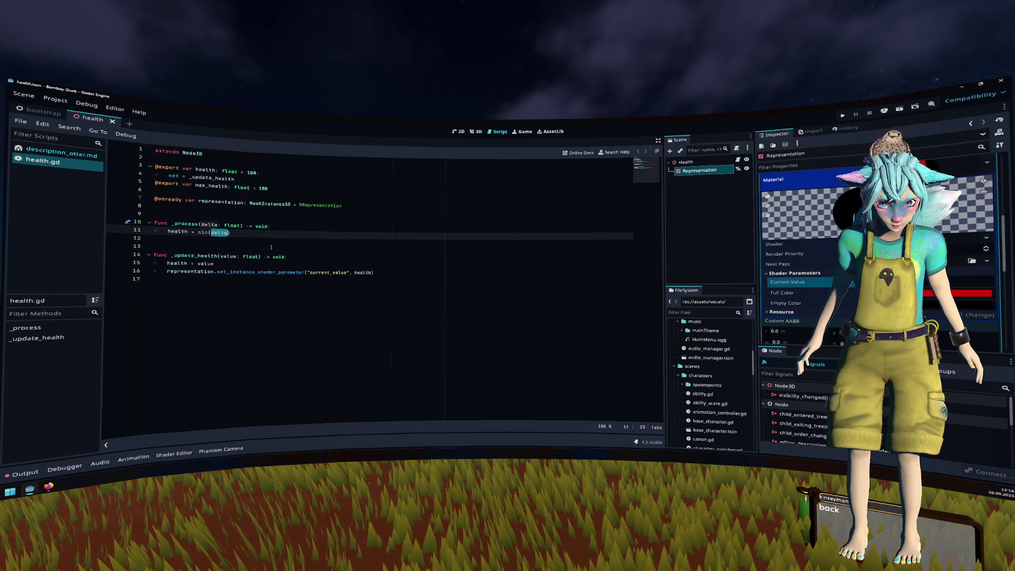
key("Up")
key("Up")
Declare 'var i: int' and change the health line from sin(delta) to sin(i)
type("var")
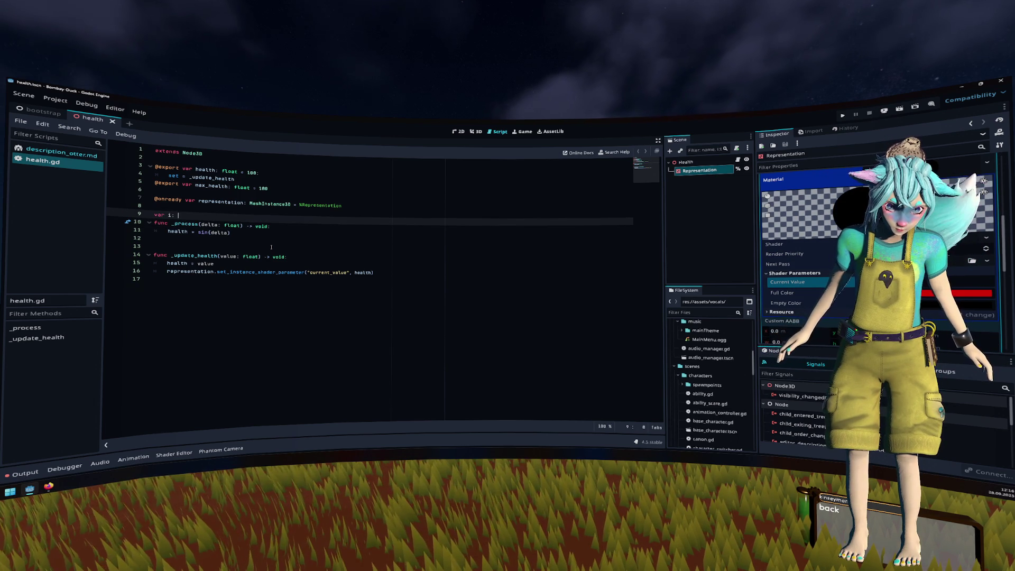
type(" i: int")
key("Down")
key("Down")
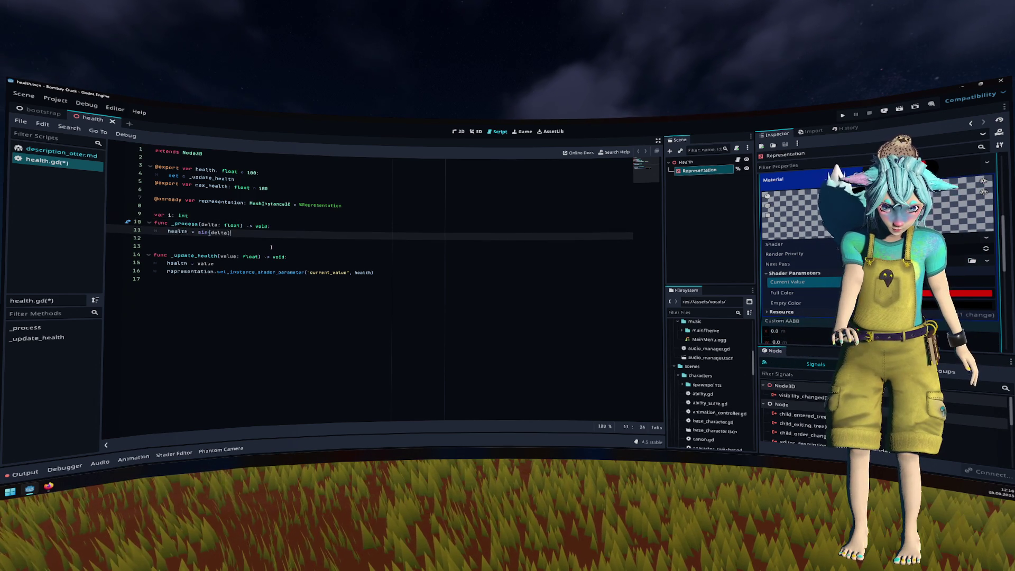
key("End")
key("Left")
key("ctrl+shift+Left")
type("i")
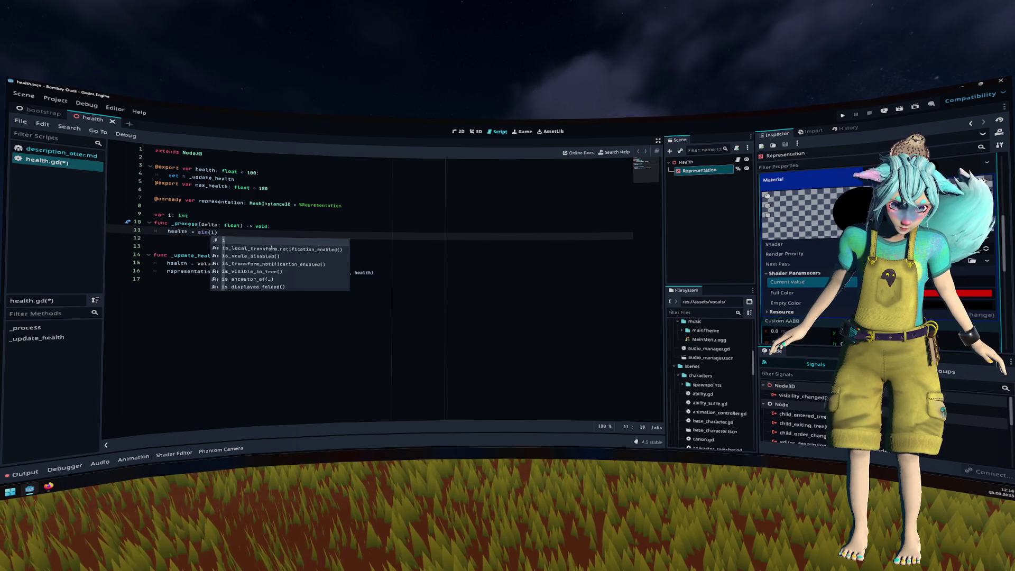
Add 'i += 1' below the health line, save health.gd, and run the scene
key("Return")
type("i += 1")
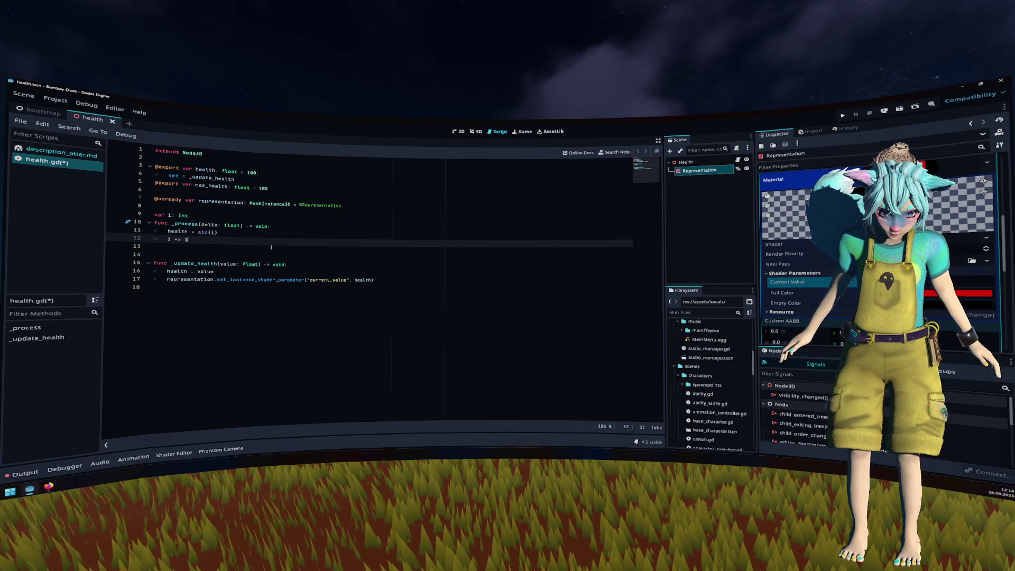
left_click(275, 236)
key("ctrl+s")
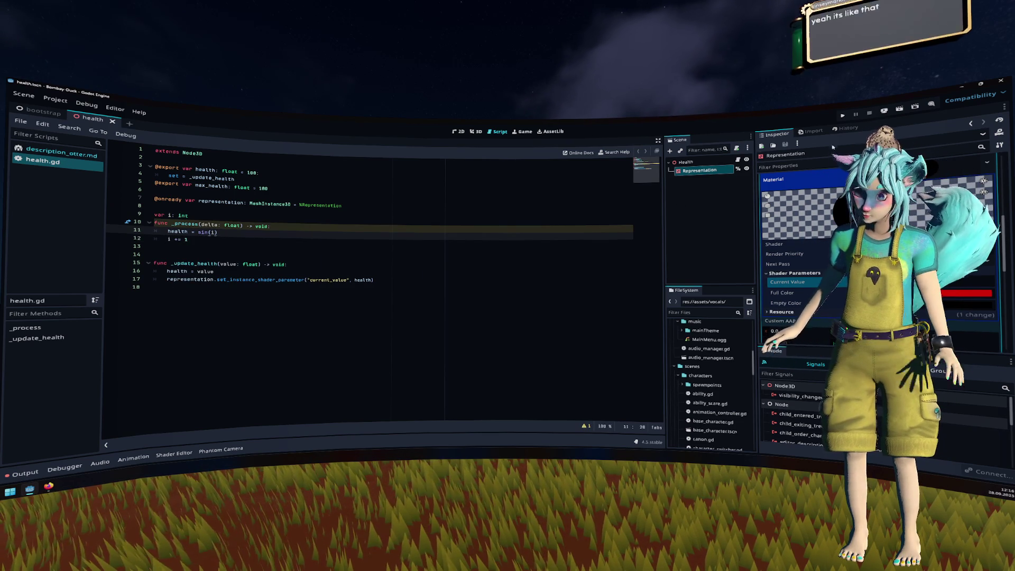
key("F6")
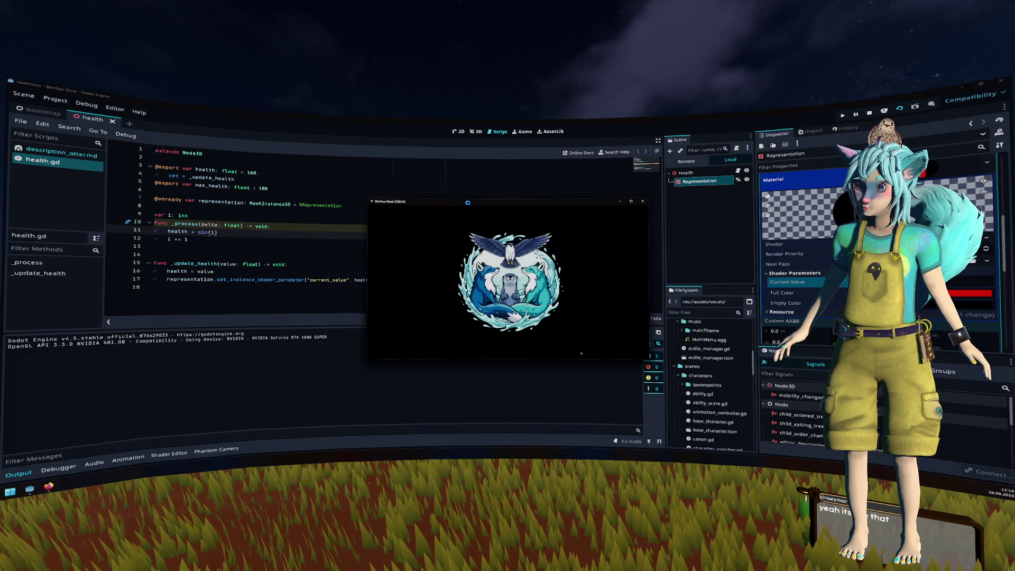
Stop the game, show the Health bar in the 3D view, then run and stop the scene again
left_click(643, 201)
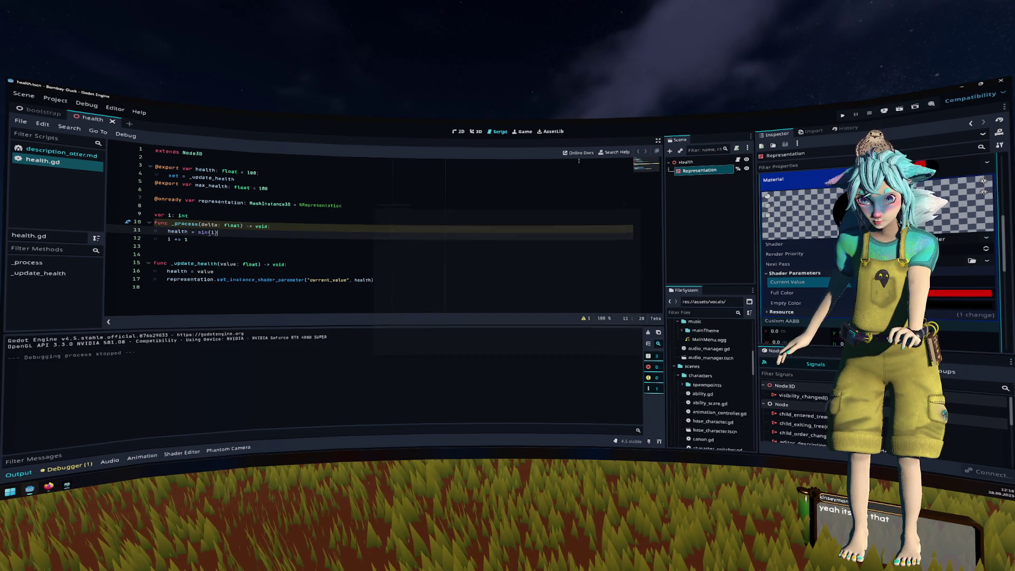
left_click(522, 132)
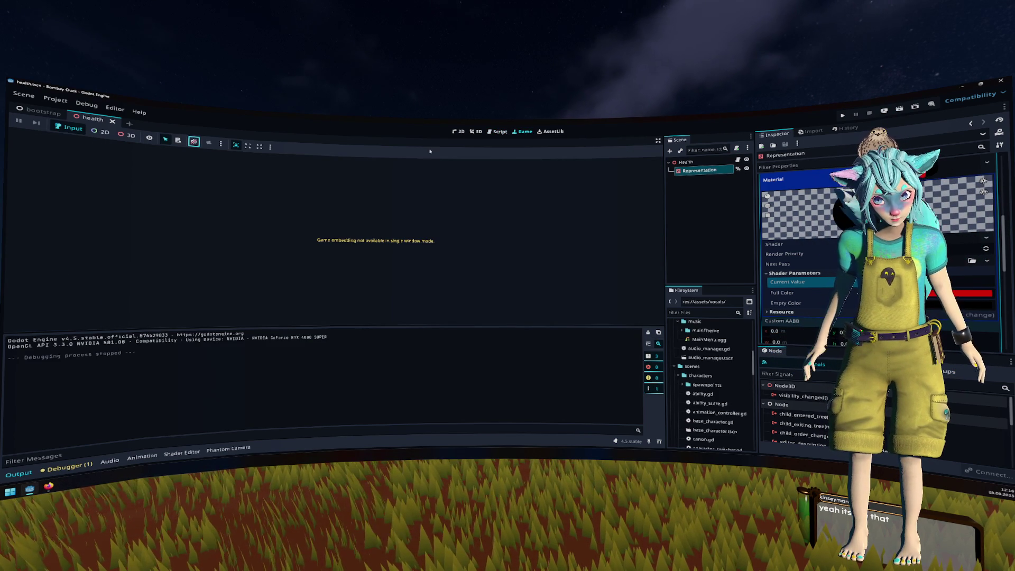
left_click(475, 131)
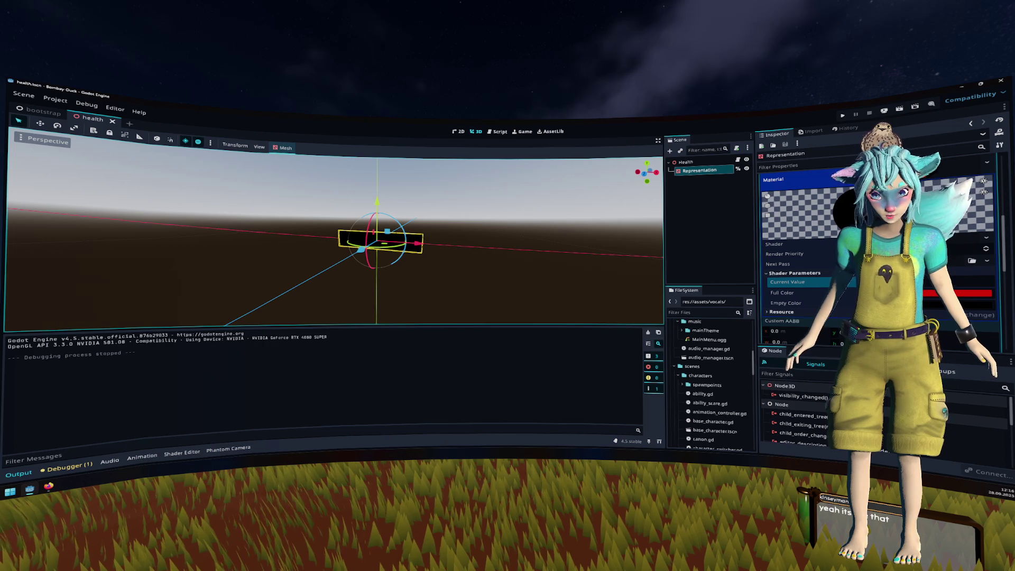
key("F6")
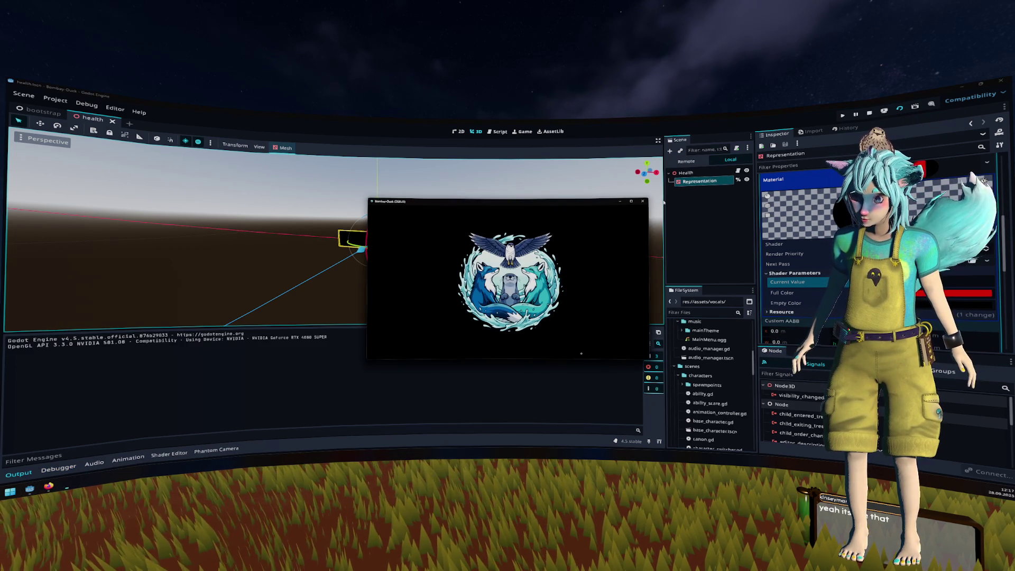
left_click(642, 201)
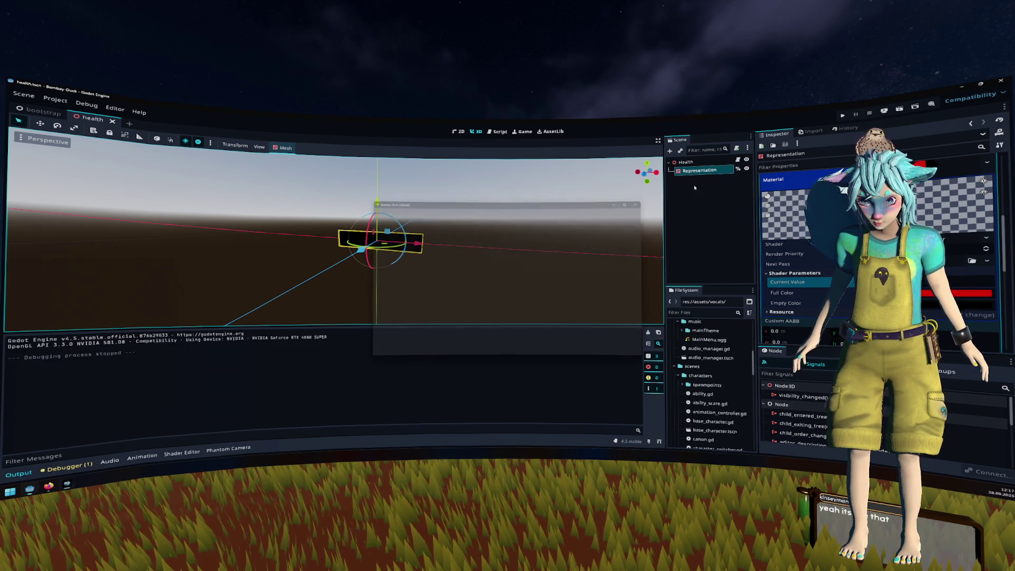
Add a Camera3D child under Health and move it back along the Z axis
left_click(708, 162)
key("ctrl+a")
type("Camera3D")
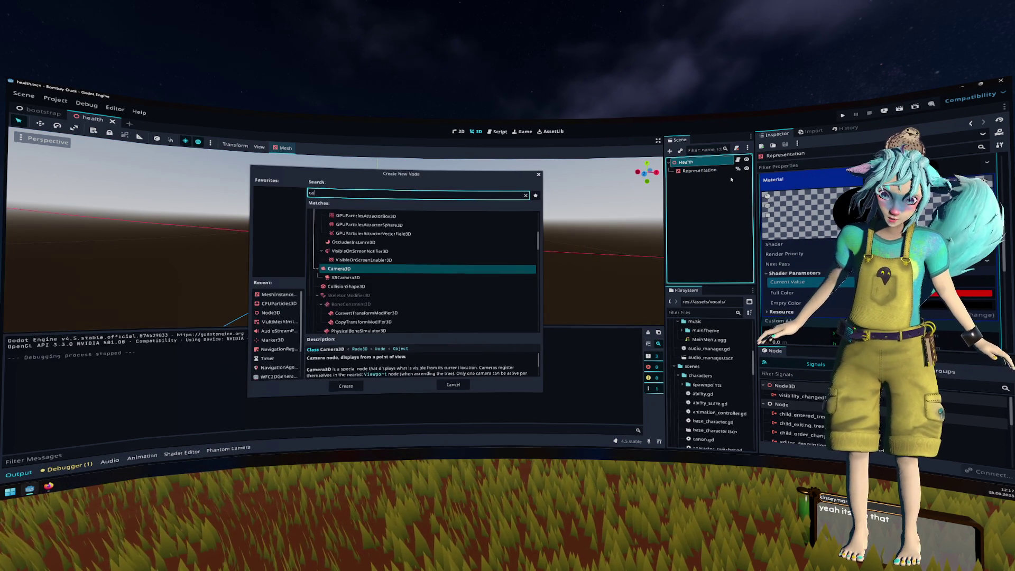
key("Return")
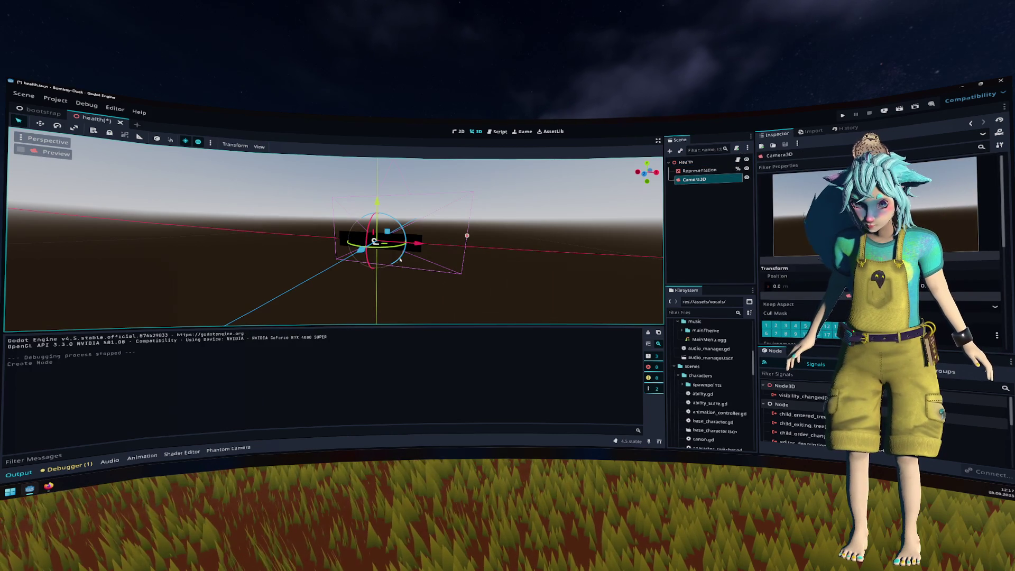
left_click_drag(361, 249, 192, 352)
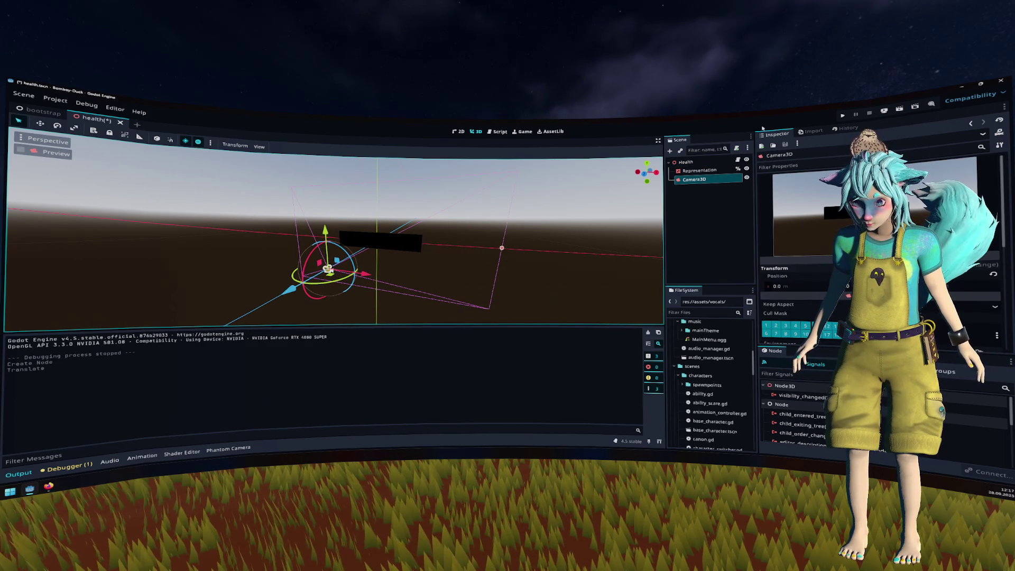
Drag the bar shader's Current Value to a partial fill and run the scene
left_click(701, 171)
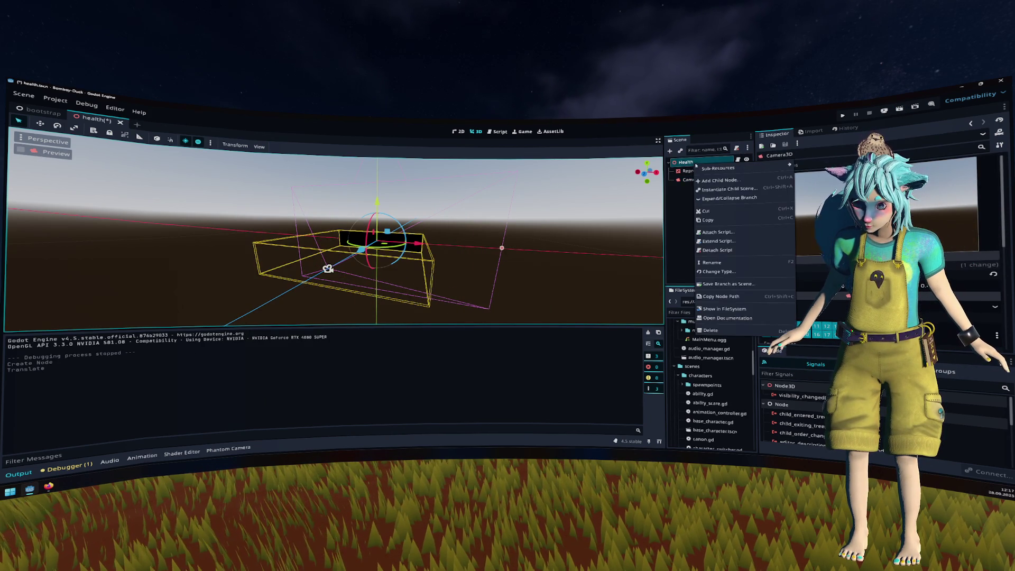
left_click(806, 245)
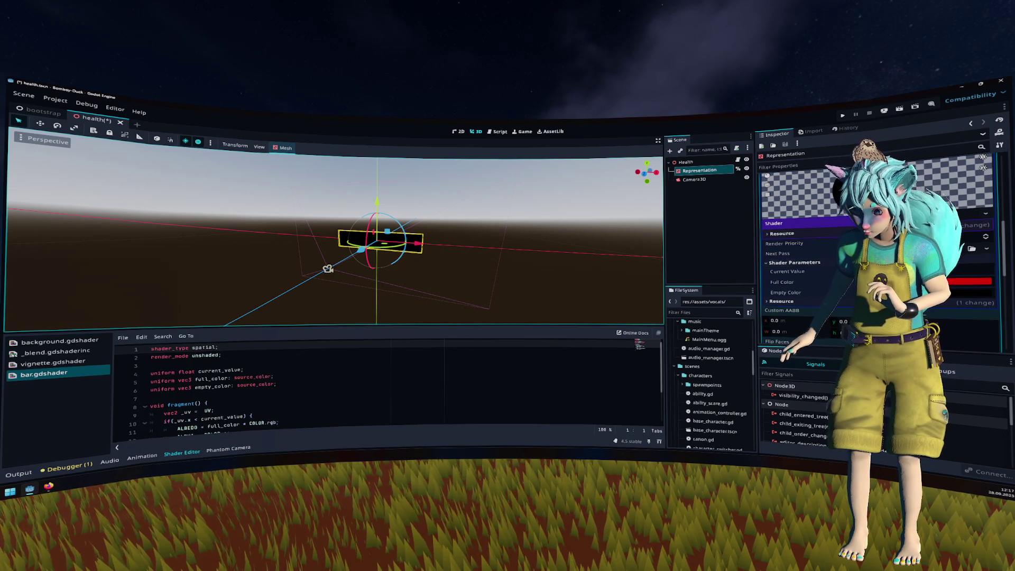
left_click_drag(931, 269, 952, 270)
key("F6")
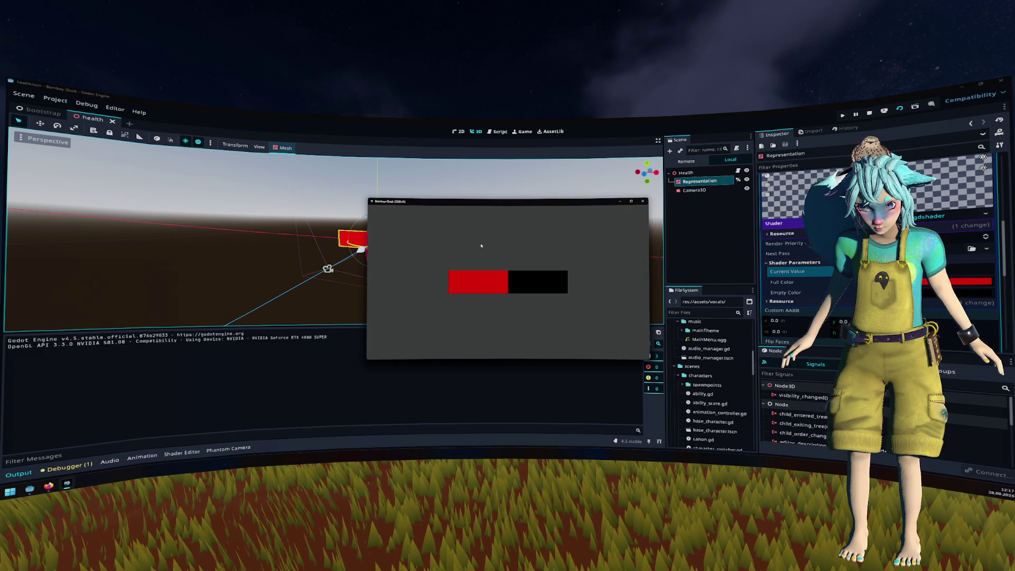
Check the unused-delta warning in the Debugger's Errors tab, then rerun the scene from health.gd
left_click(69, 465)
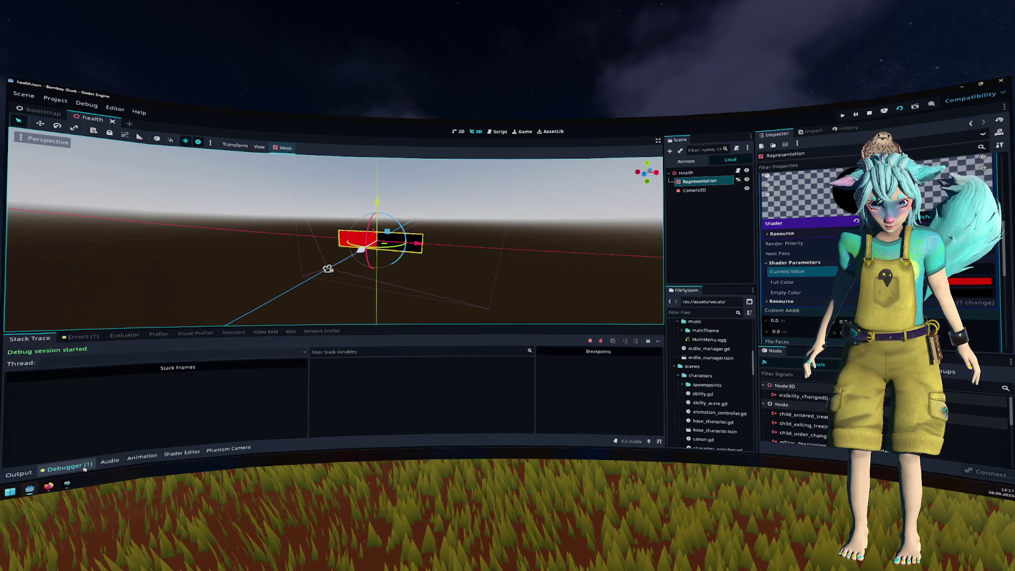
left_click(90, 336)
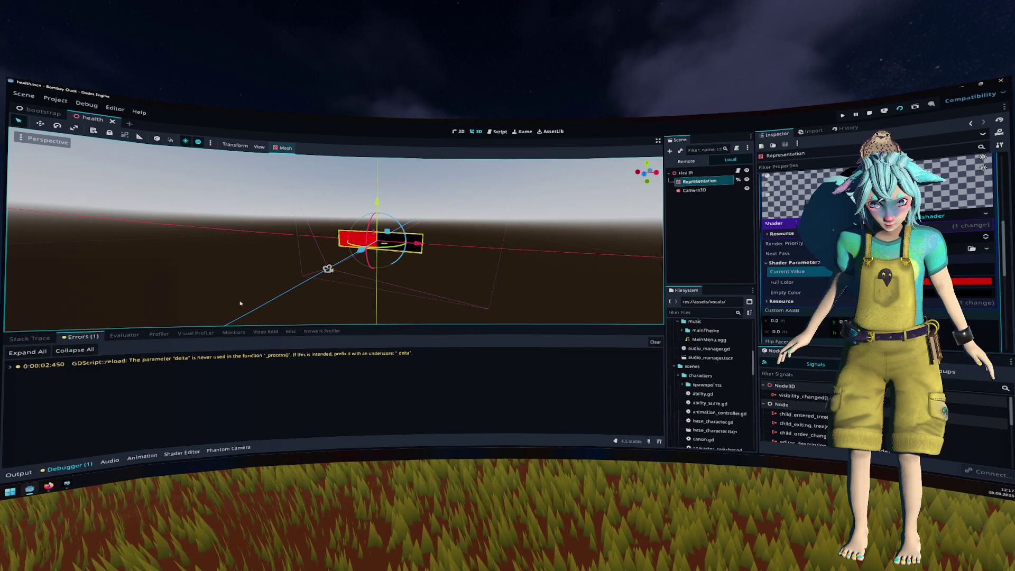
key("ctrl+F3")
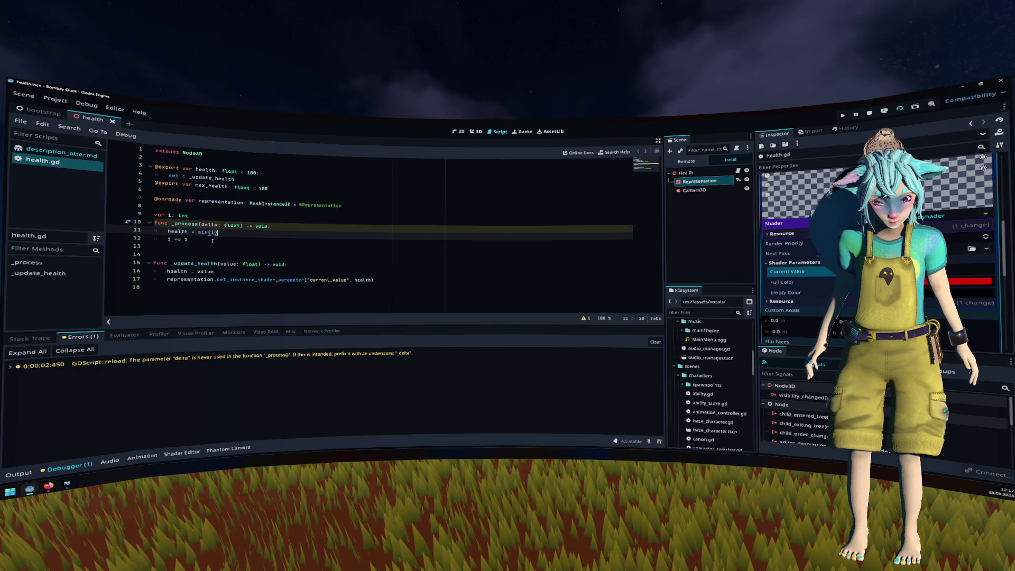
key("F6")
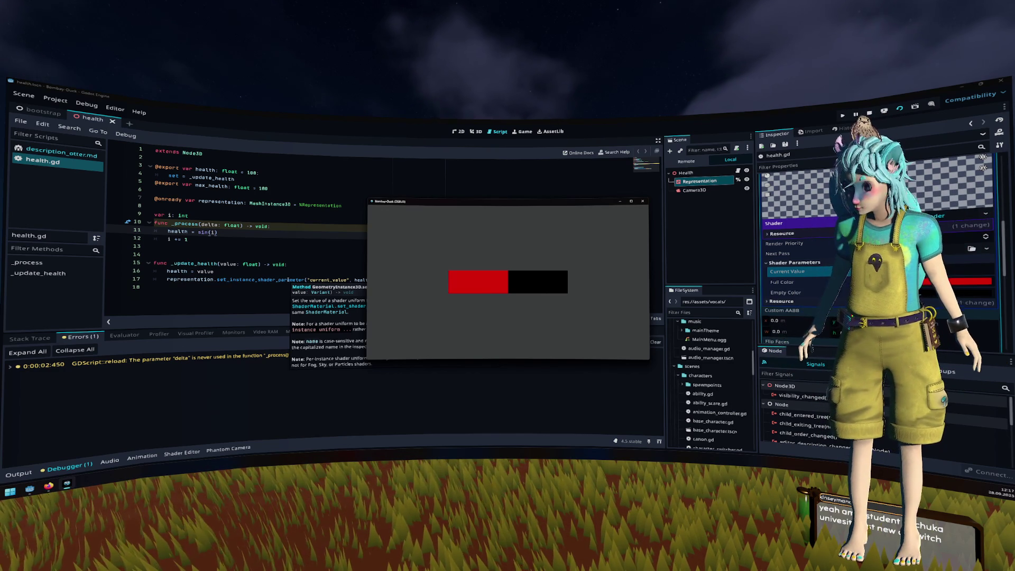
Stop the game, browse set_ completions near set_instance_shader_parameter, and collapse the Representation's material properties
key("F8")
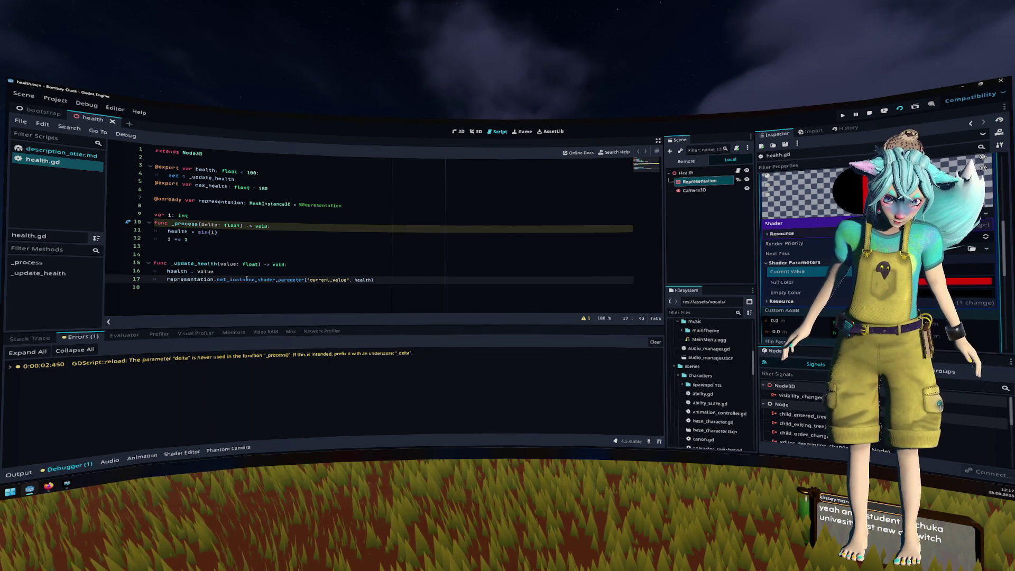
left_click(231, 280)
key("ctrl+space")
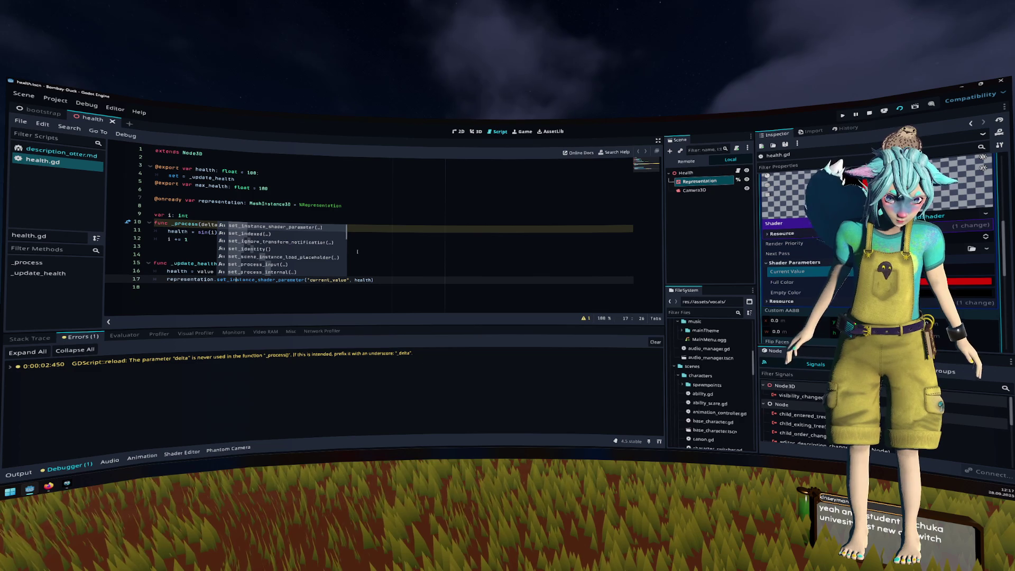
scroll(286, 250, "down", 5)
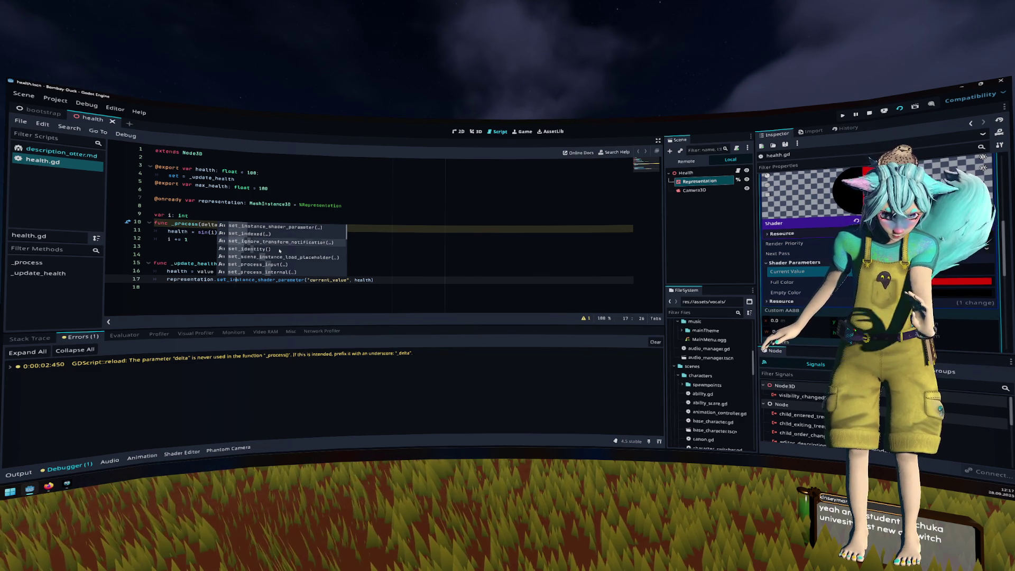
left_click(273, 272)
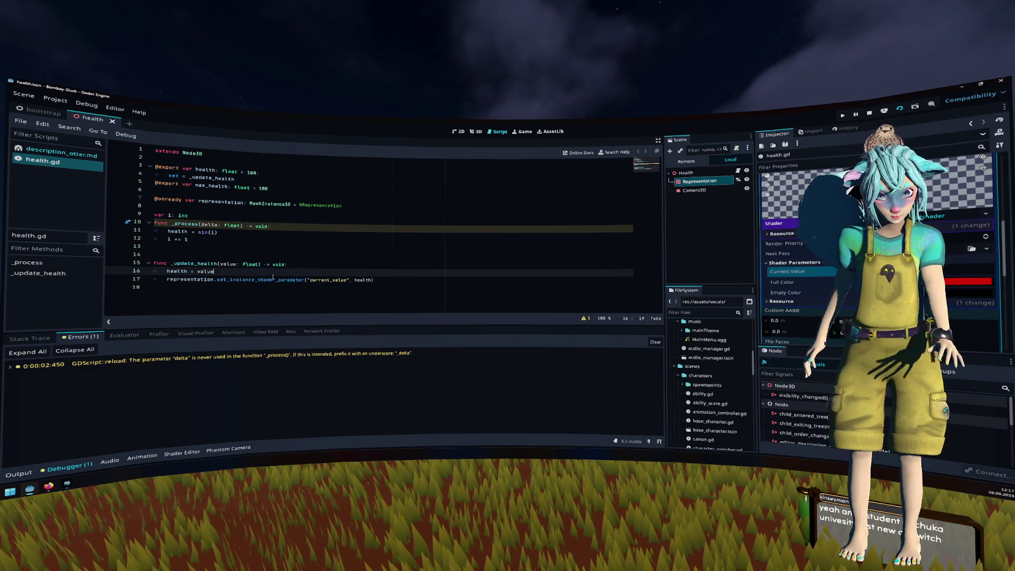
left_click(305, 280)
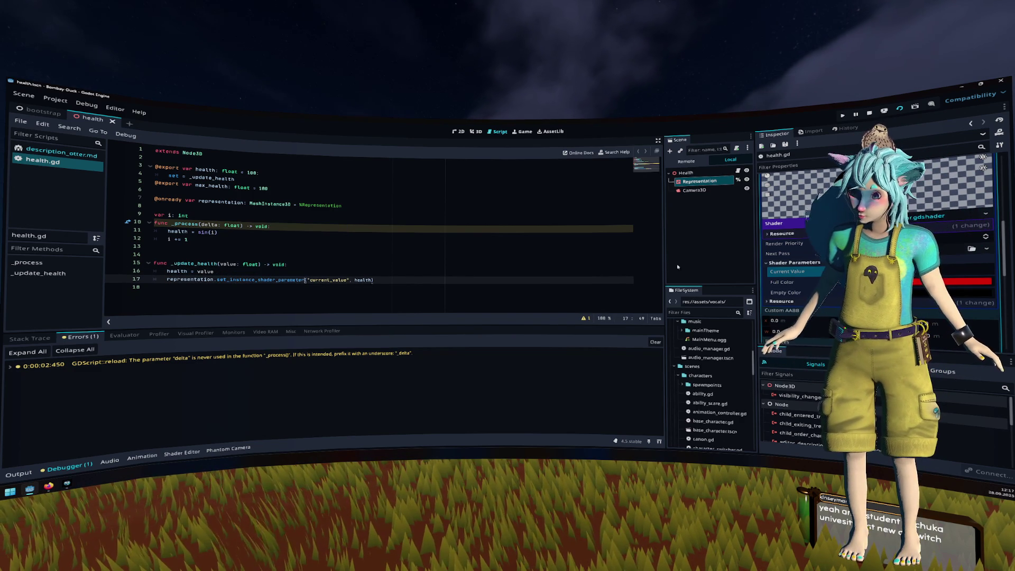
scroll(821, 237, "up", 4)
left_click(821, 237)
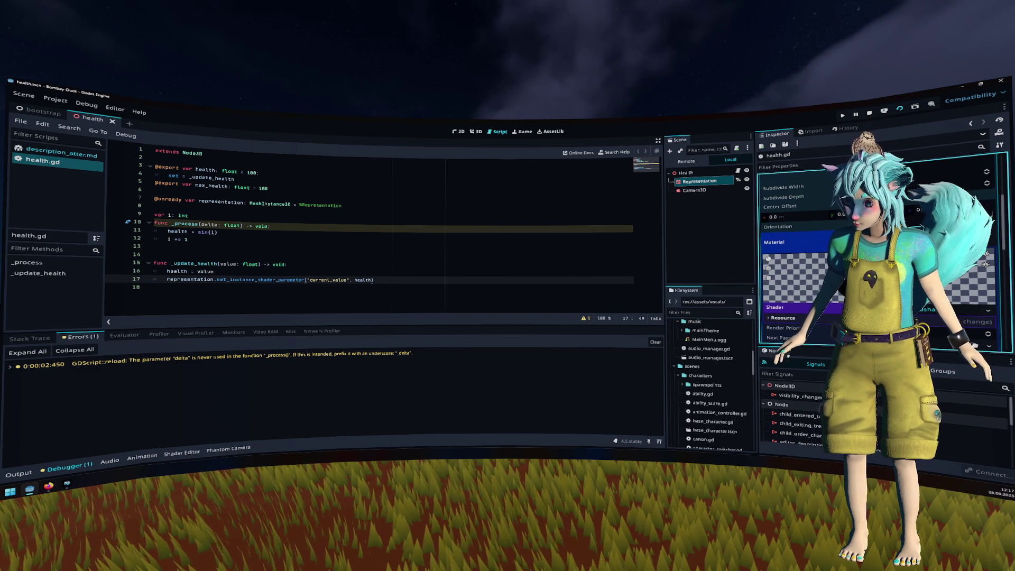
left_click(821, 242)
Insert a new 'func _ready() -> void:' declaration above var i
left_click(208, 211)
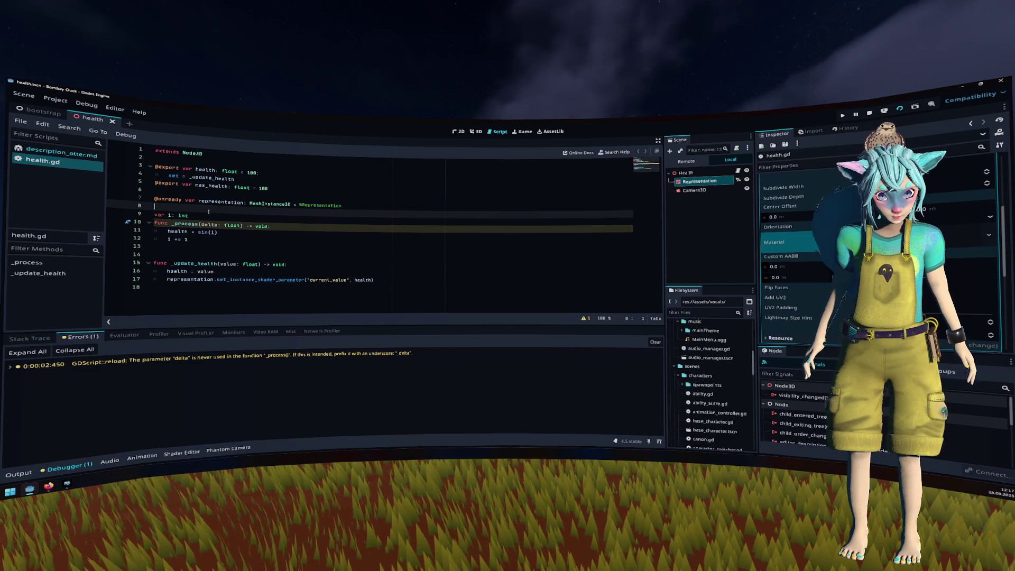
key("Return")
key("Return")
key("Return")
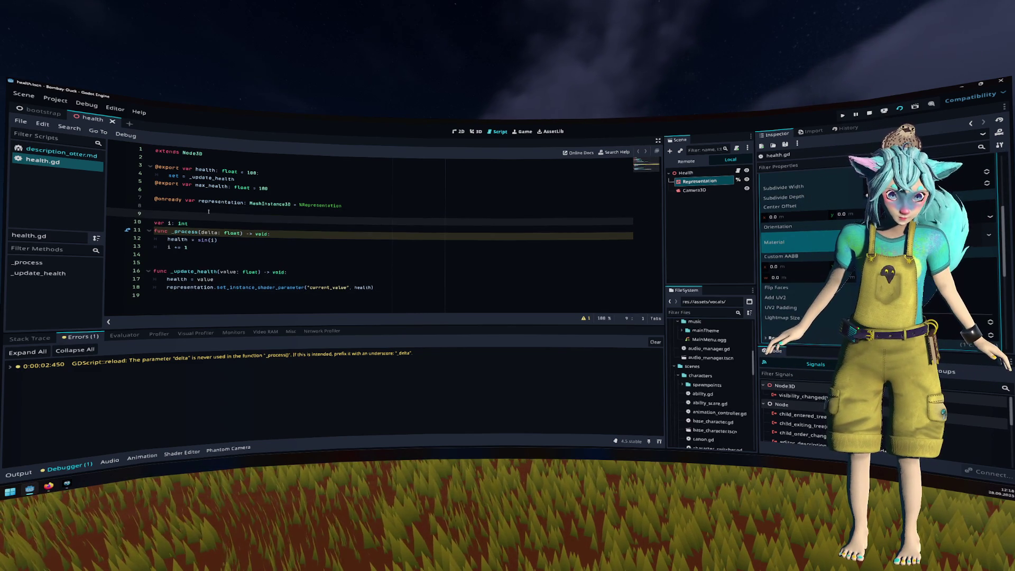
key("Up")
type("#")
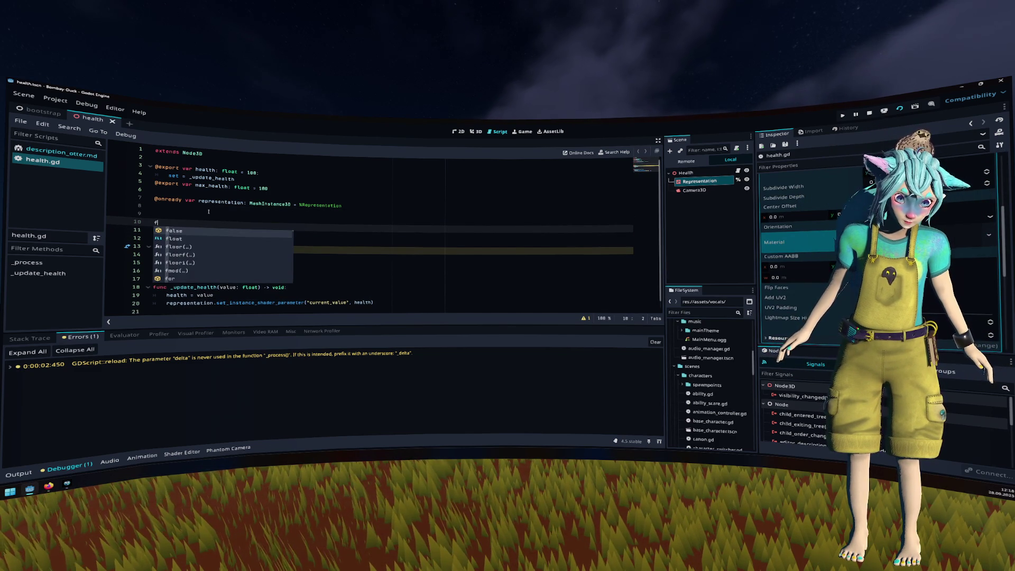
type("unc _r")
key("Return")
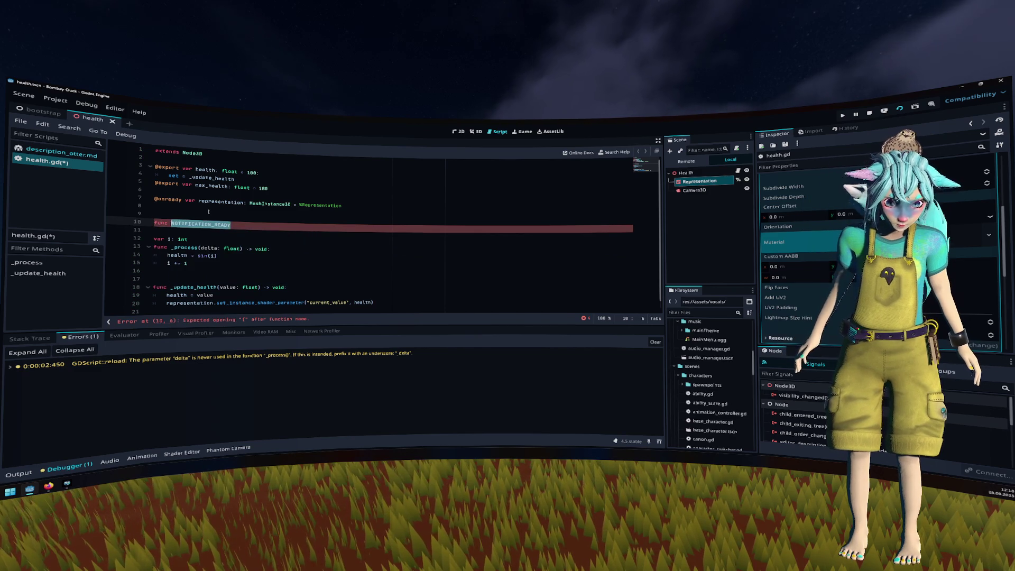
type("_rea")
key("Return")
key("Return")
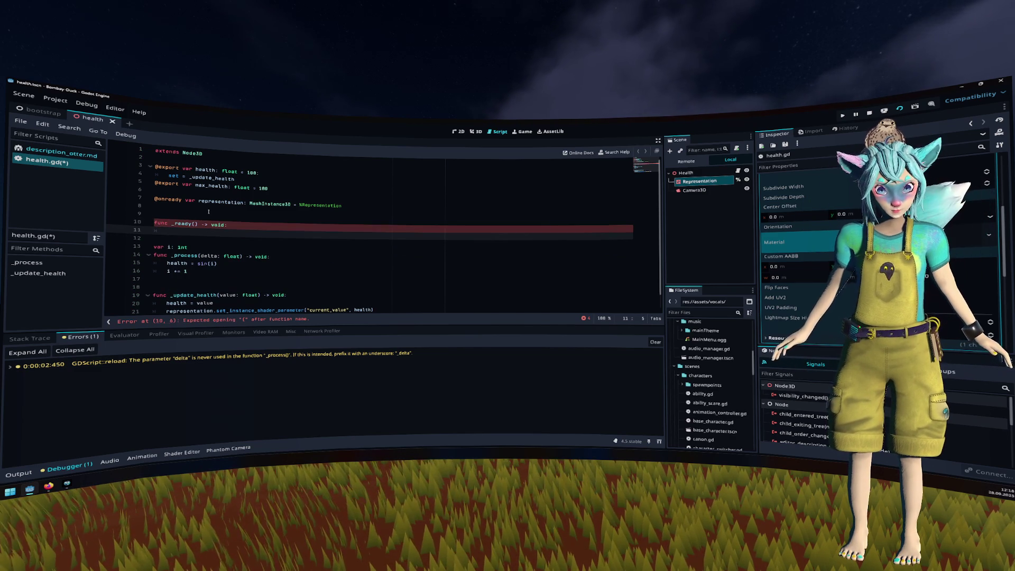
type("mater")
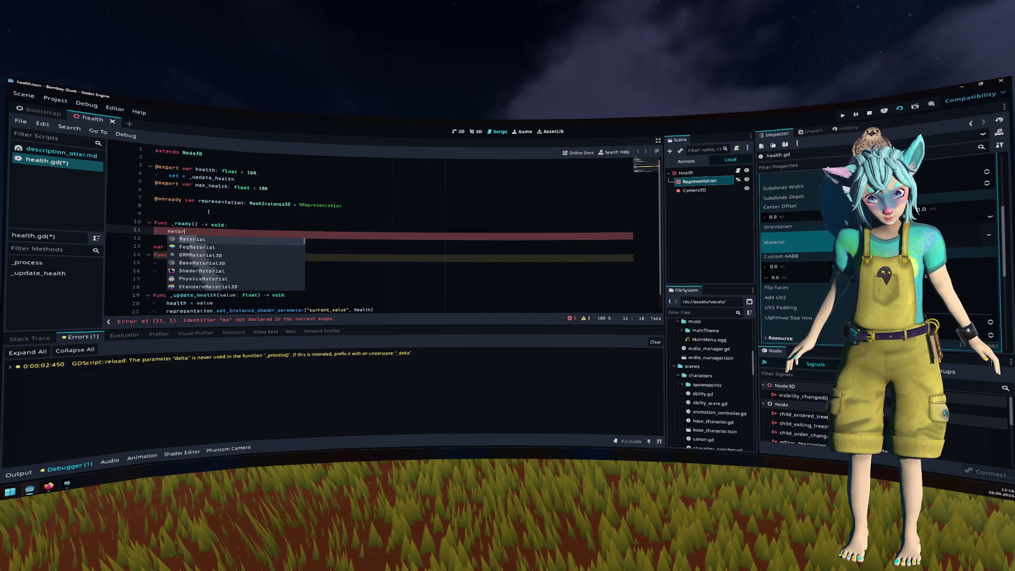
key("BackSpace")
key("BackSpace")
key("BackSpace")
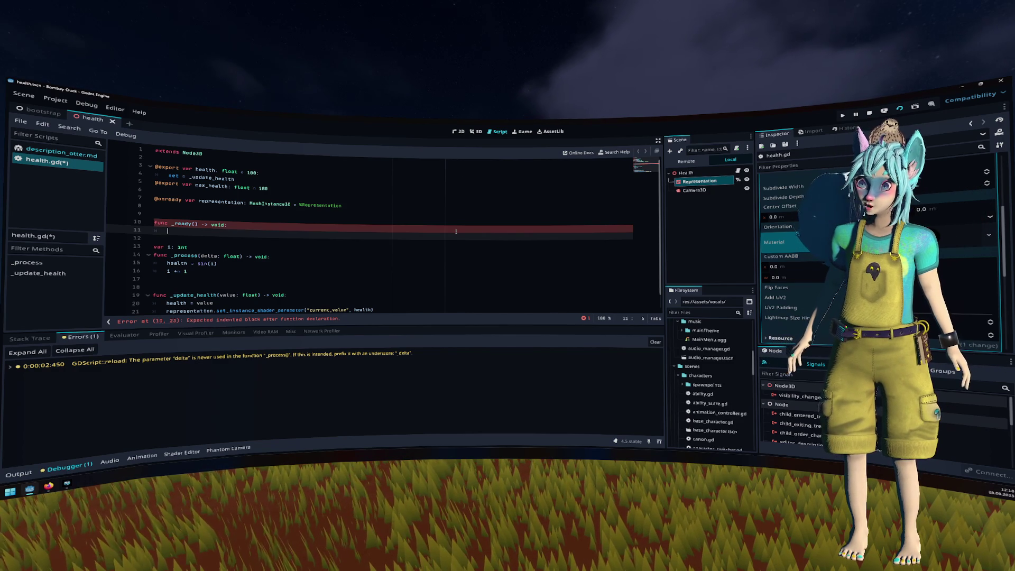
Write representation.mesh.surface_get_material(0) inside _ready on line 11
scroll(818, 210, "up", 5)
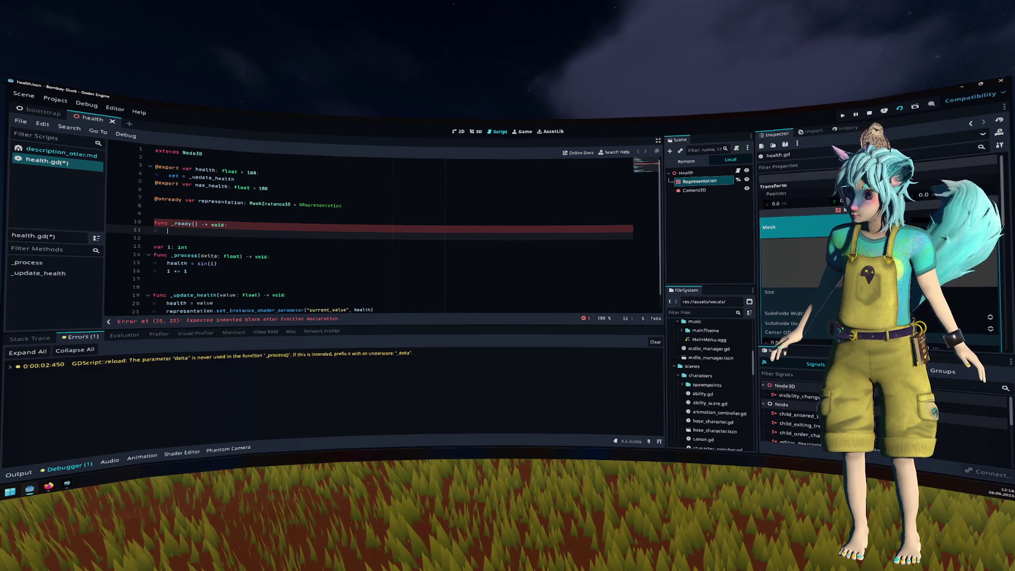
type("mesh.")
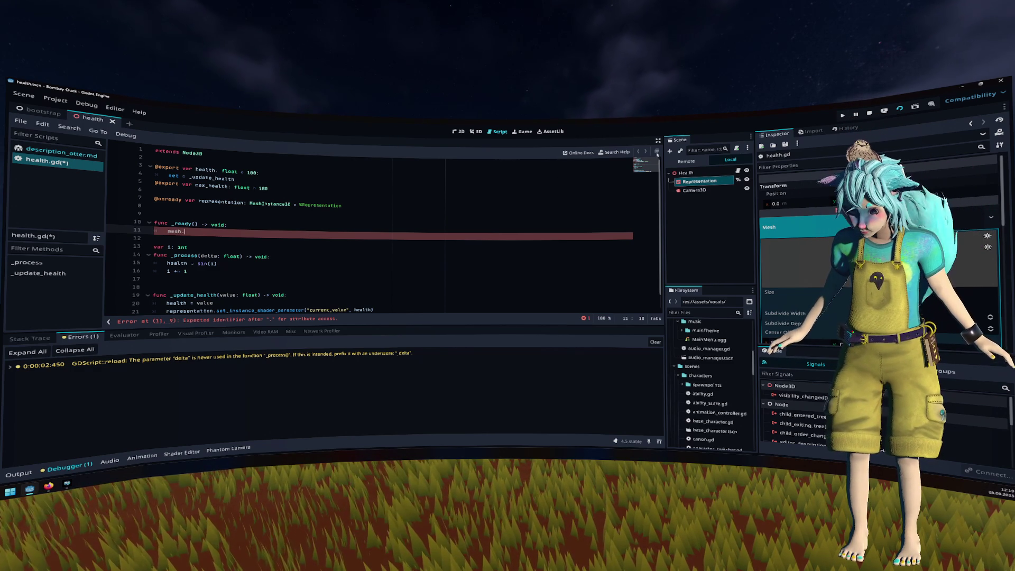
double_click(220, 201)
key("ctrl+c")
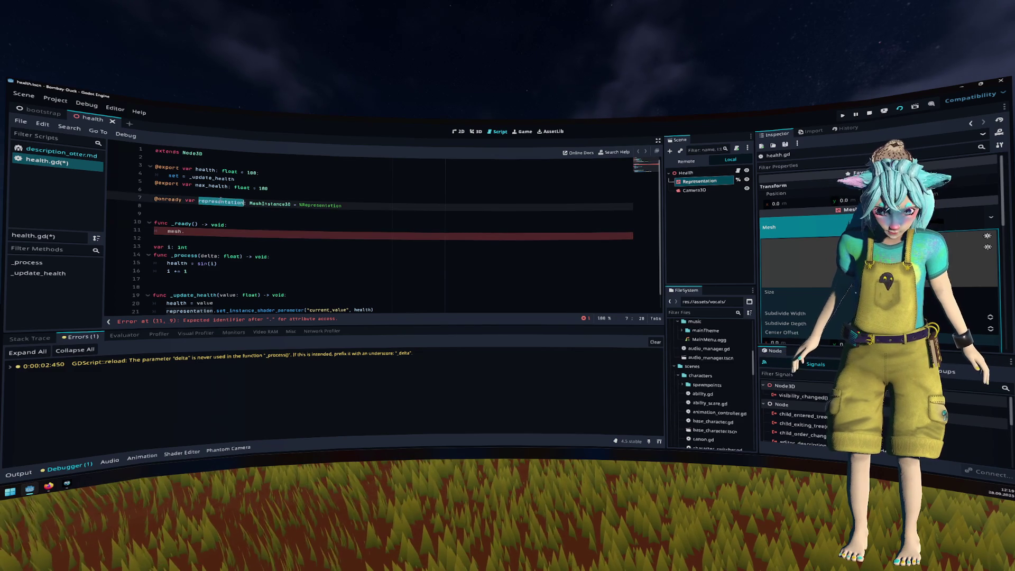
double_click(174, 232)
key("ctrl+v")
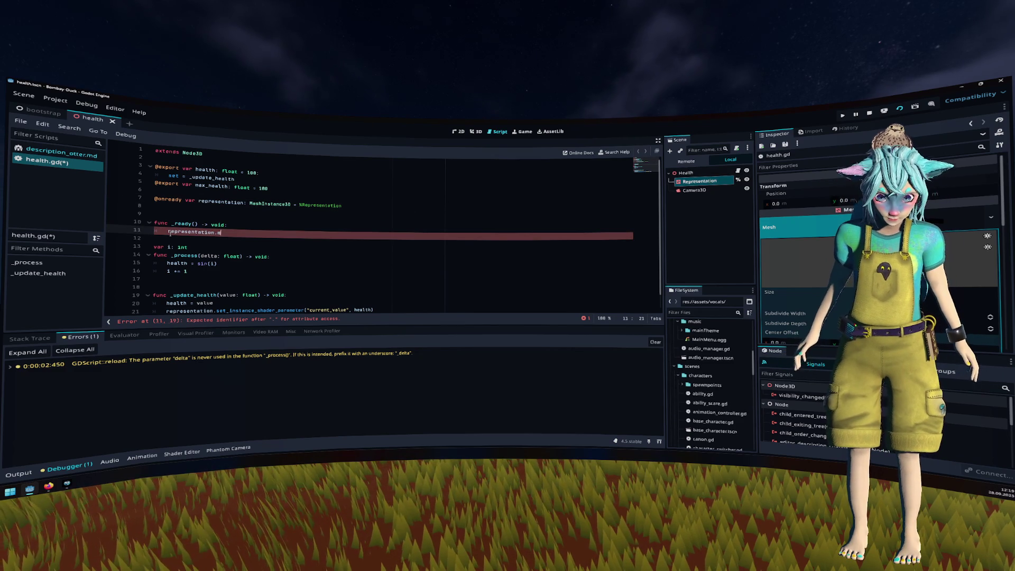
type("esh.mater")
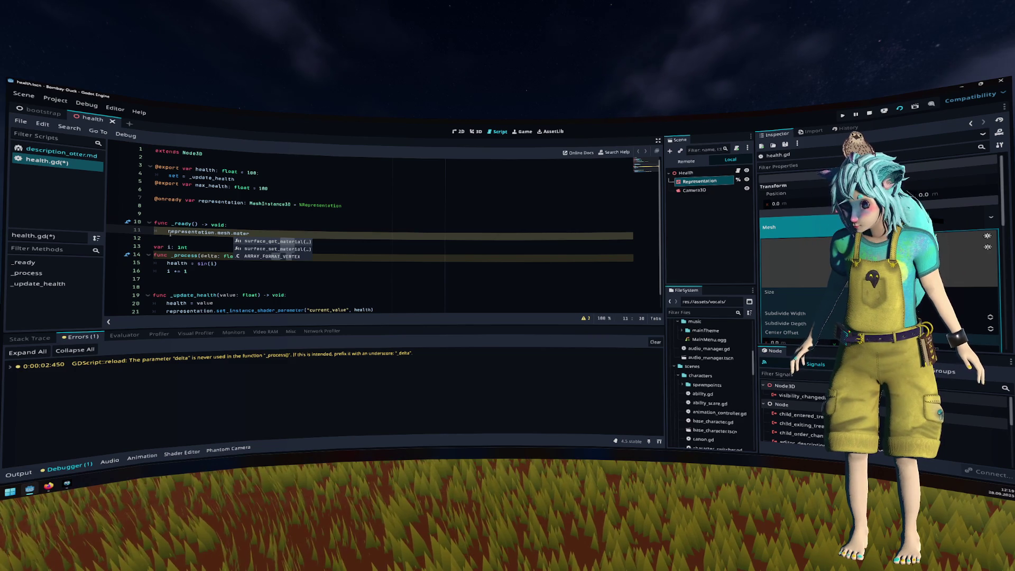
key("Return")
type("0")
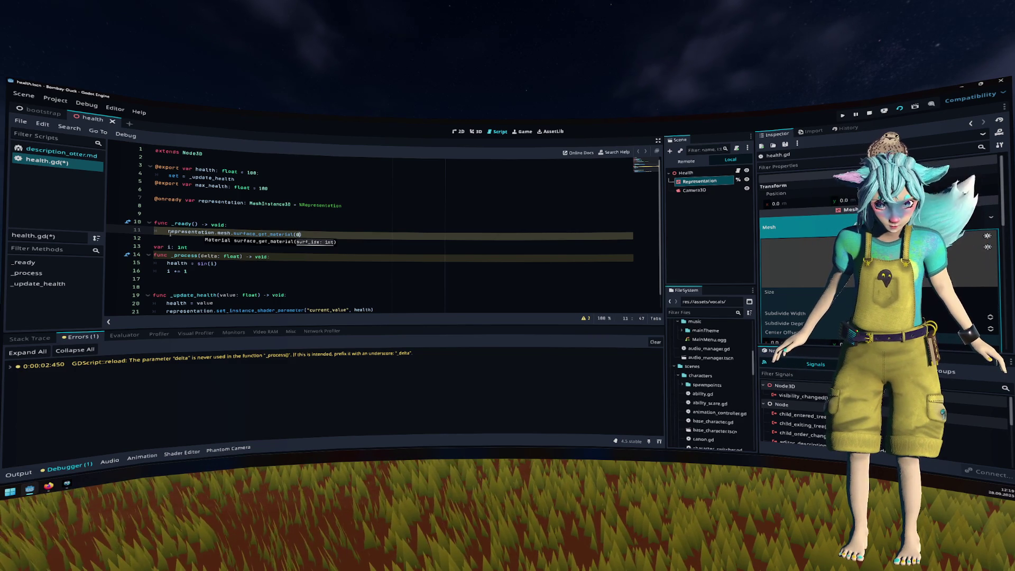
Store that expression in a new 'var material' variable
key("Home")
type("var material")
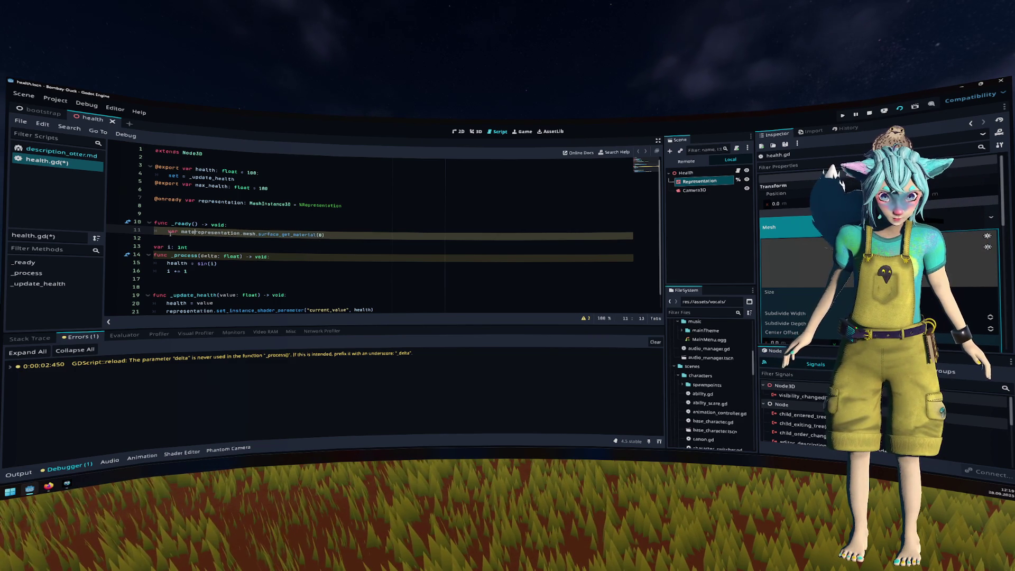
type(" =")
key("ctrl+space")
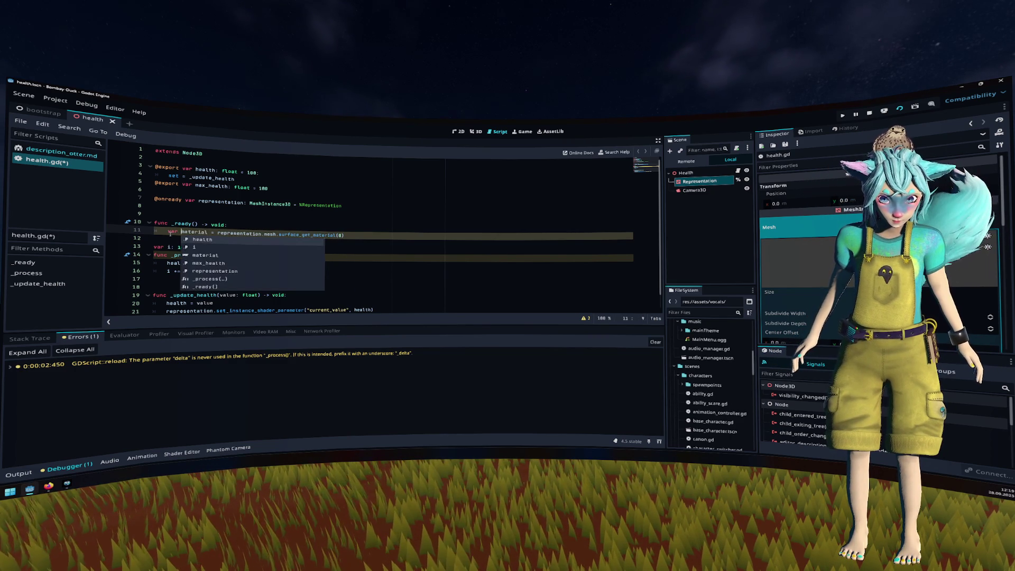
key("Right")
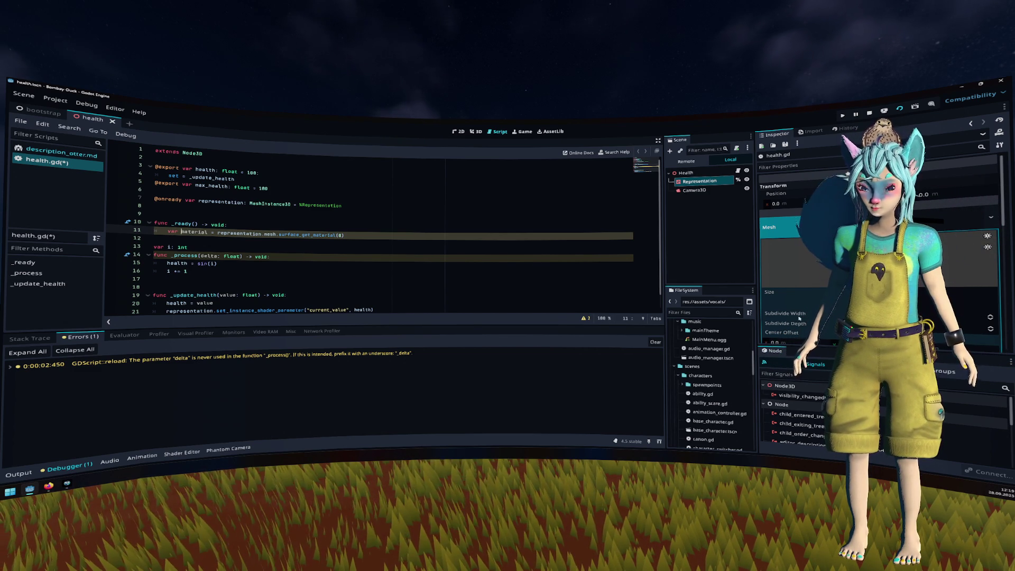
scroll(971, 281, "down", 5)
left_click(926, 220)
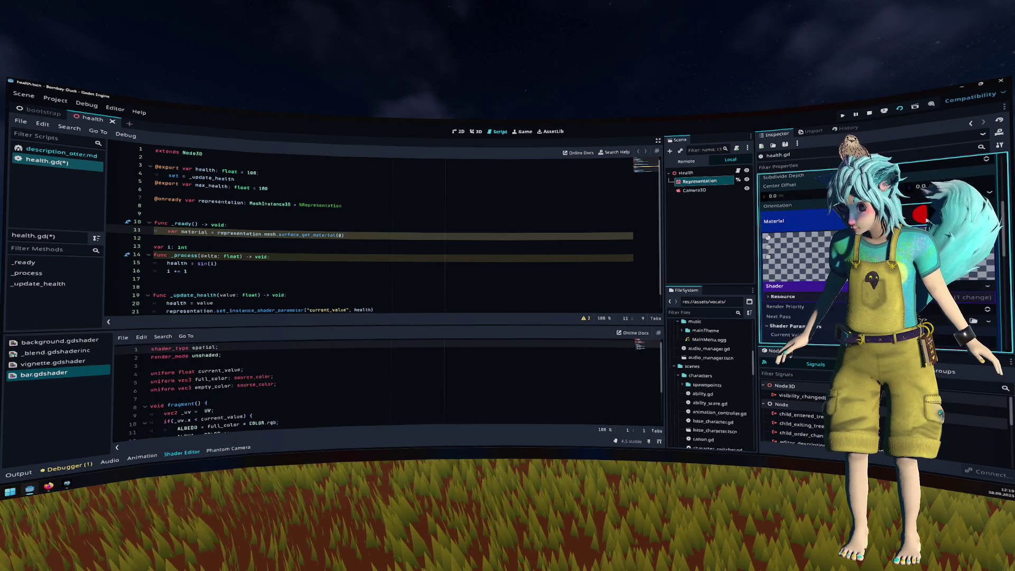
scroll(914, 219, "down", 4)
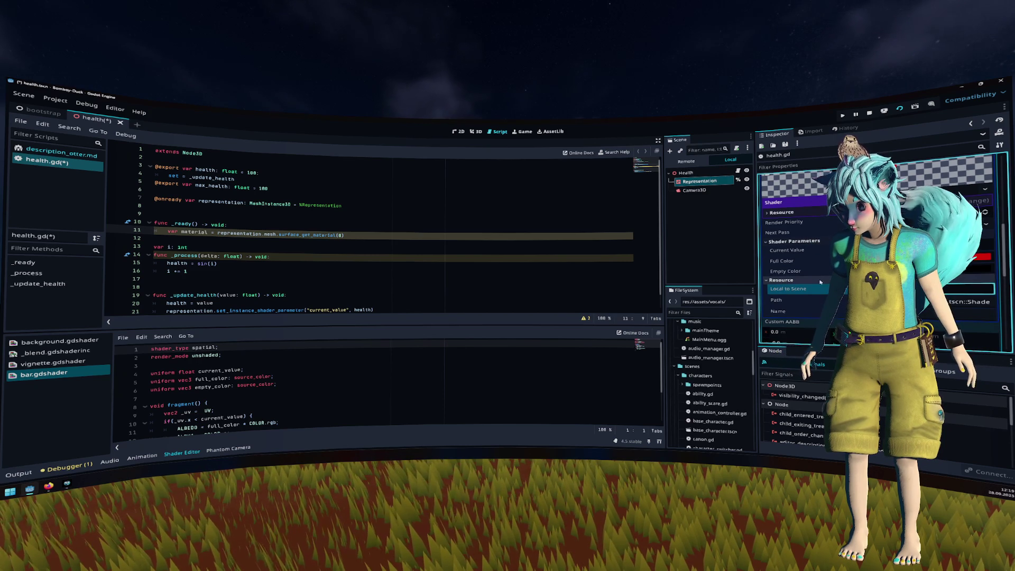
scroll(800, 283, "down", 4)
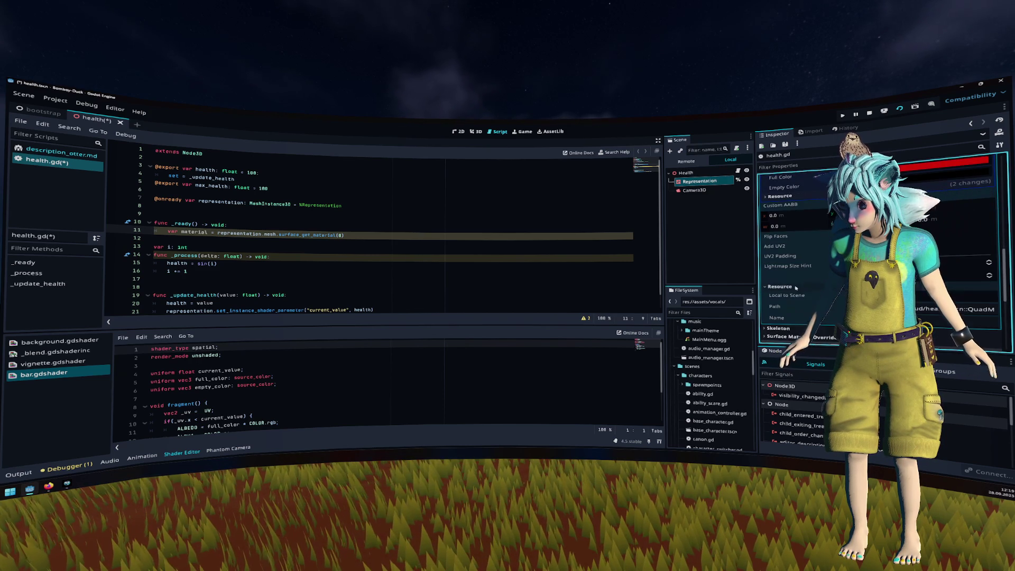
scroll(799, 275, "up", 5)
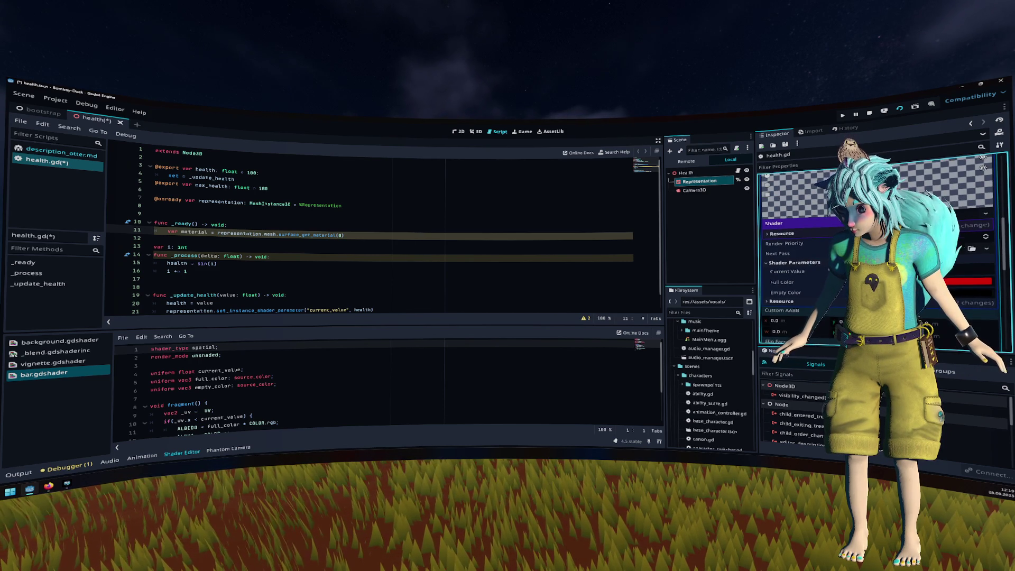
scroll(800, 275, "up", 10)
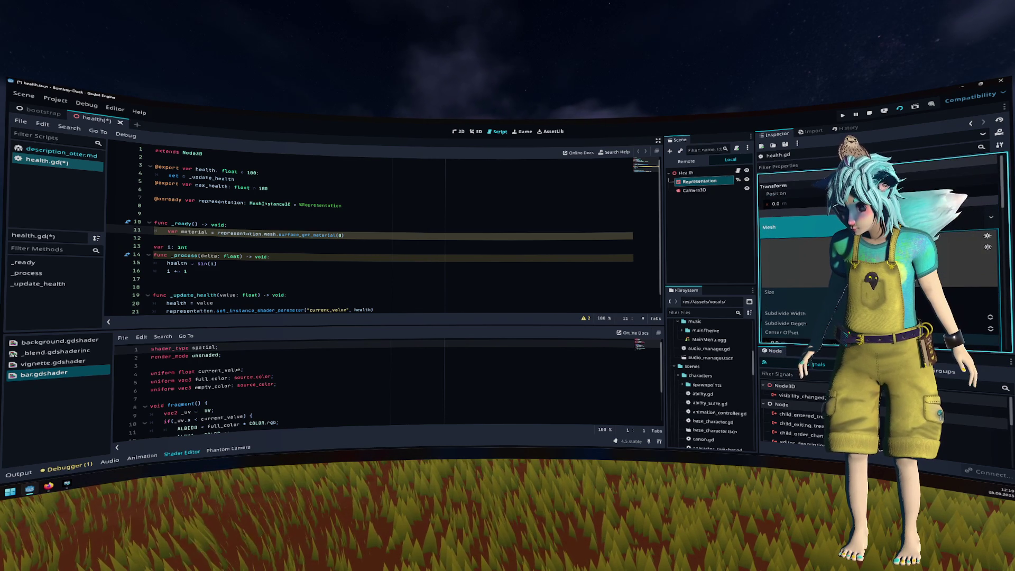
left_click(939, 225)
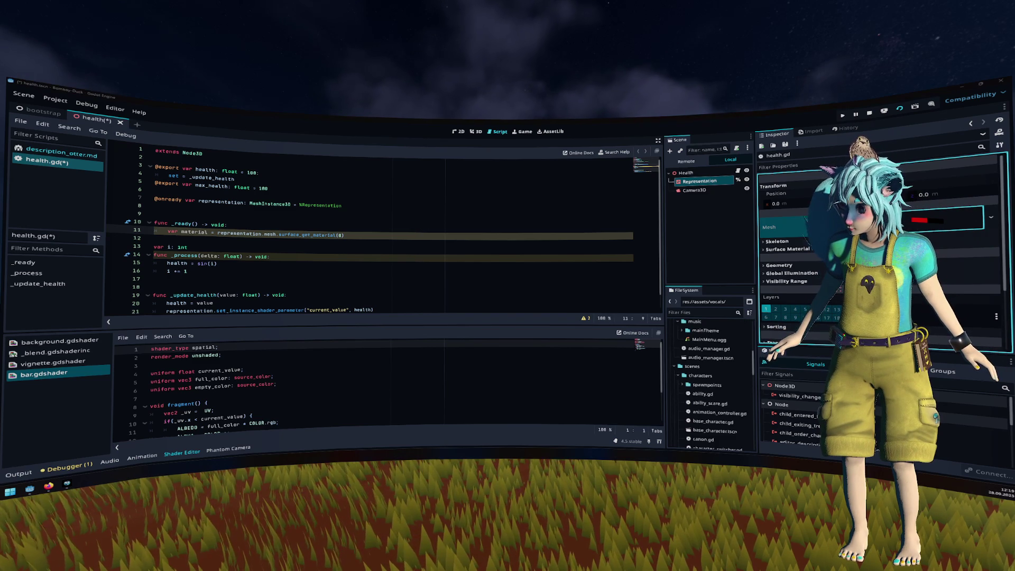
left_click(316, 249)
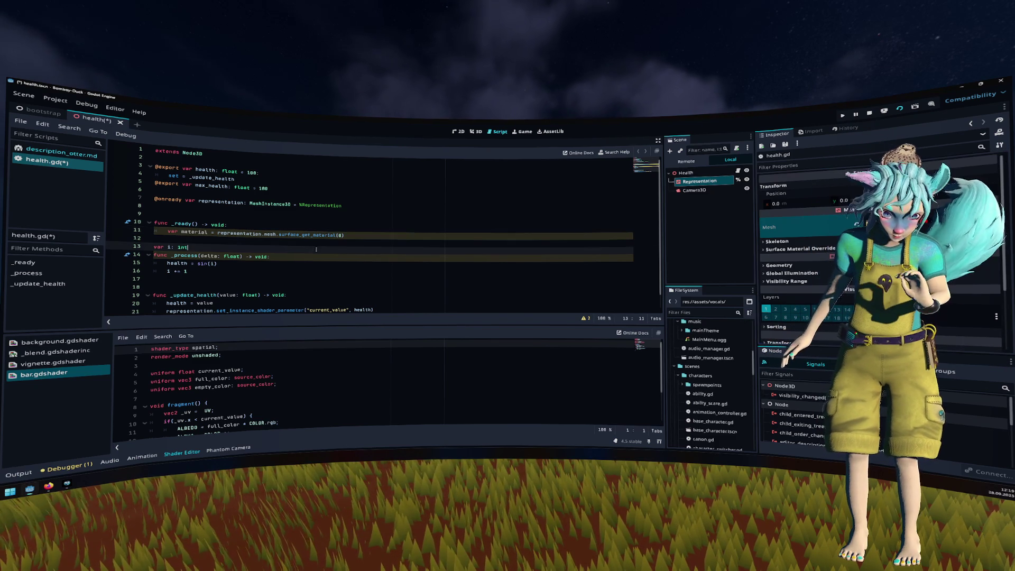
left_click(331, 235)
mouse_move(331, 235)
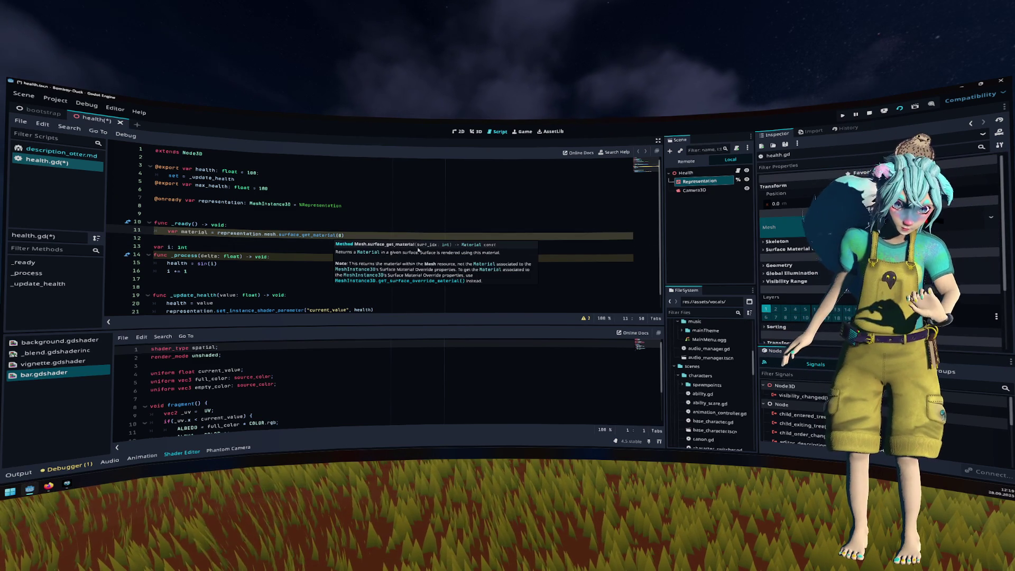
left_click(825, 227)
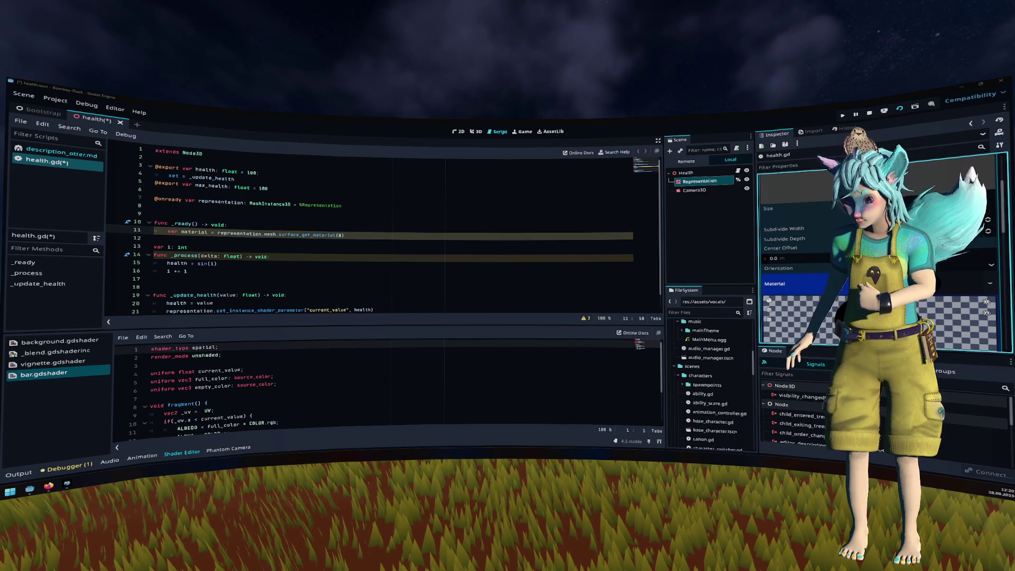
scroll(878, 253, "down", 3)
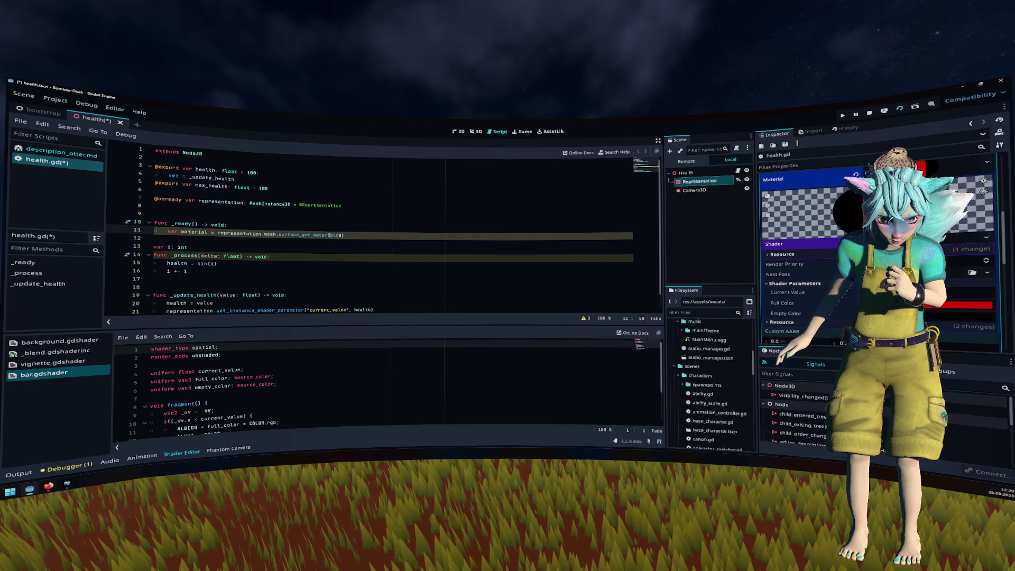
key("Up")
scroll(266, 299, "down", 1)
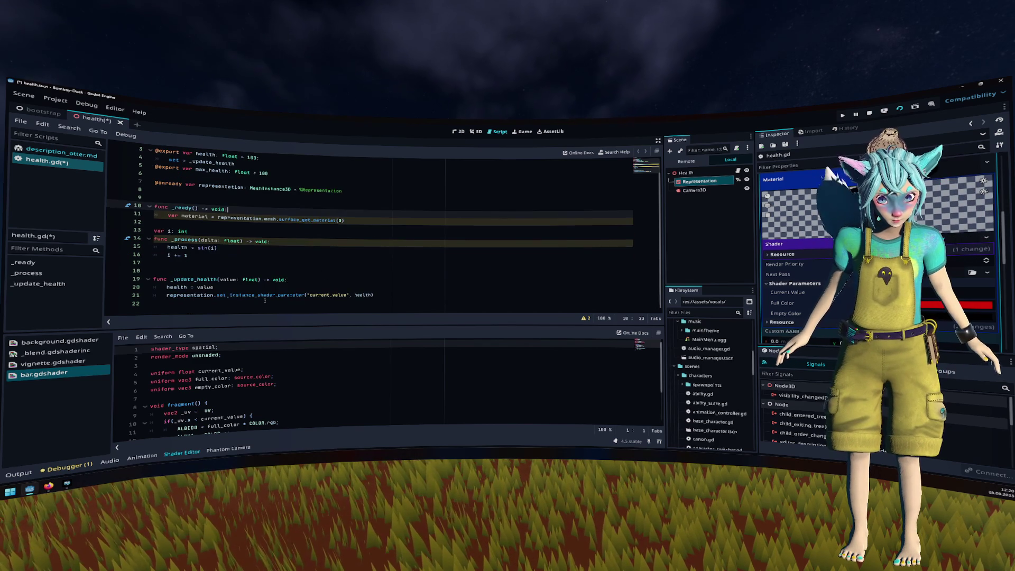
left_click(267, 300, "ctrl")
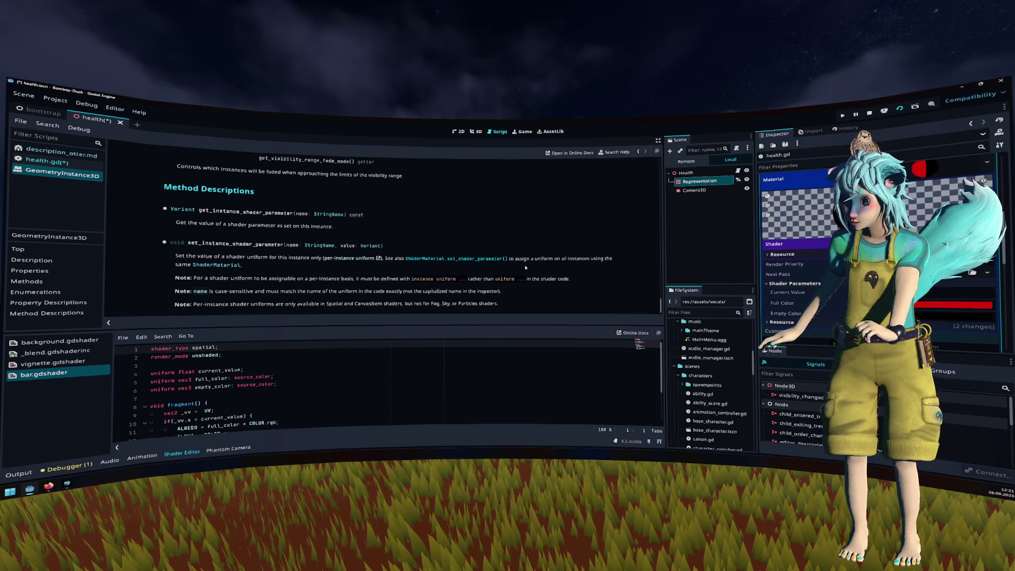
left_click_drag(511, 259, 554, 259)
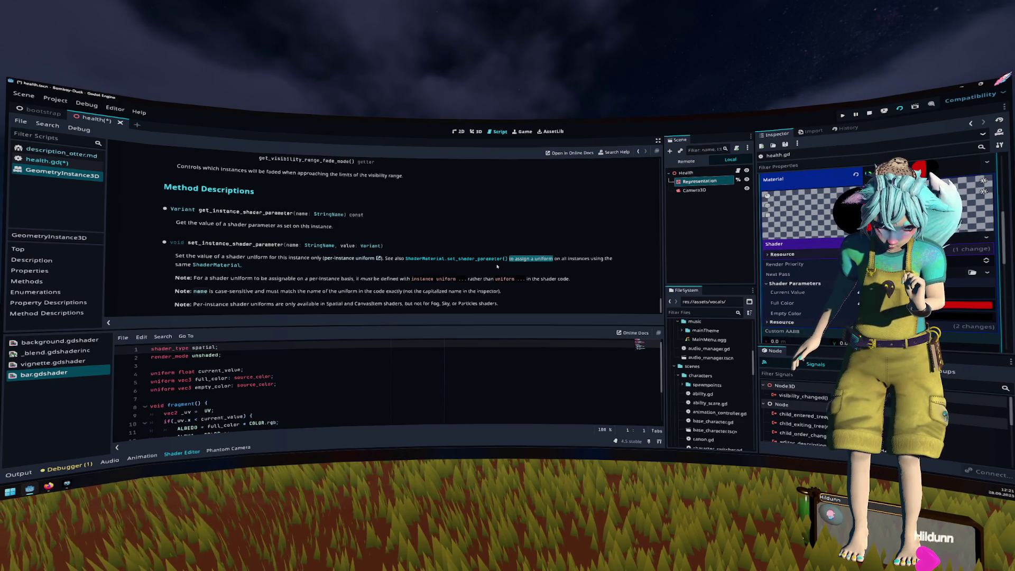
left_click(549, 268)
left_click_drag(509, 258, 614, 259)
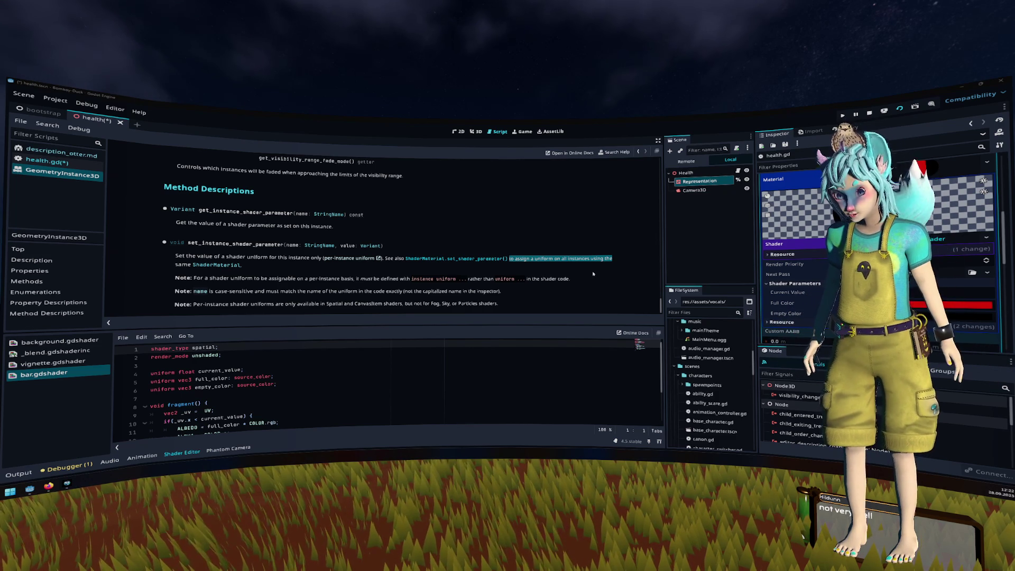
left_click(418, 302)
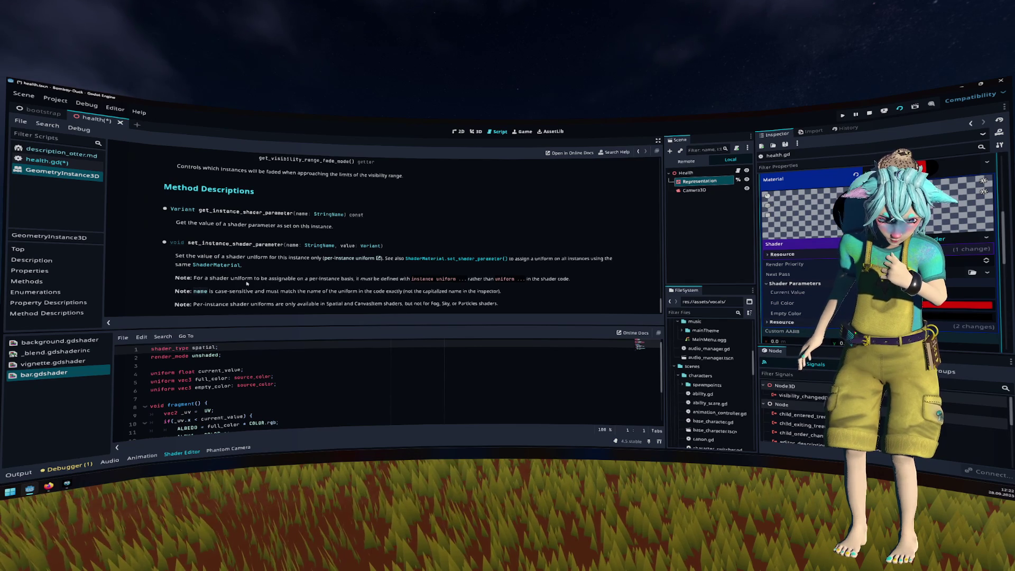
left_click_drag(233, 279, 274, 279)
left_click(378, 282)
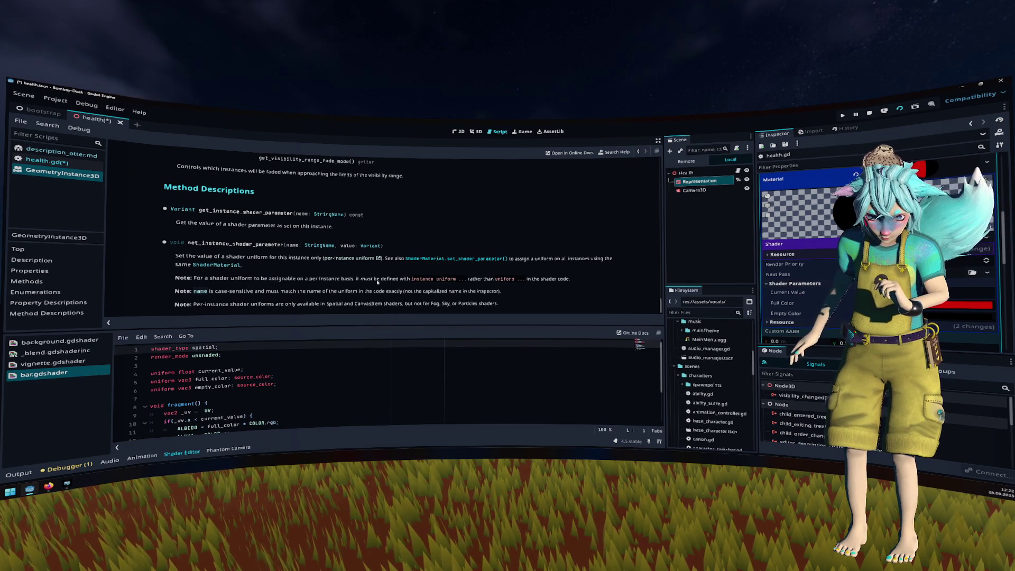
left_click_drag(412, 280, 457, 281)
key("ctrl+c")
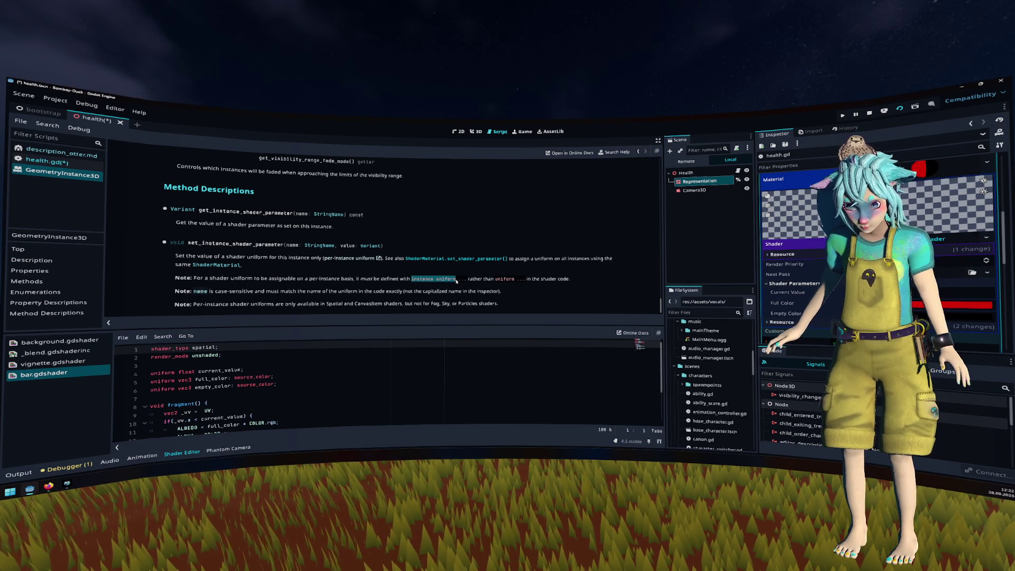
scroll(794, 254, "down", 2)
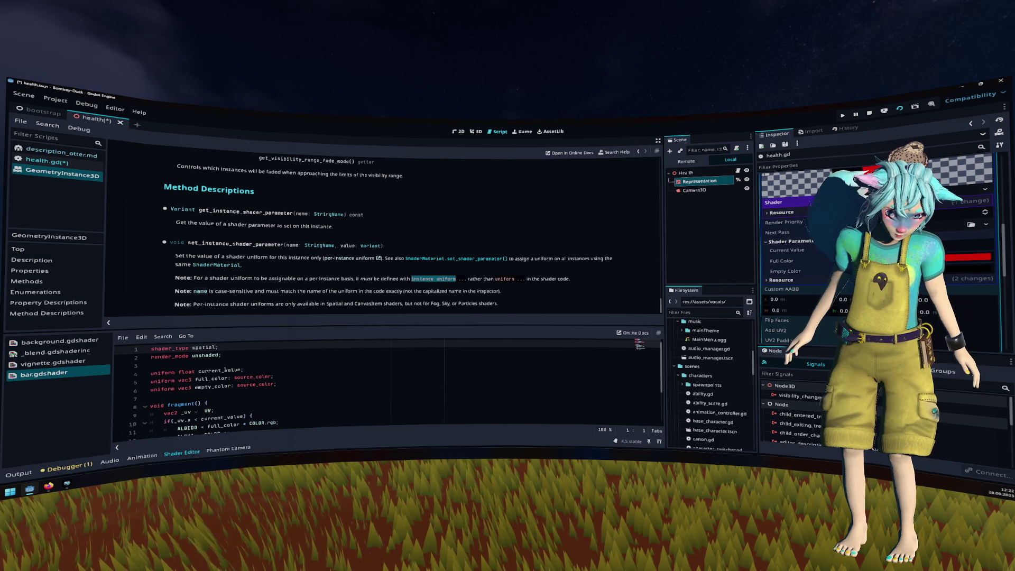
left_click(225, 369)
key("Home")
Fix line 4 to 'instance uniform float current_value;', read the Spatial-only docs note, return to health.gd
key("ctrl+v")
key("ctrl+shift+Right")
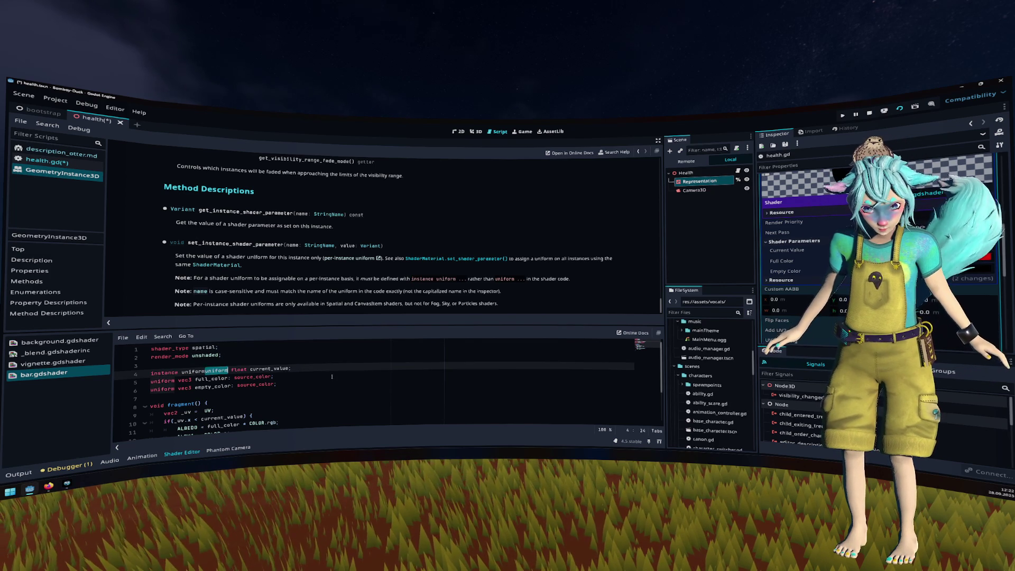
key("BackSpace")
key("Up")
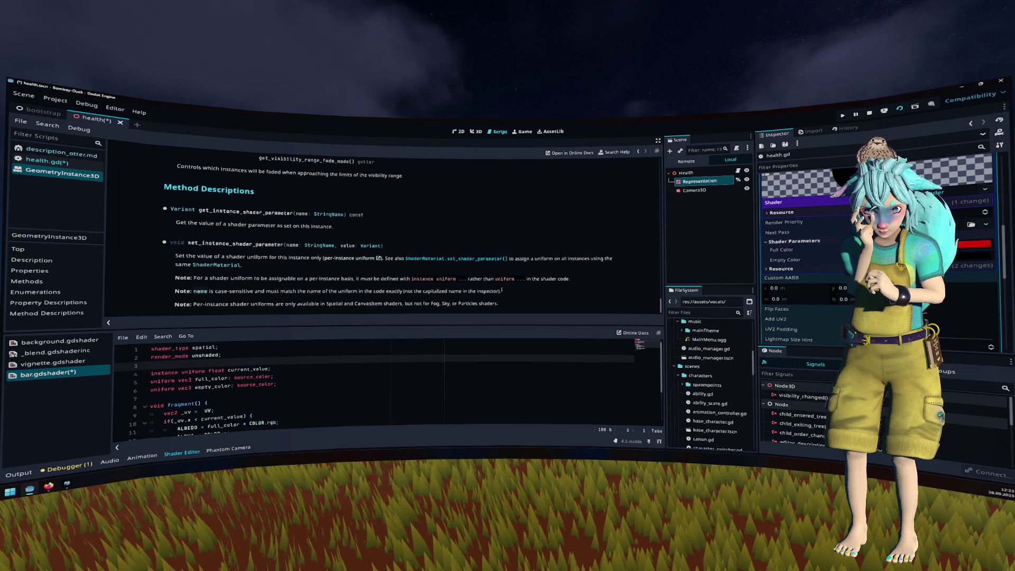
left_click_drag(215, 307, 345, 305)
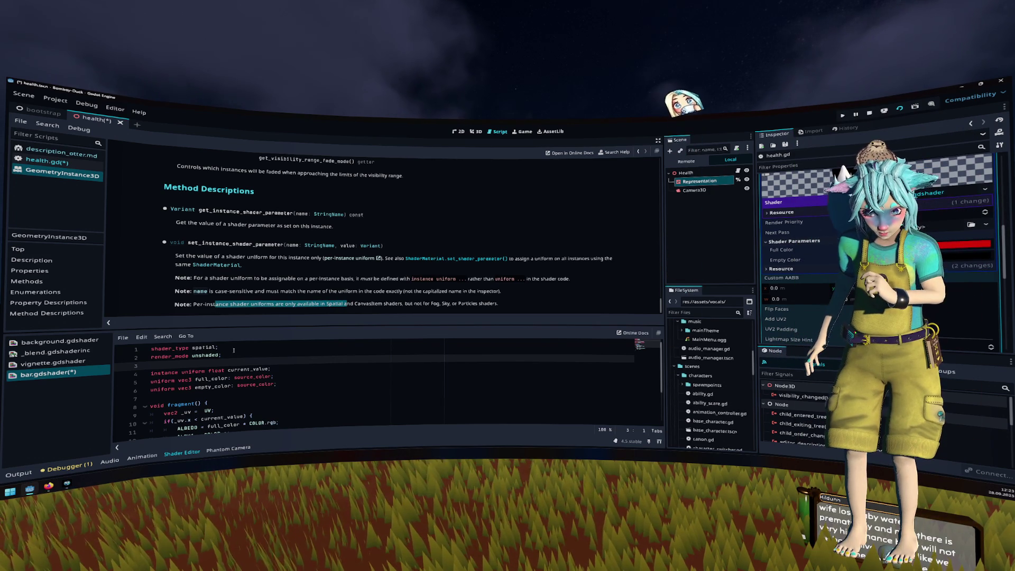
left_click(386, 308)
key("alt+Left")
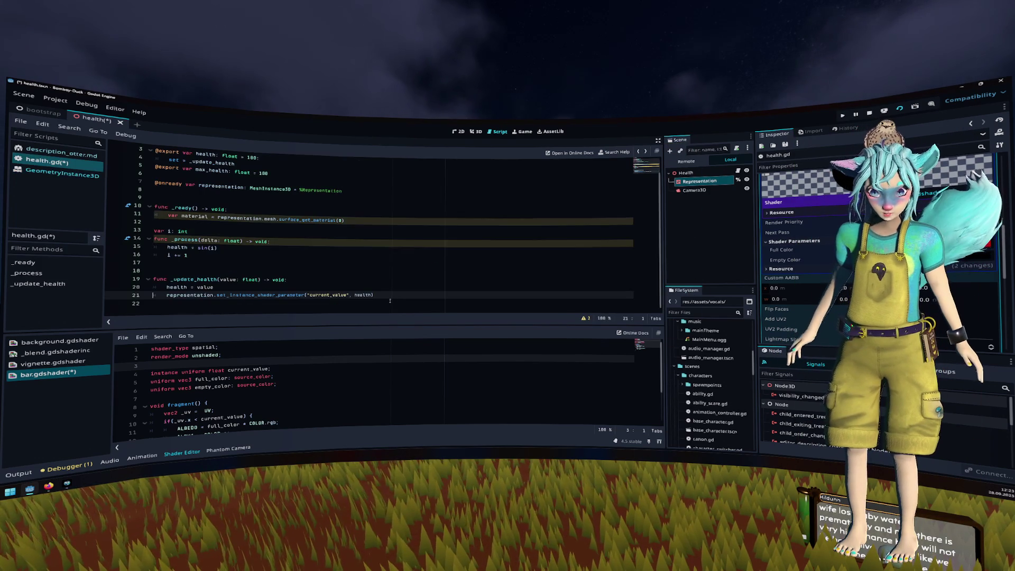
Comment out lines 10–11 of the _ready material code with Ctrl+K, save, and run the game
double_click(333, 297)
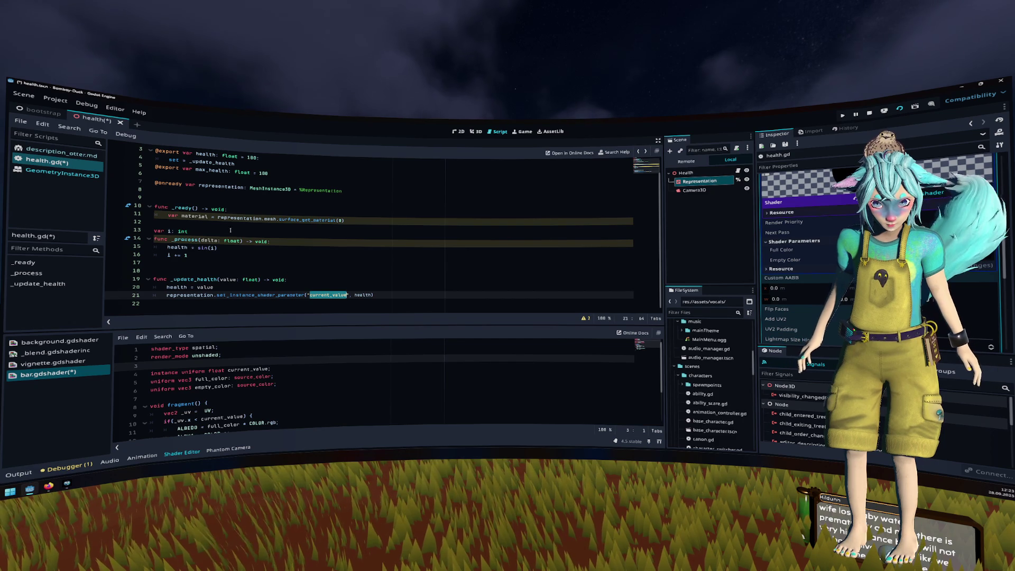
left_click(215, 217)
key("shift+Up")
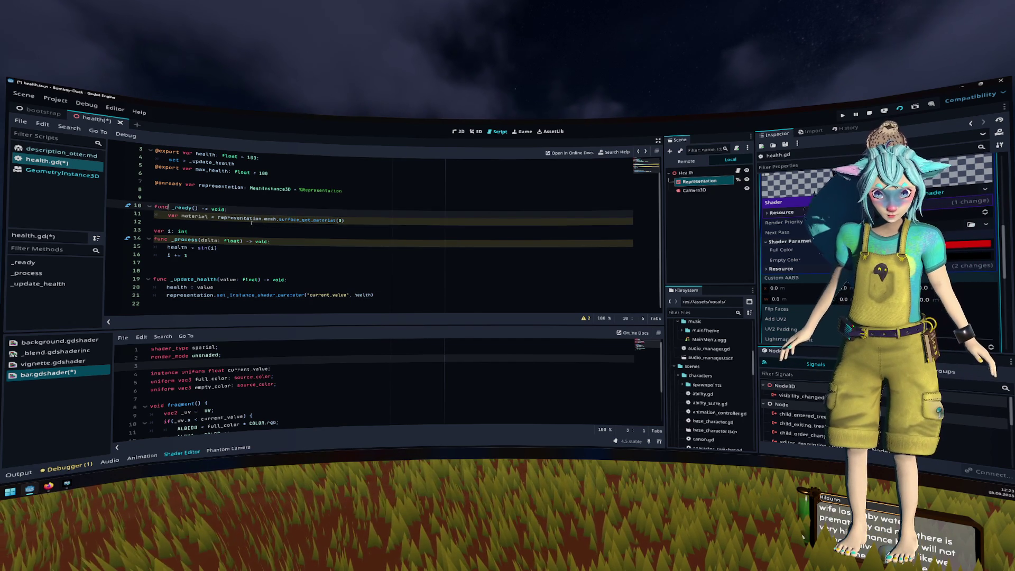
key("ctrl+k")
key("ctrl+s")
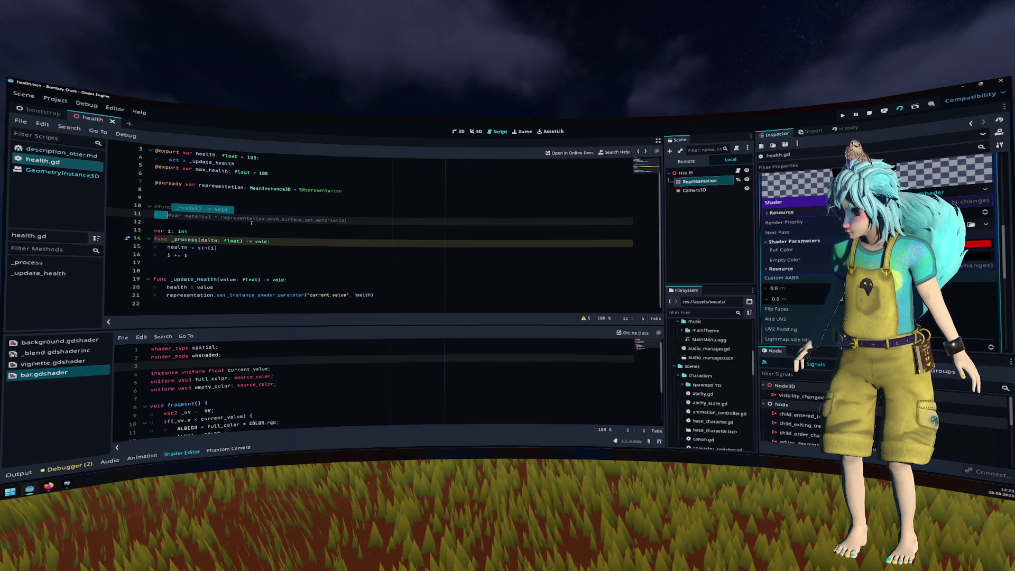
left_click(250, 220)
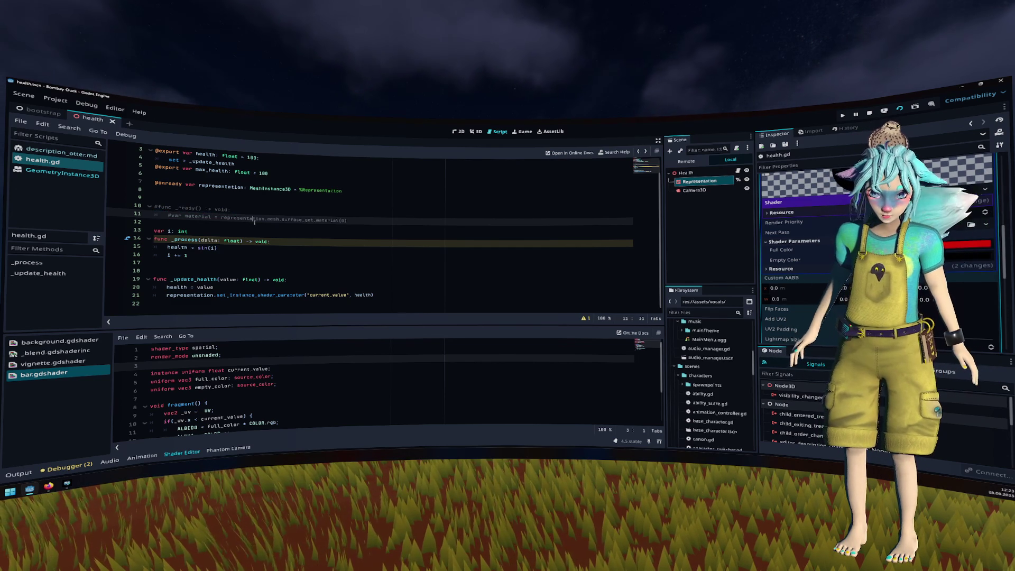
key("F8")
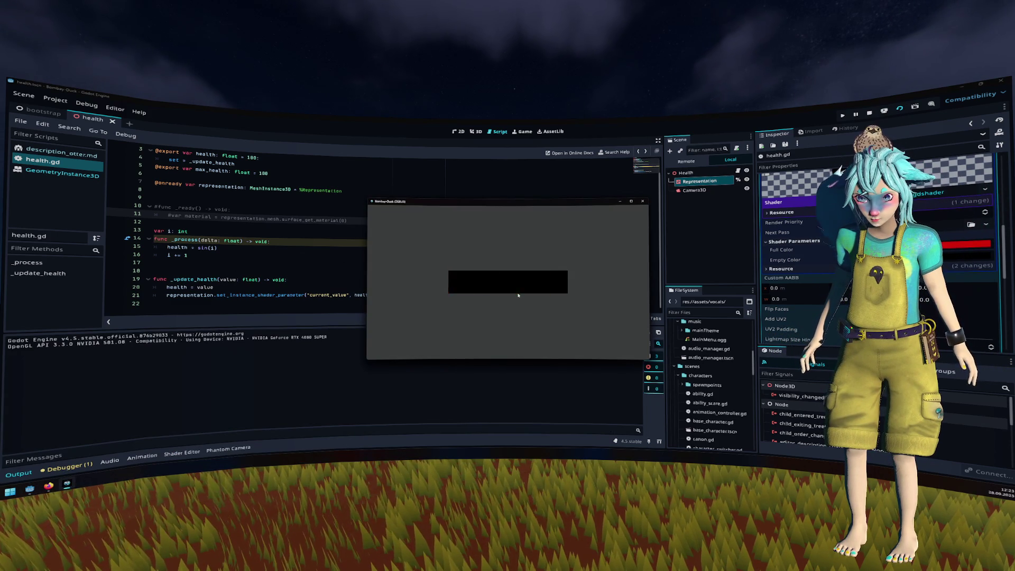
Change the health line to sin(i / 100), save, and test-run the game
left_click(640, 202)
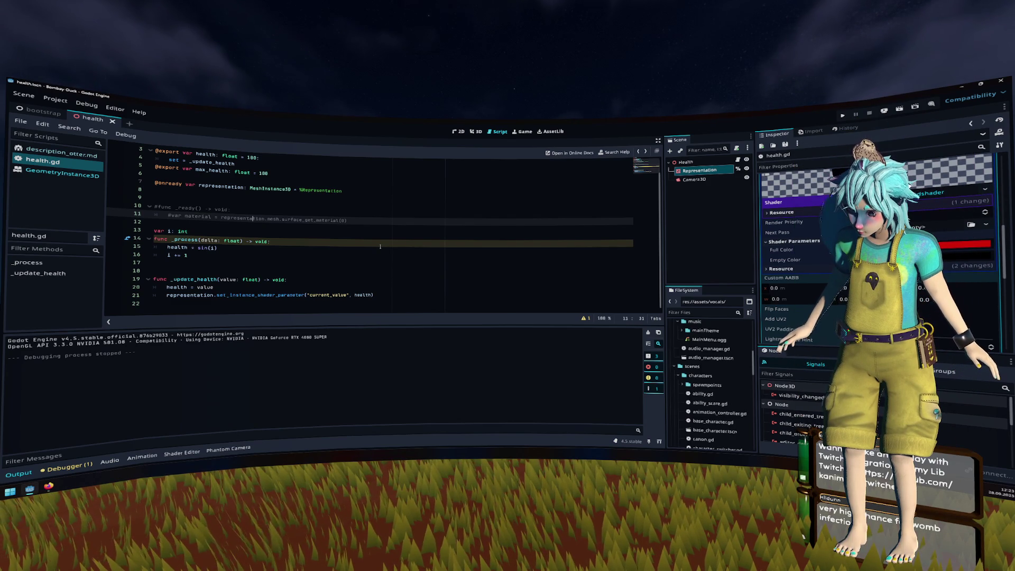
left_click(309, 249)
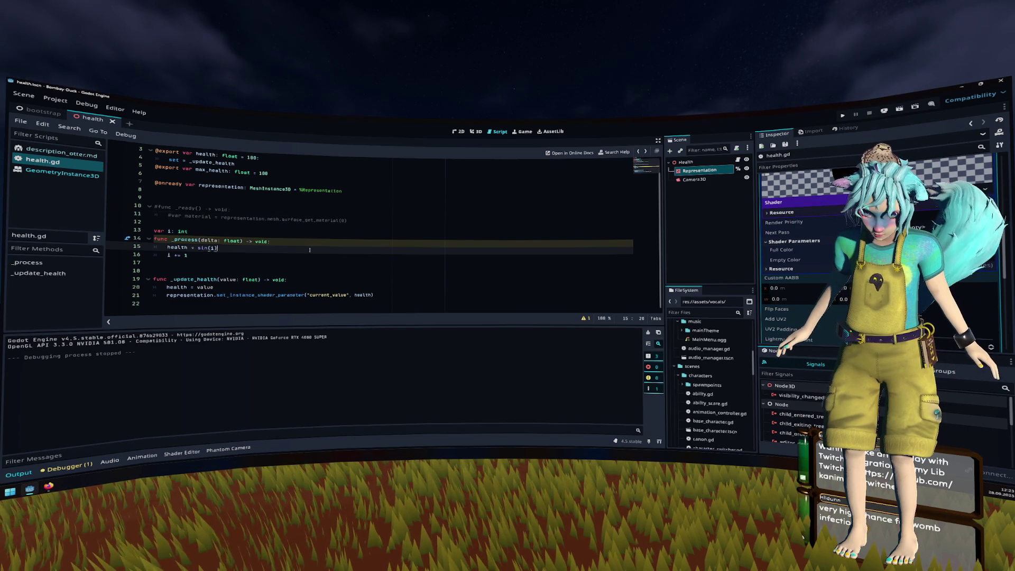
type("/ 100")
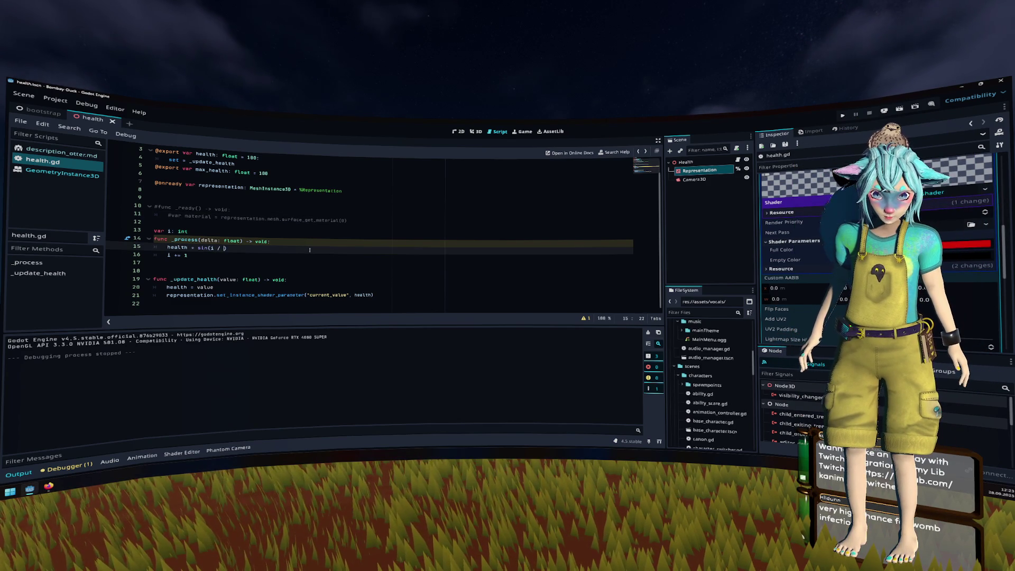
key("ctrl+s")
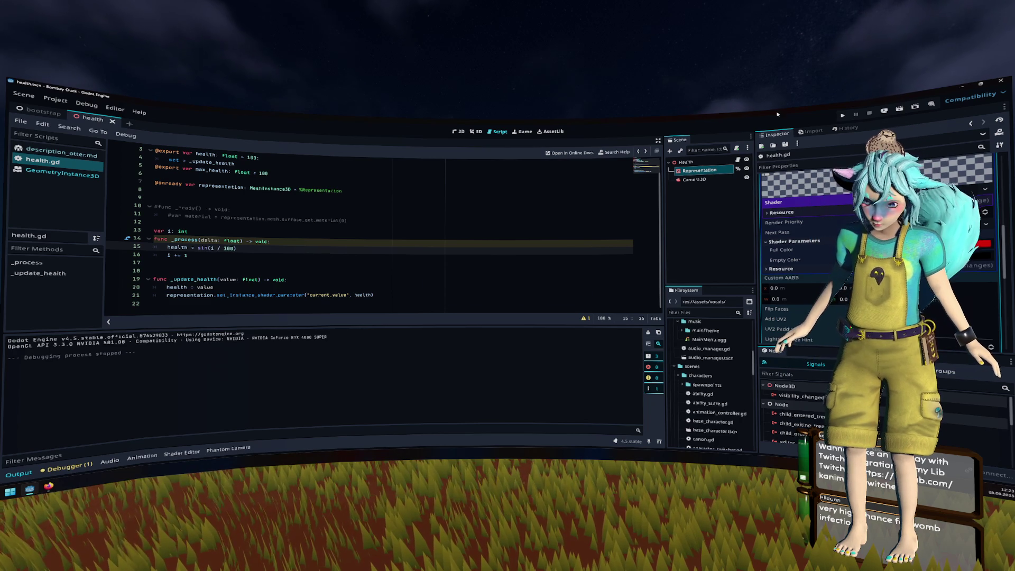
key("F6")
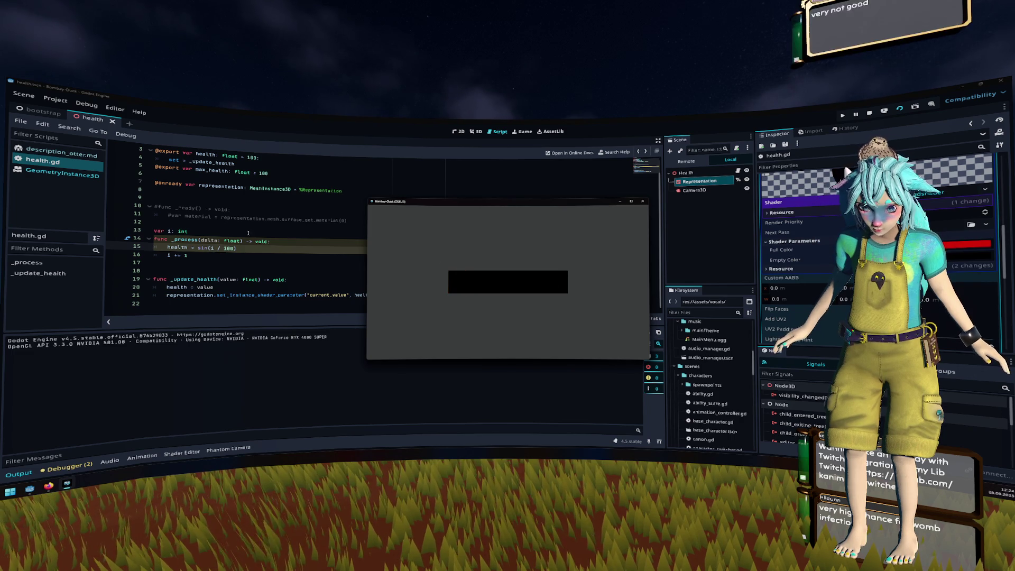
key("F8")
Make it i / 100.0 with 'var i: float', then relaunch and stop the game
type(".0")
key("Up")
key("Up")
key("BackSpace")
key("BackSpace")
key("BackSpace")
type("float")
key("F6")
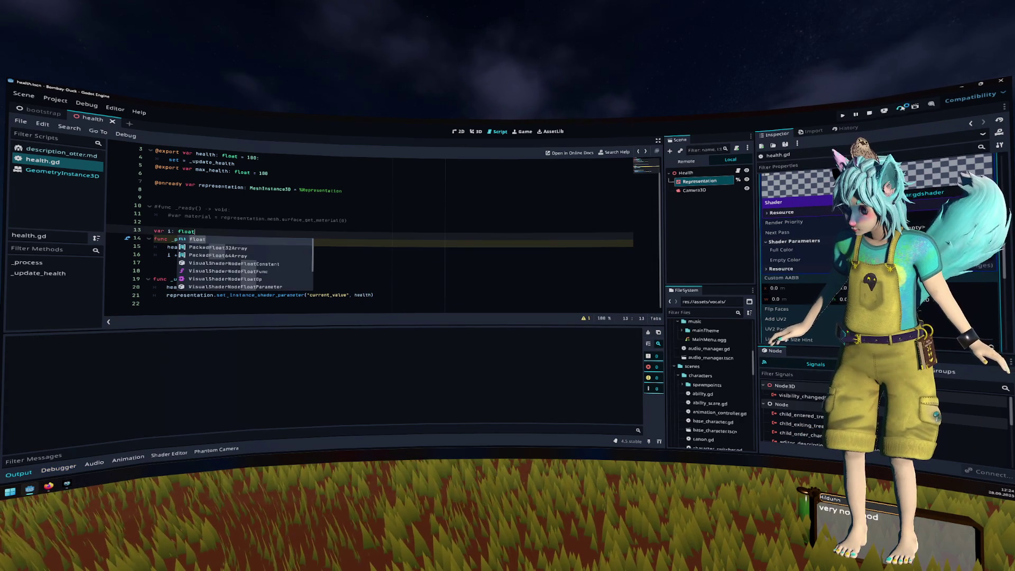
left_click(381, 188)
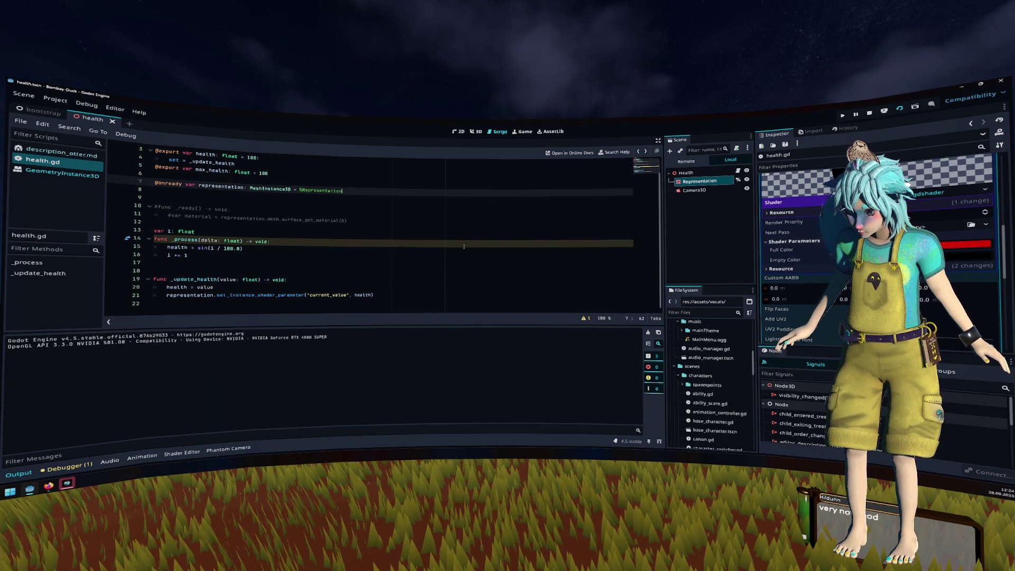
right_click(415, 258)
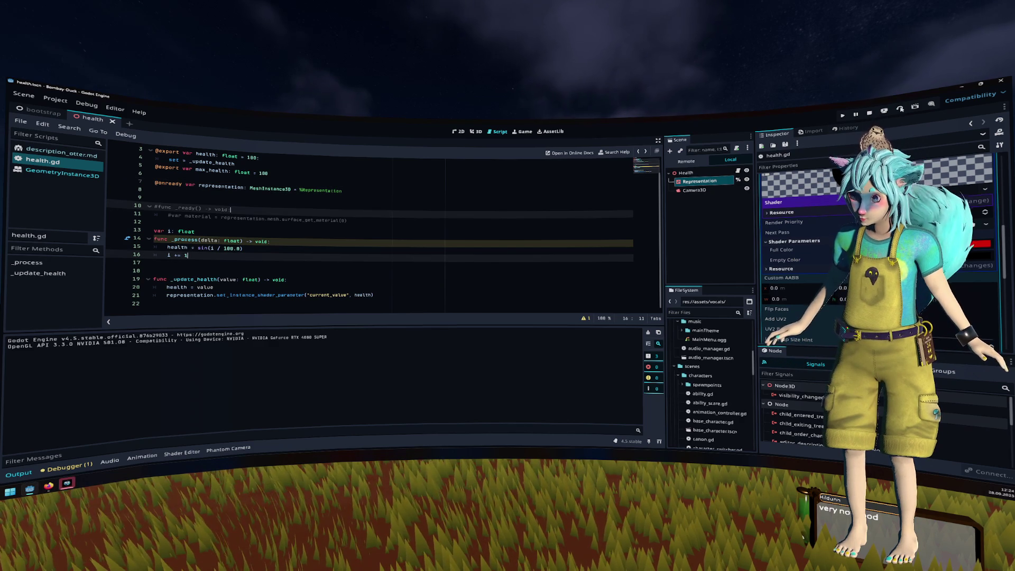
left_click(901, 109)
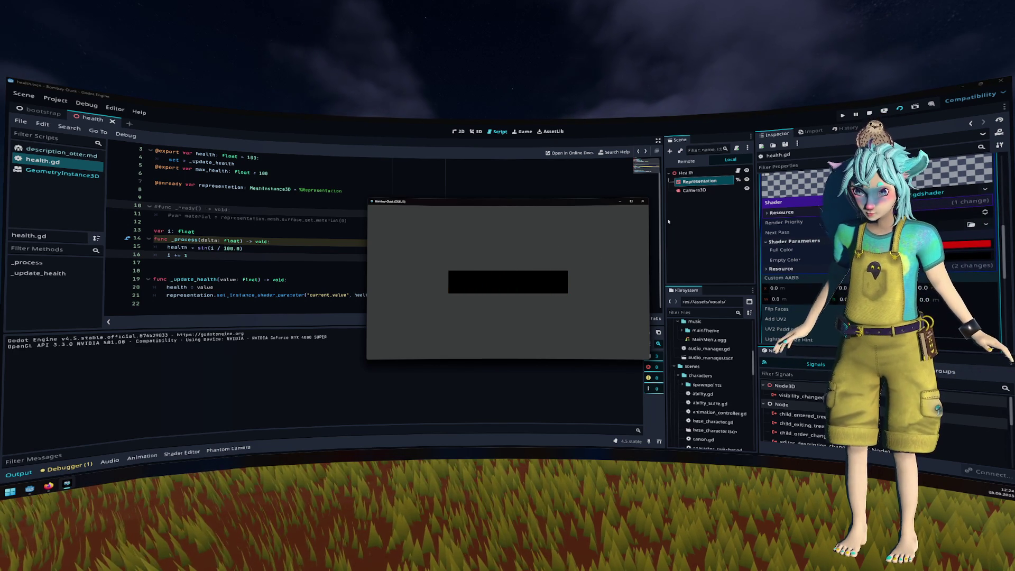
left_click(643, 201)
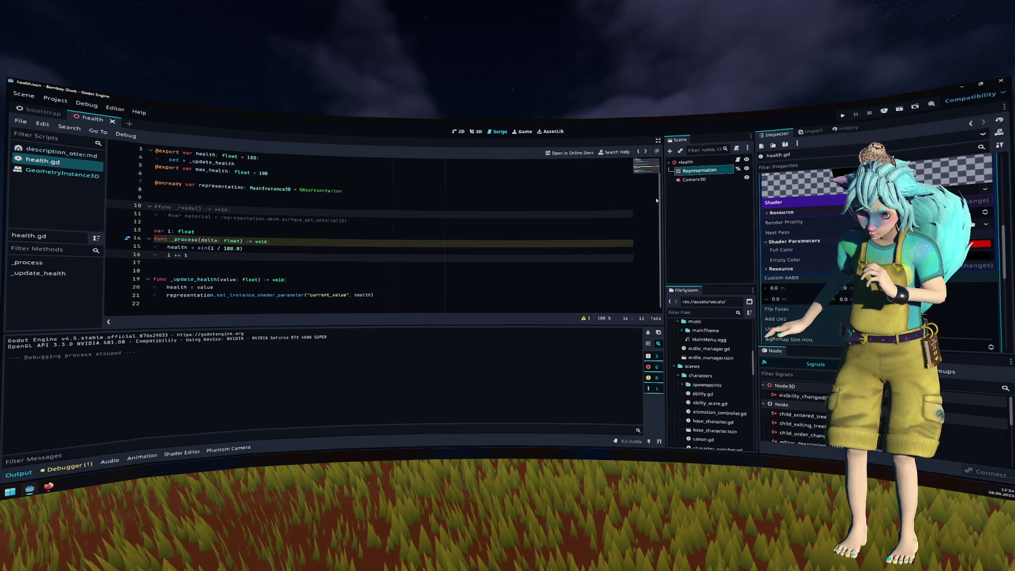
Select Camera3D in the Health scene tree and delete it, confirming the removal
left_click(688, 173)
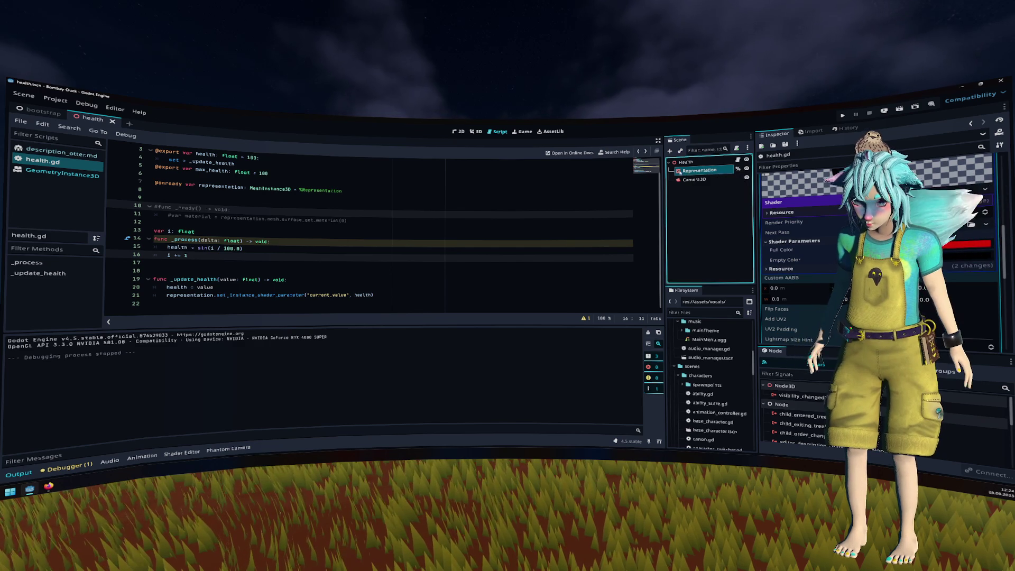
left_click(688, 197)
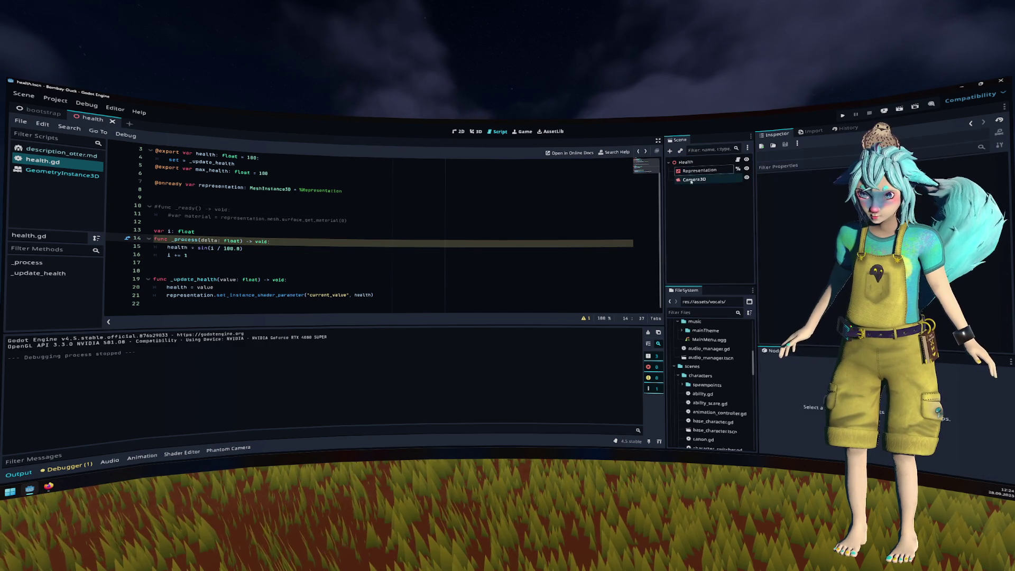
left_click(689, 181)
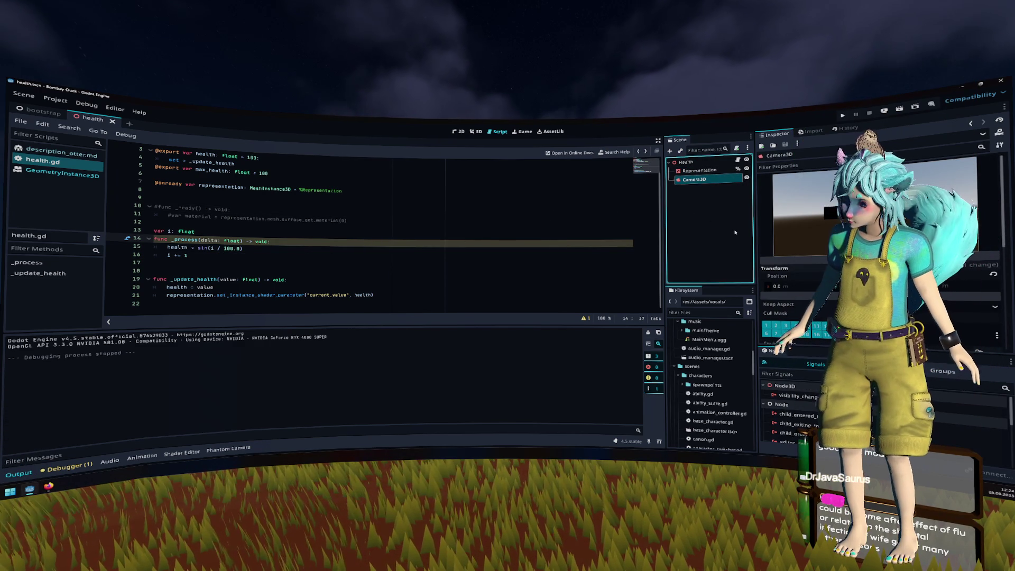
key("Delete")
key("Return")
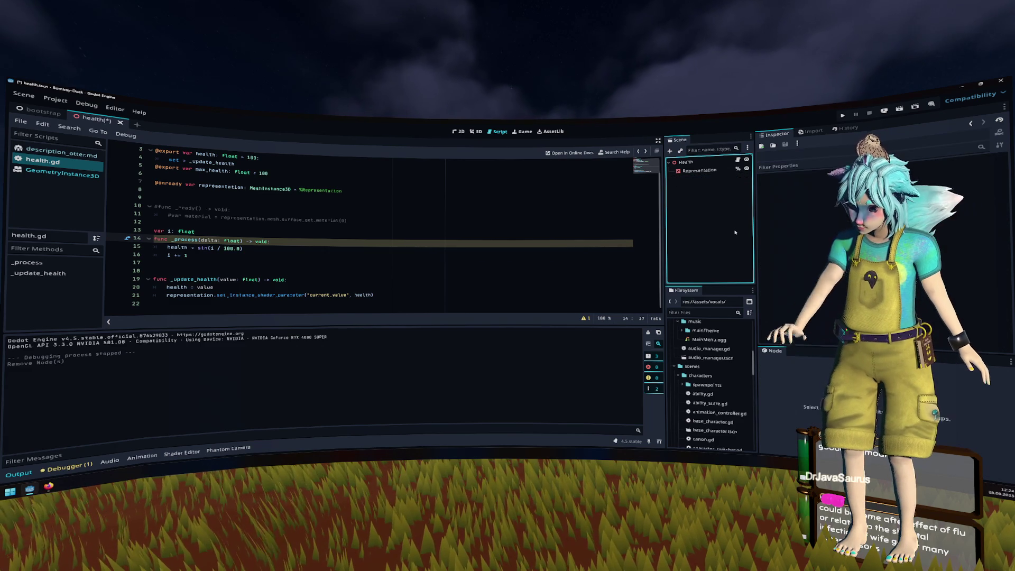
left_click(462, 224)
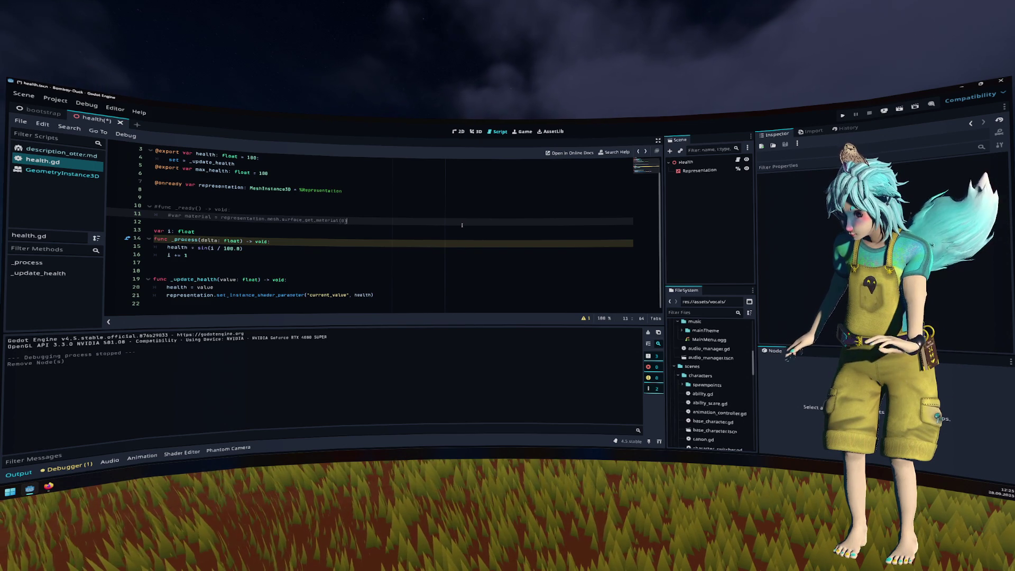
left_click(399, 241)
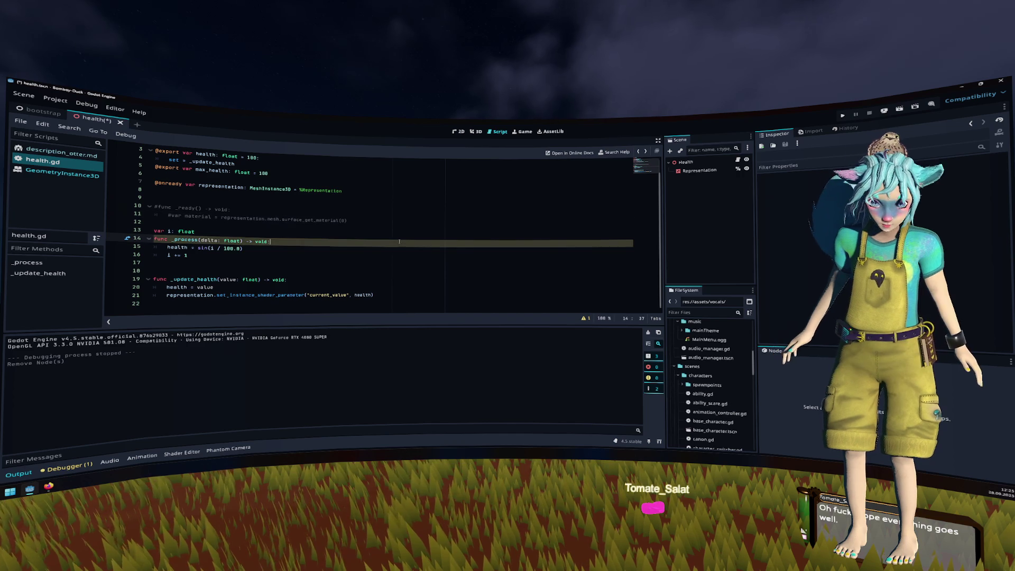
Delete the commented _ready lines, 'var i' and the _process function, then save health.gd
key("Up")
key("Up")
key("shift+Up")
key("shift+Up")
key("shift+Up")
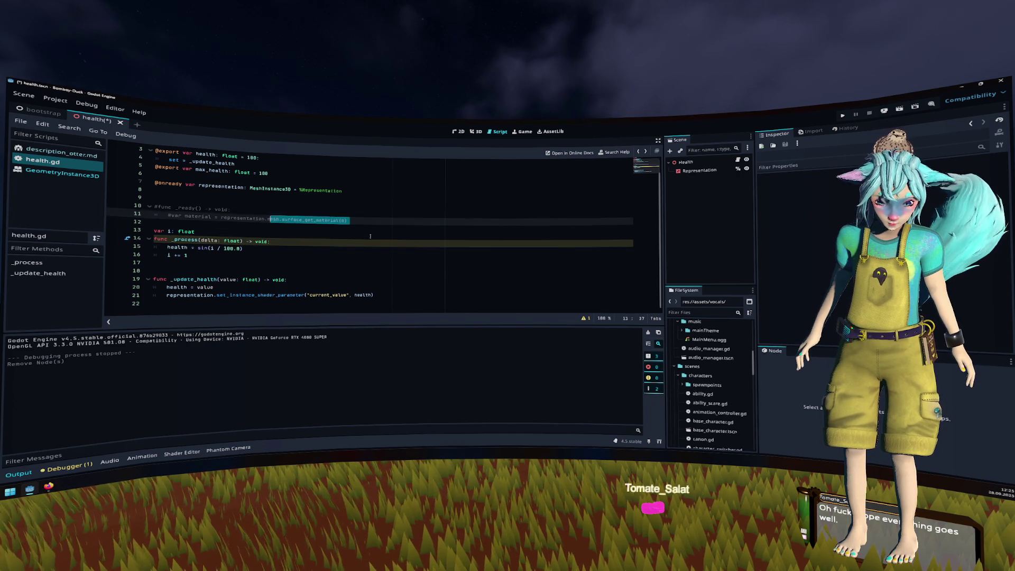
key("BackSpace")
key("Down")
key("shift+Down")
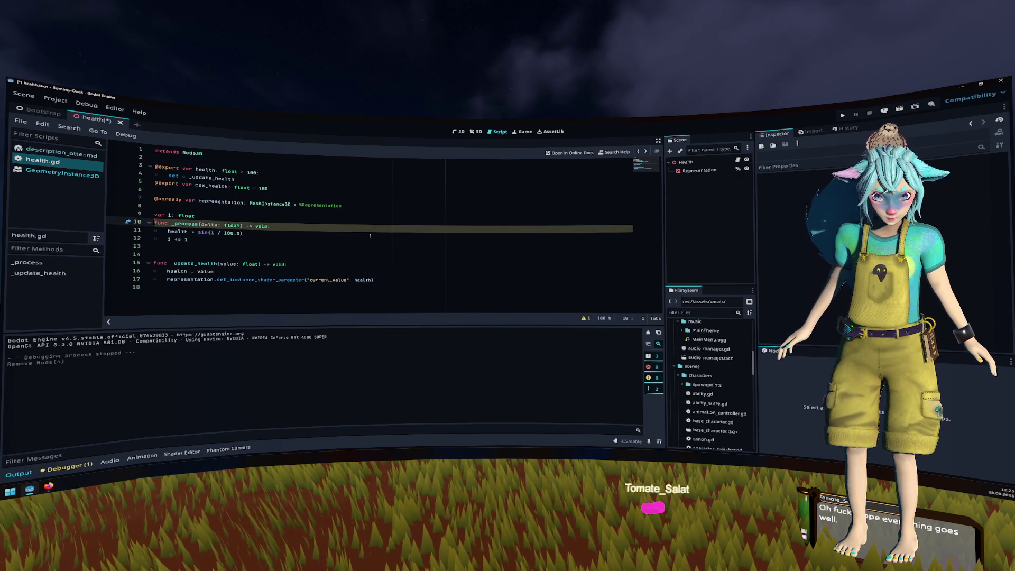
key("shift+Down")
key("shift+Down")
key("shift+Down")
key("BackSpace")
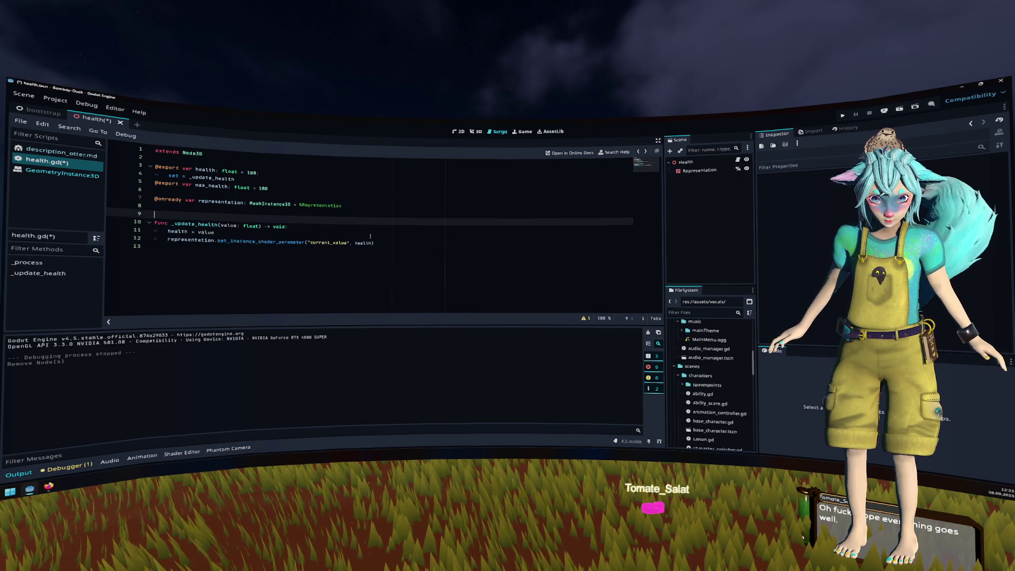
key("Up")
key("Up")
key("Up")
key("ctrl+s")
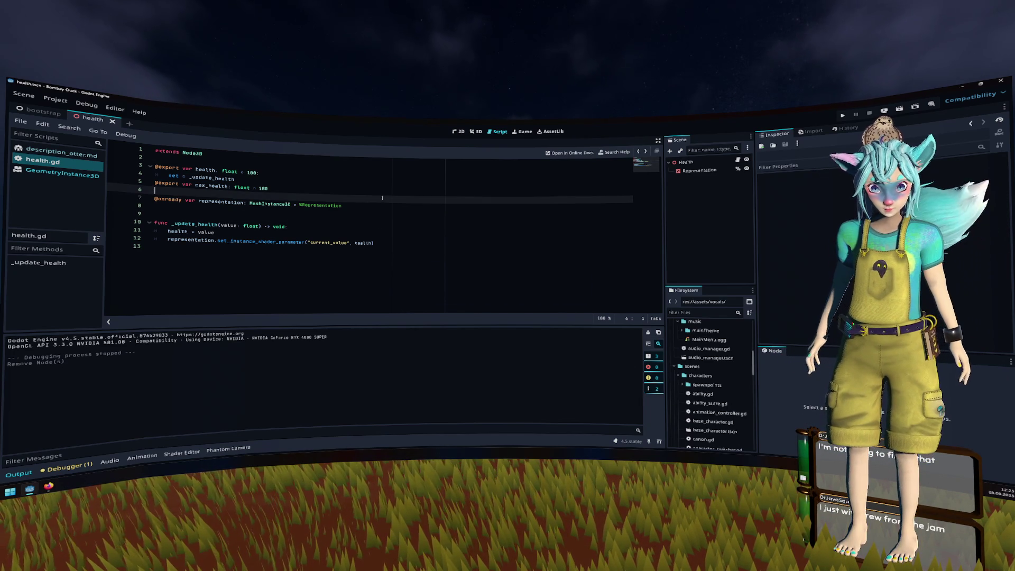
Select Representation then Health, hide the Shader Editor bottom panel, and clear the node selection
left_click(706, 170)
left_click(706, 163)
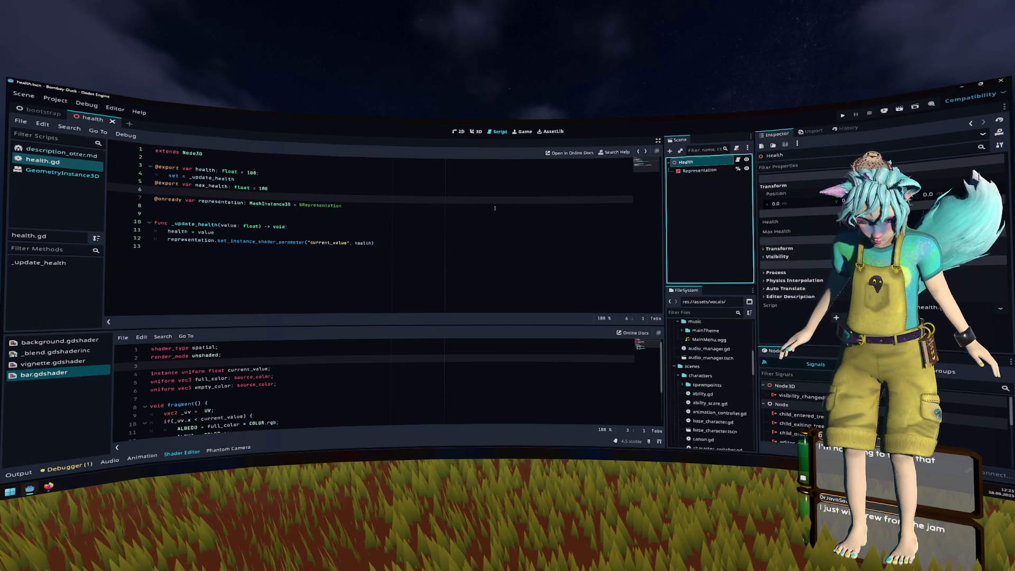
left_click(346, 205)
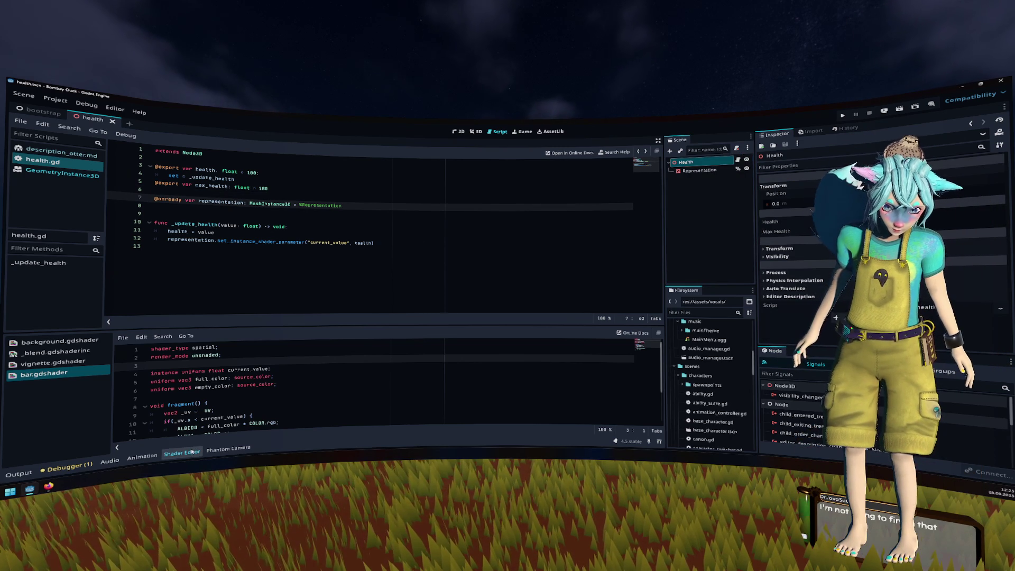
left_click(192, 454)
left_click(290, 277)
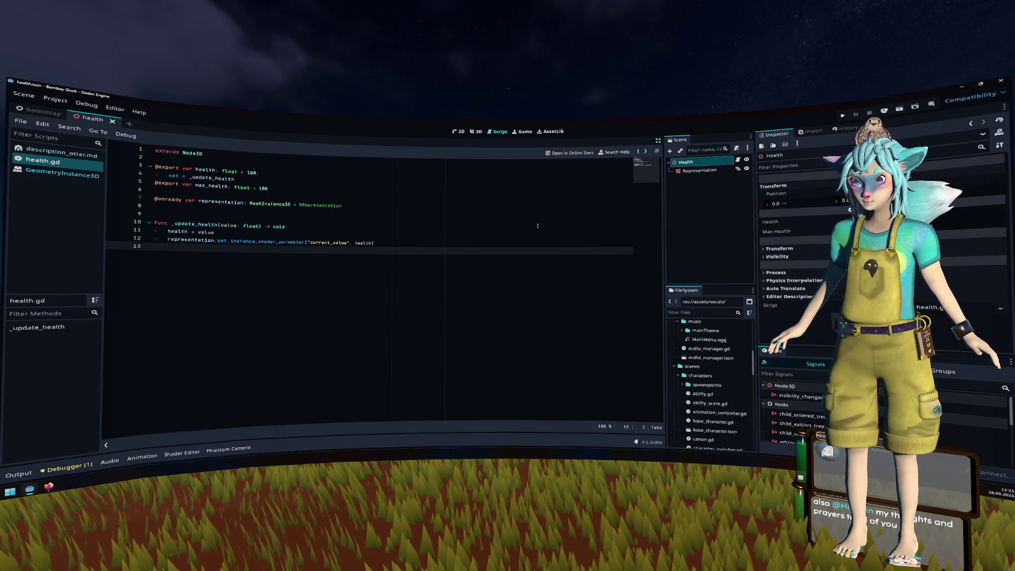
left_click(671, 180)
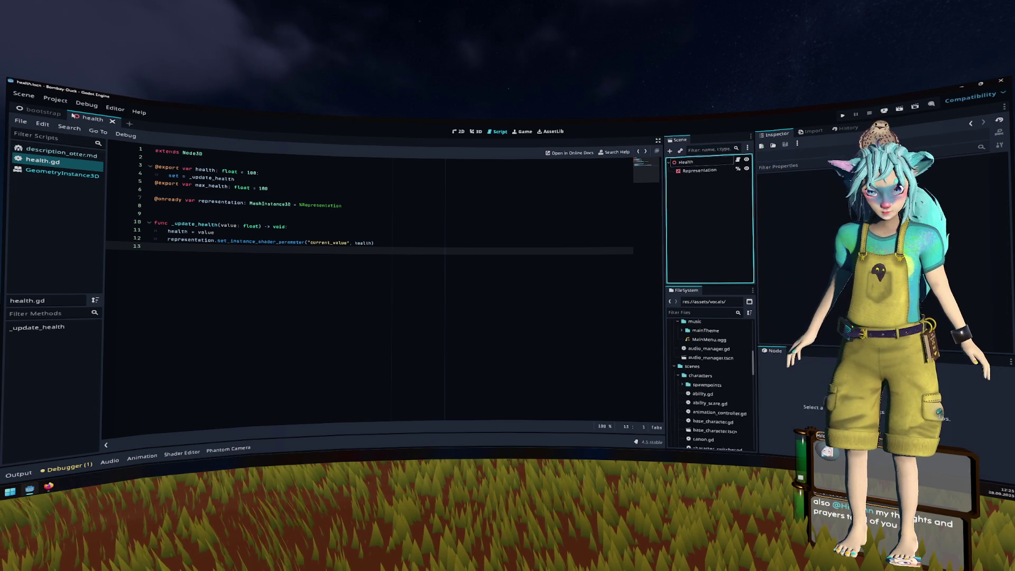
Add a Camera3D under Health, move it along X and rotate it toward the bar
left_click(474, 131)
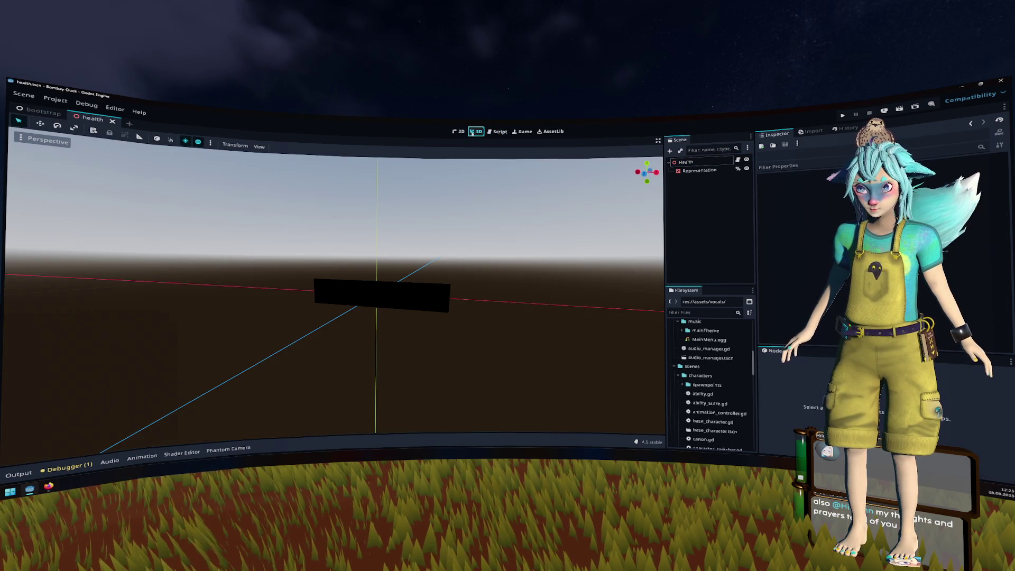
key("ctrl+z")
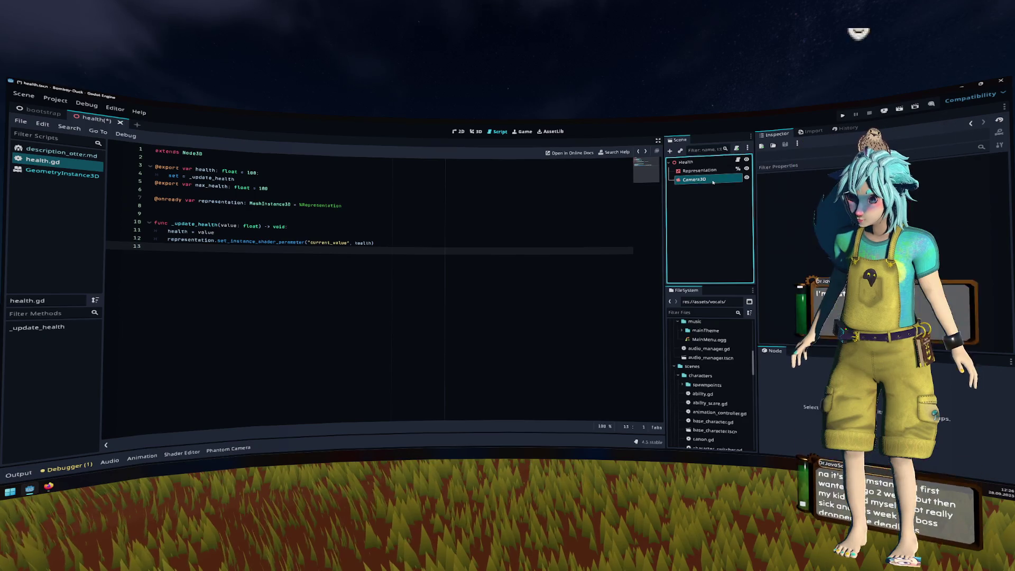
left_click(475, 132)
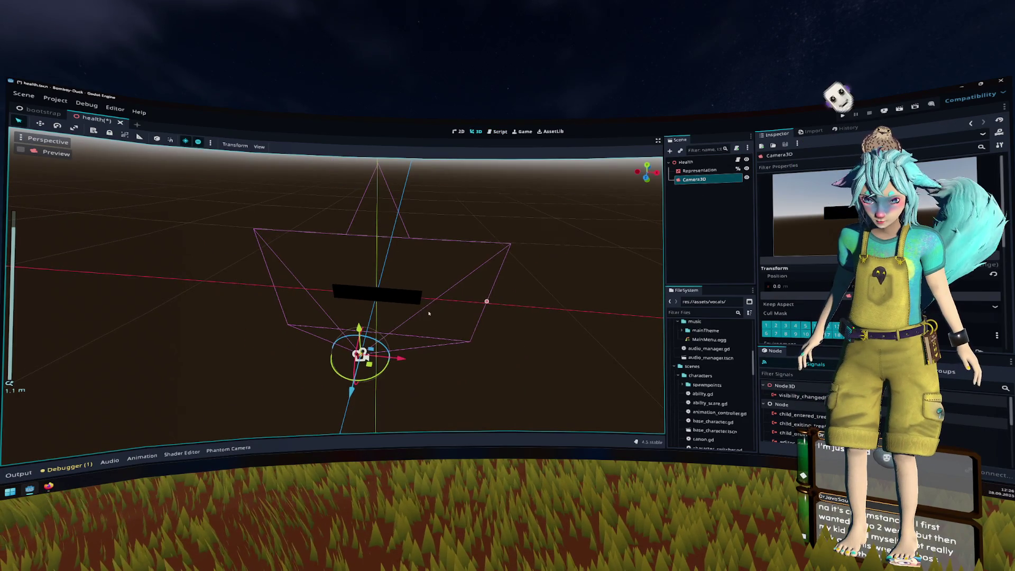
left_click_drag(405, 361, 561, 390)
key("ctrl+s")
Insert an empty func _process(delta: float) -> void above _update_health in health.gd
left_click(699, 171)
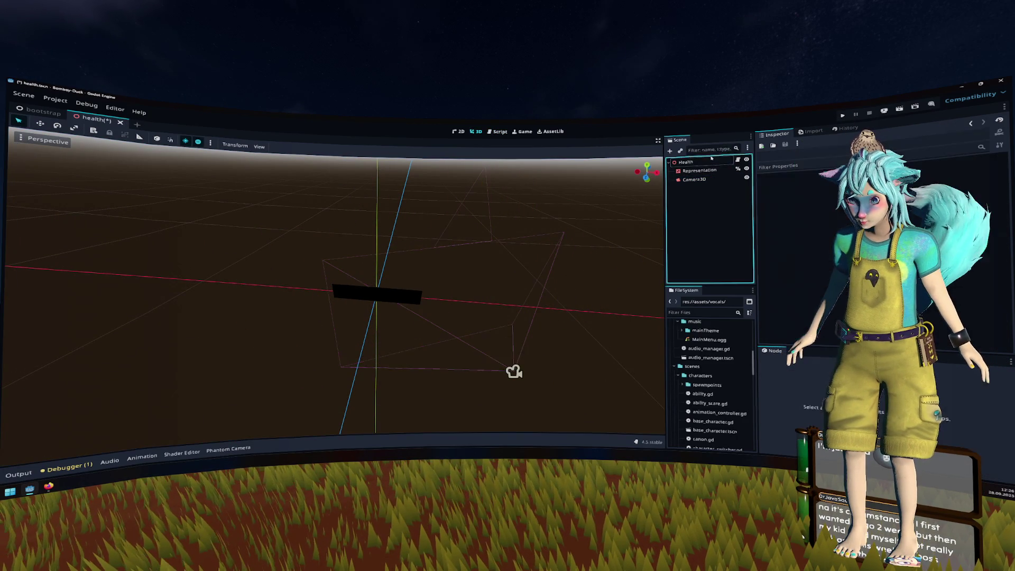
left_click(738, 160)
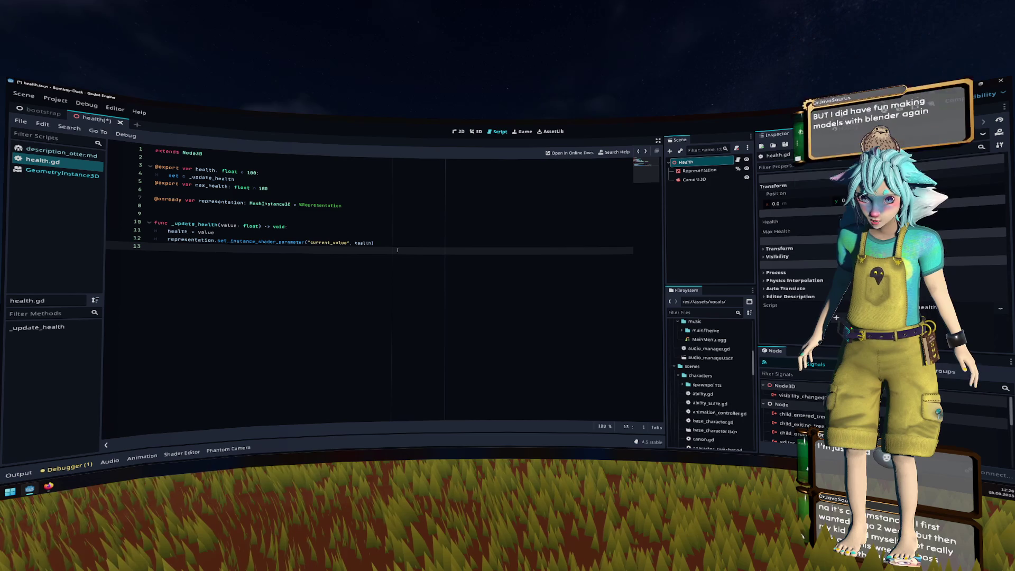
left_click(155, 223)
key("Return")
key("Return")
key("Up")
key("Up")
key("Up")
type("func")
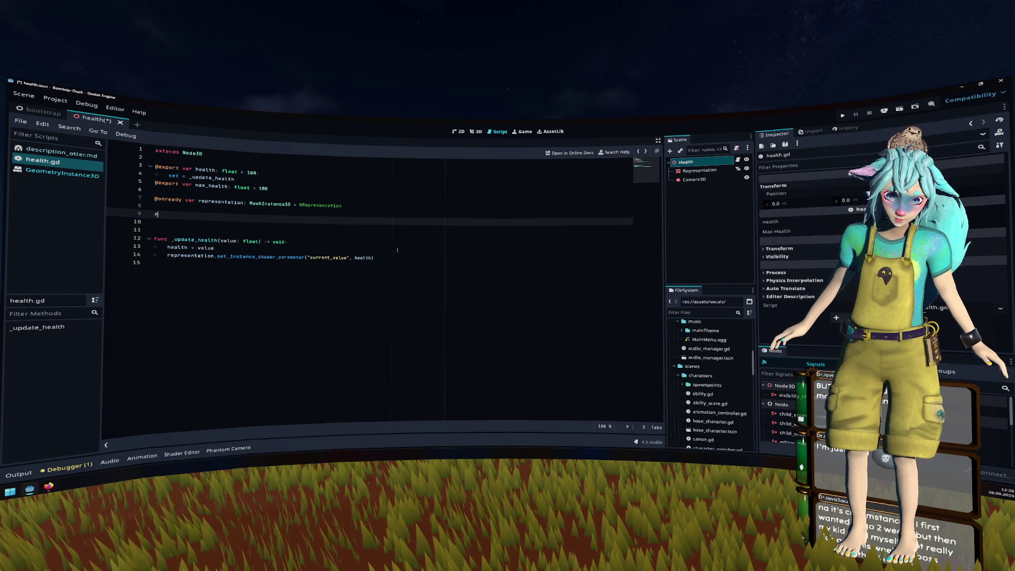
key("Return")
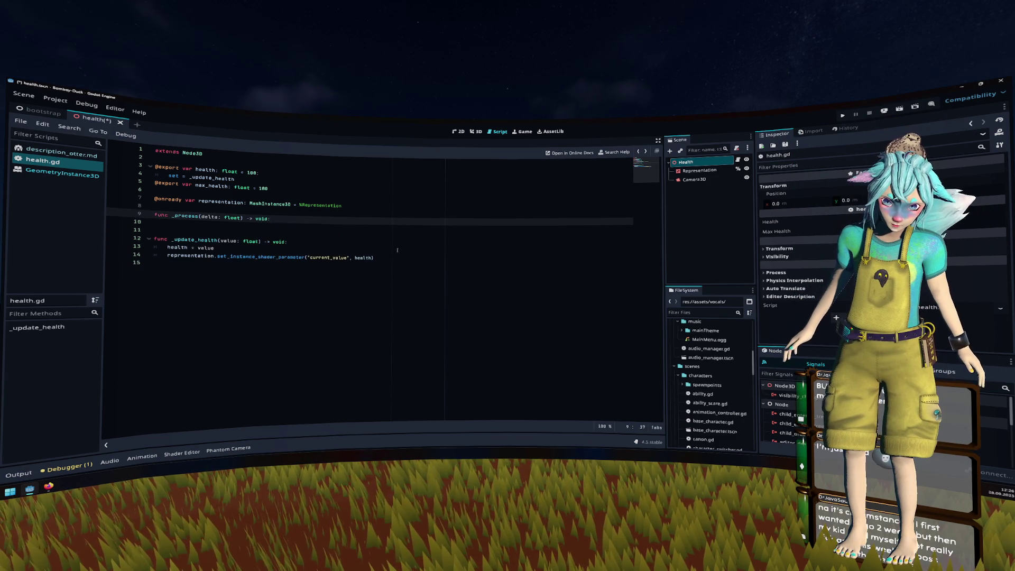
key("Home")
key("Return")
key("Down")
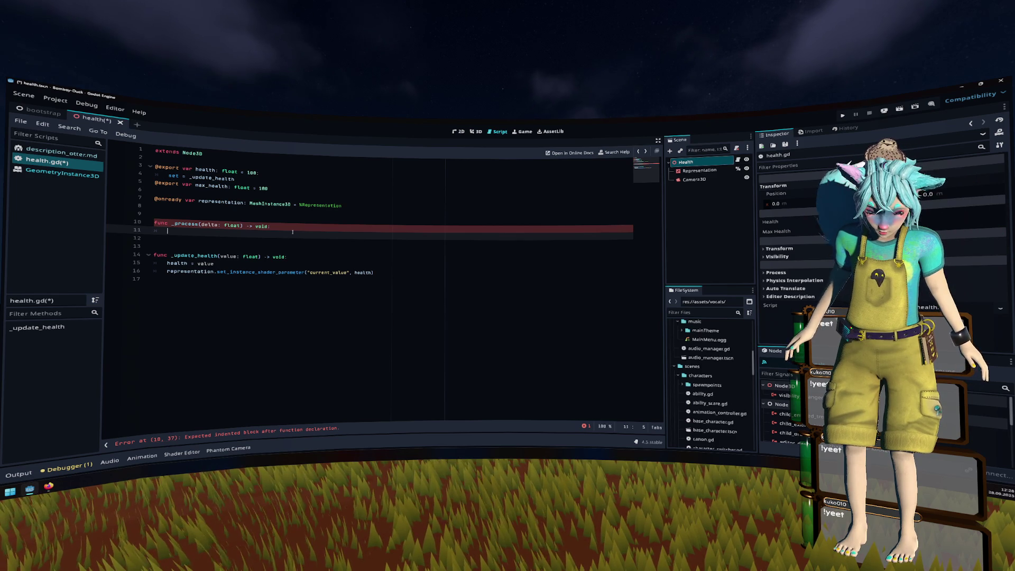
Type PhantomCameraHost. in _process and open the PhantomCameraHost class source
type("hant")
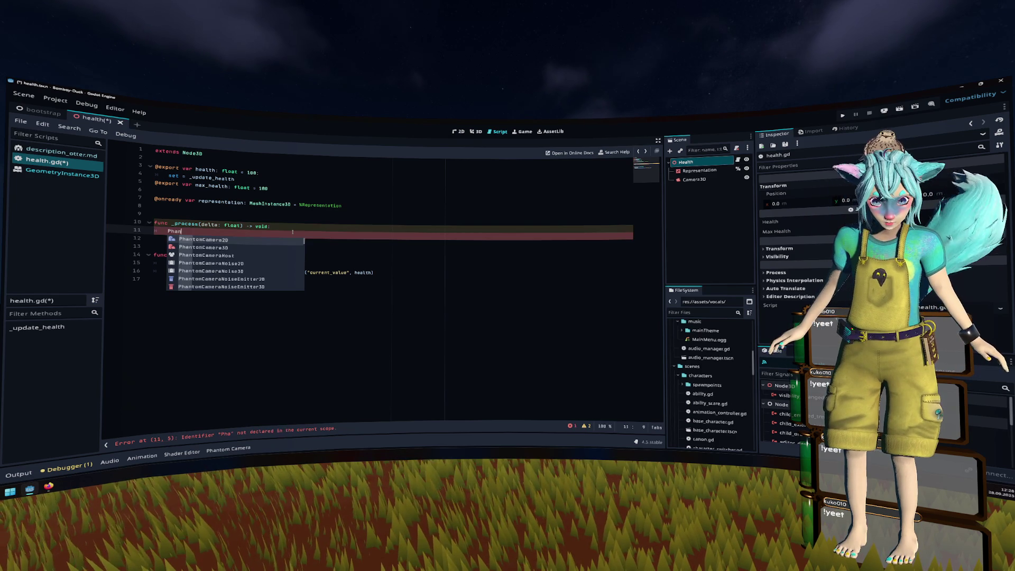
key("Return")
type(".")
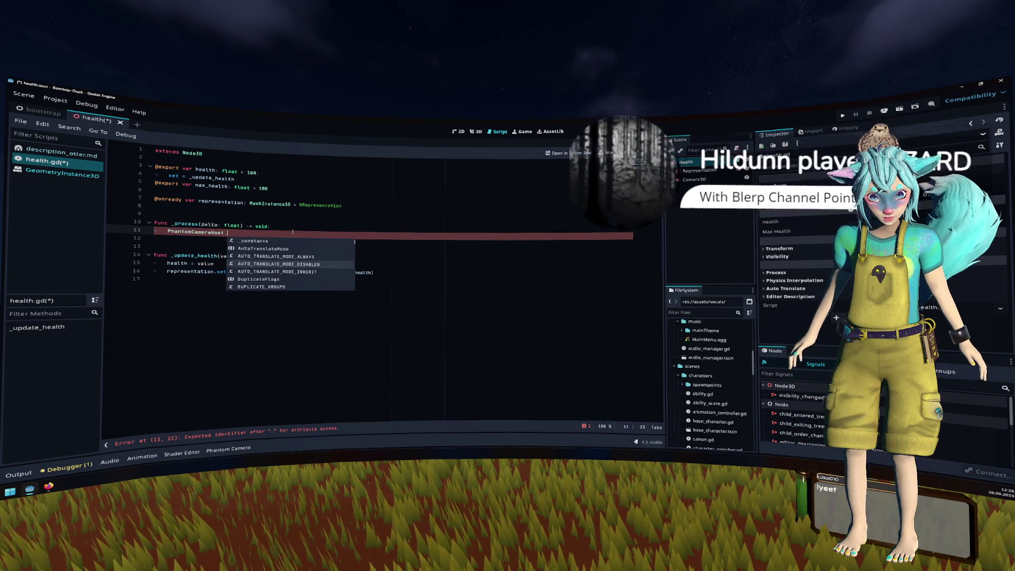
key("Down")
key("Down")
key("Down")
key("Escape")
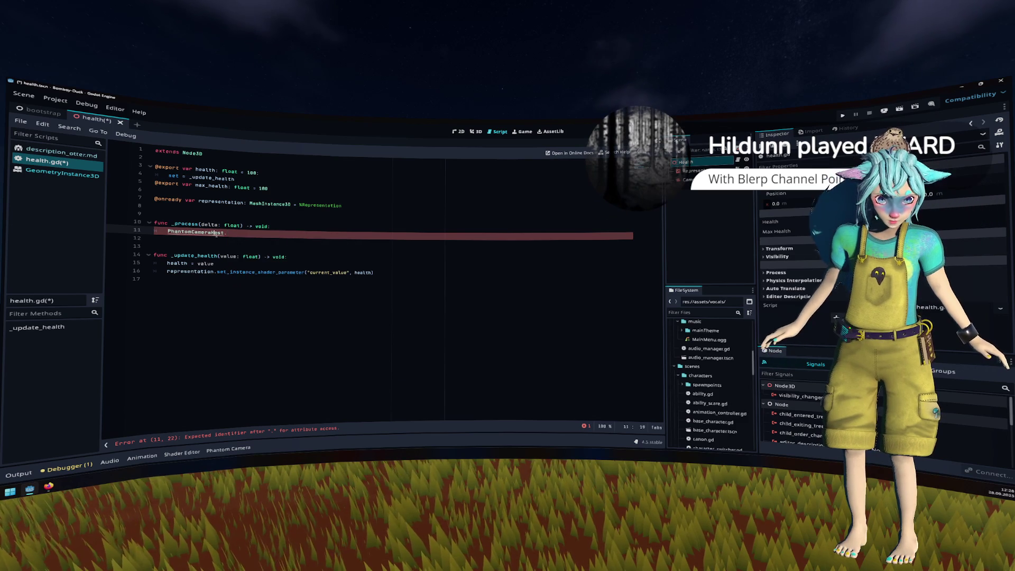
left_click(216, 234, "ctrl")
Inspect get_active_pcam in phantom_camera_host.gd, then return to health.gd and start typing camera
scroll(77, 357, "down", 10)
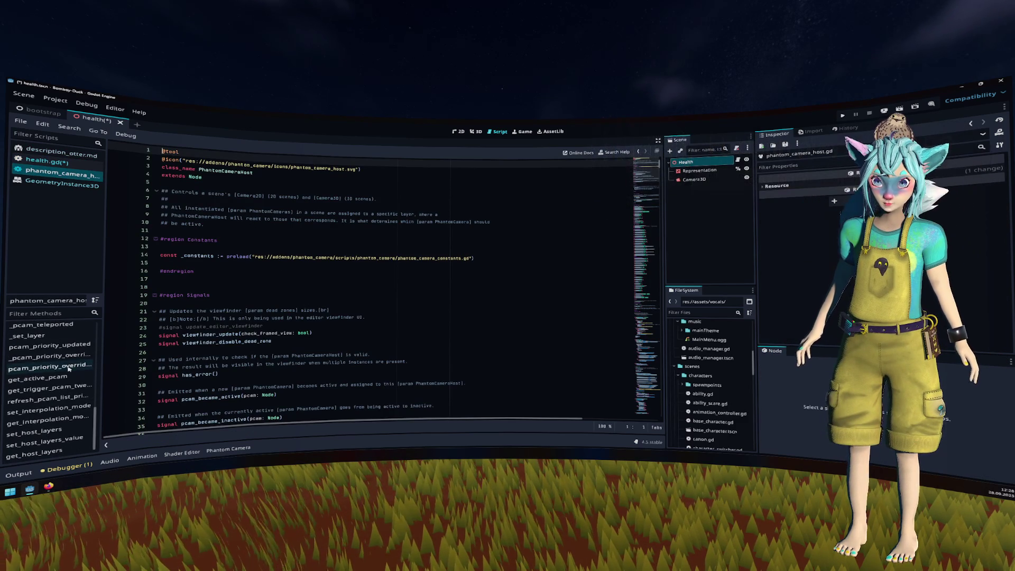
left_click(73, 377)
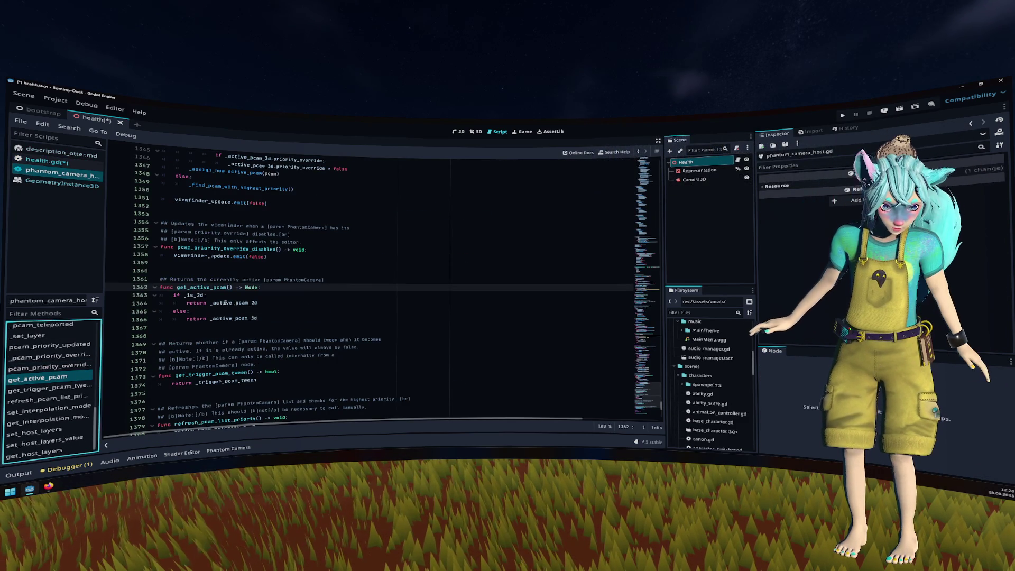
key("Return")
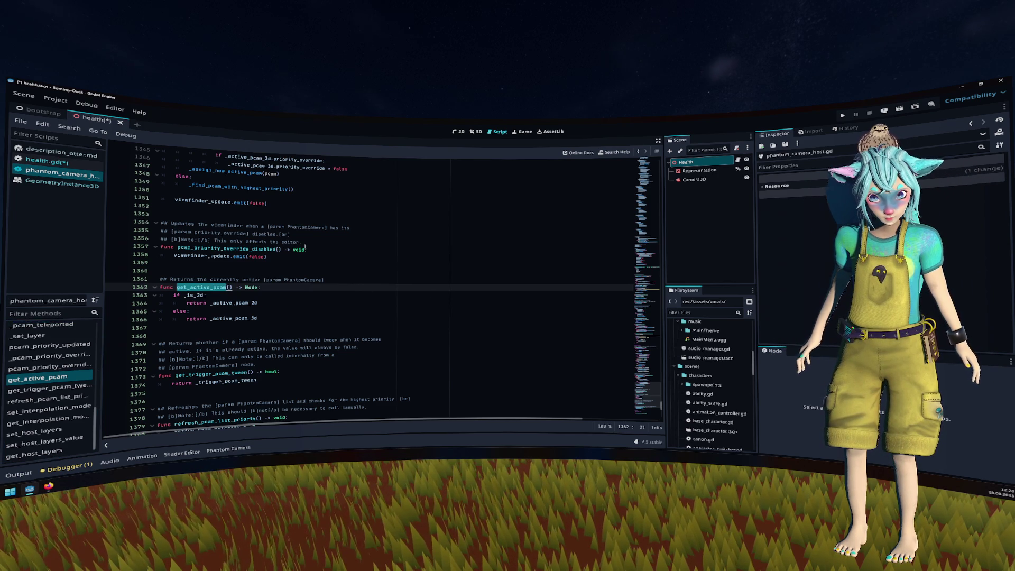
key("alt+Left")
key("alt+Left")
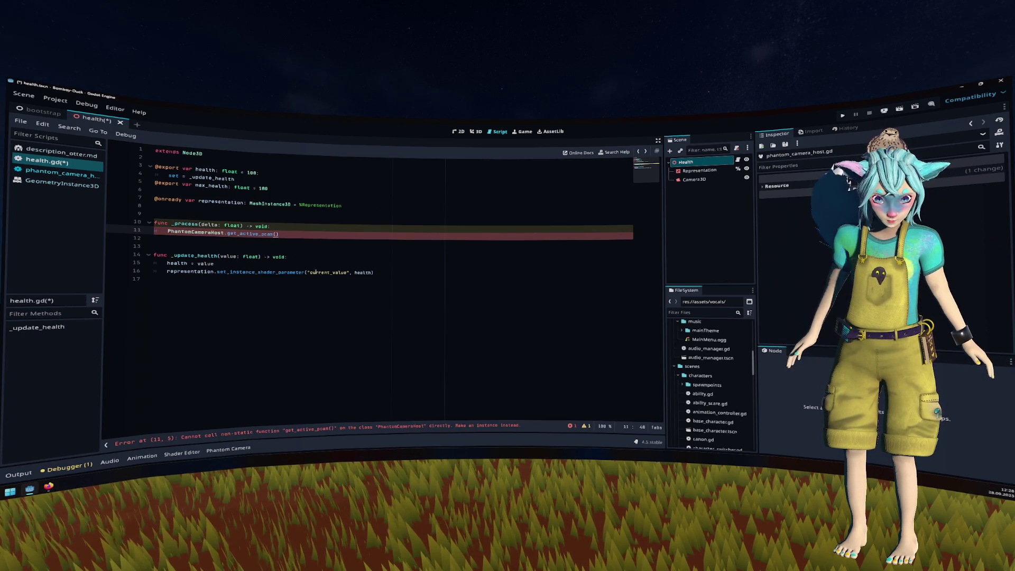
left_click(250, 235, "ctrl")
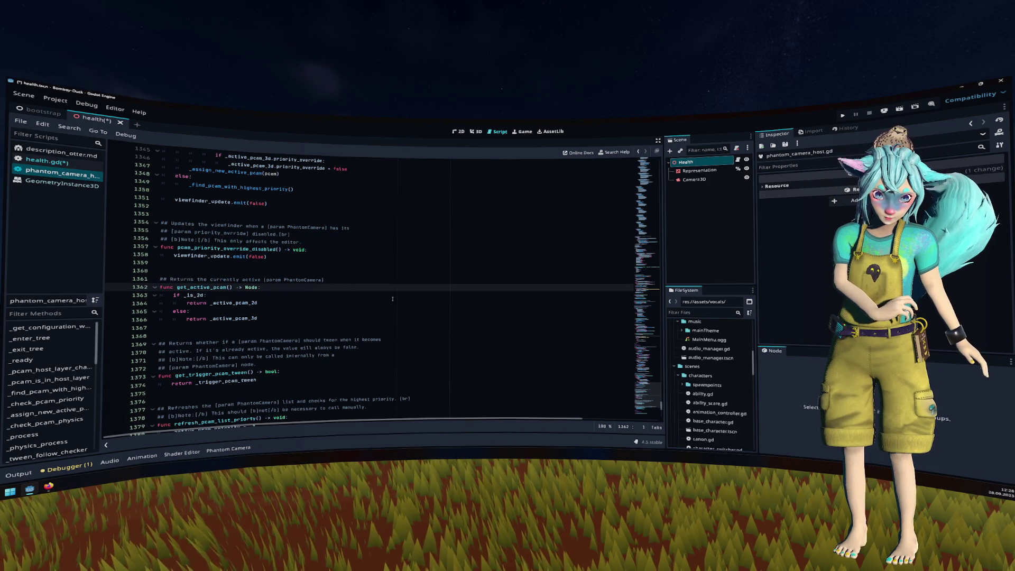
key("alt+Left")
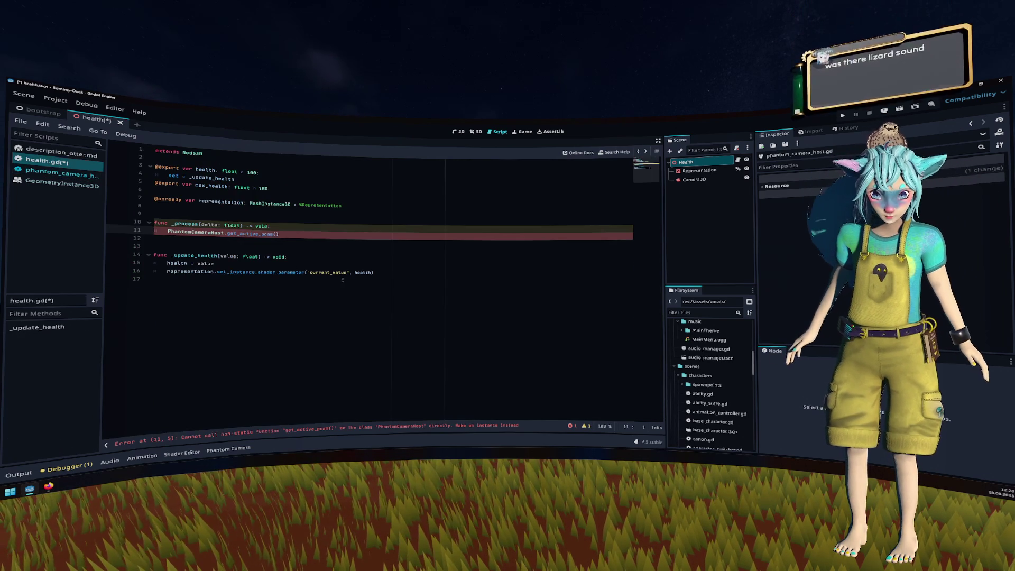
type("c")
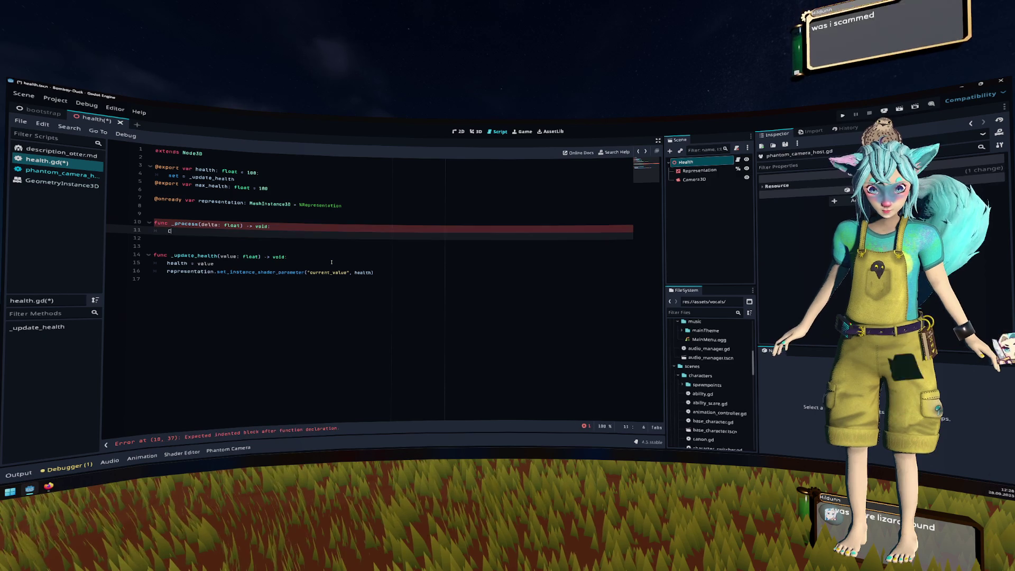
type("amera")
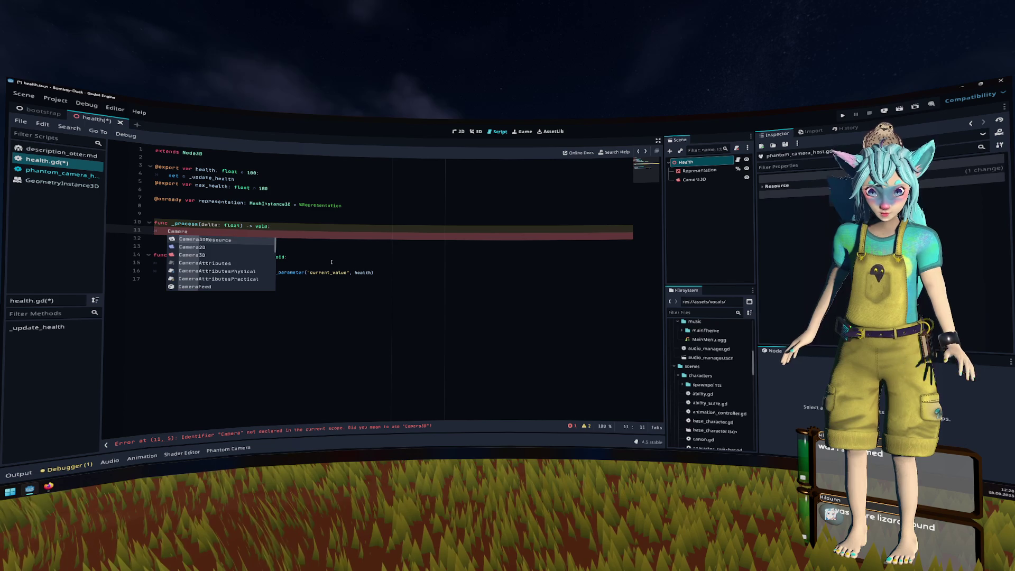
Try Camera3D. and Engine.get_main_loop() on line 11, then delete both attempts
key("Down")
key("Down")
key("Return")
type(".")
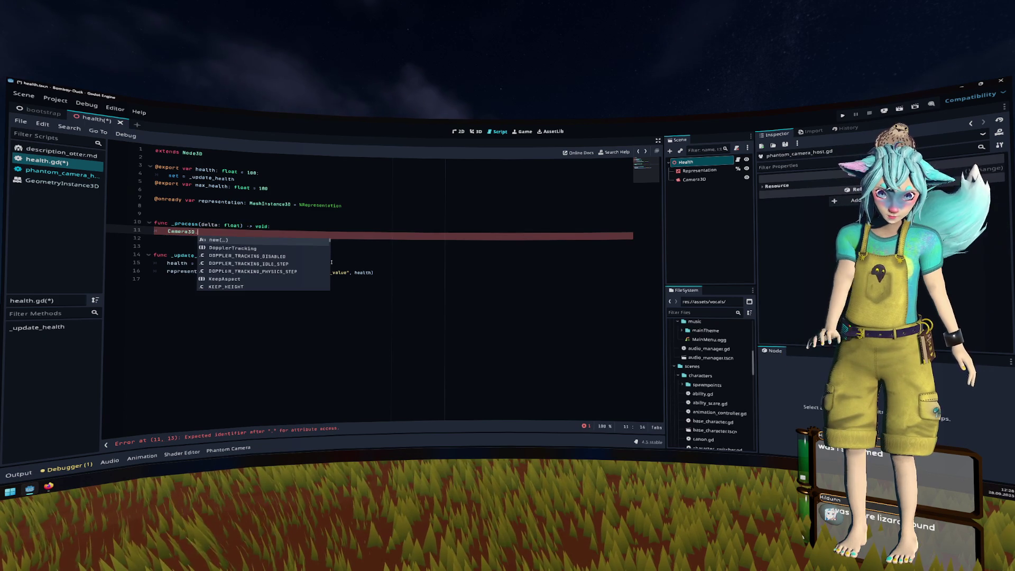
key("BackSpace")
key("BackSpace")
key("BackSpace")
key("BackSpace")
key("BackSpace")
key("BackSpace")
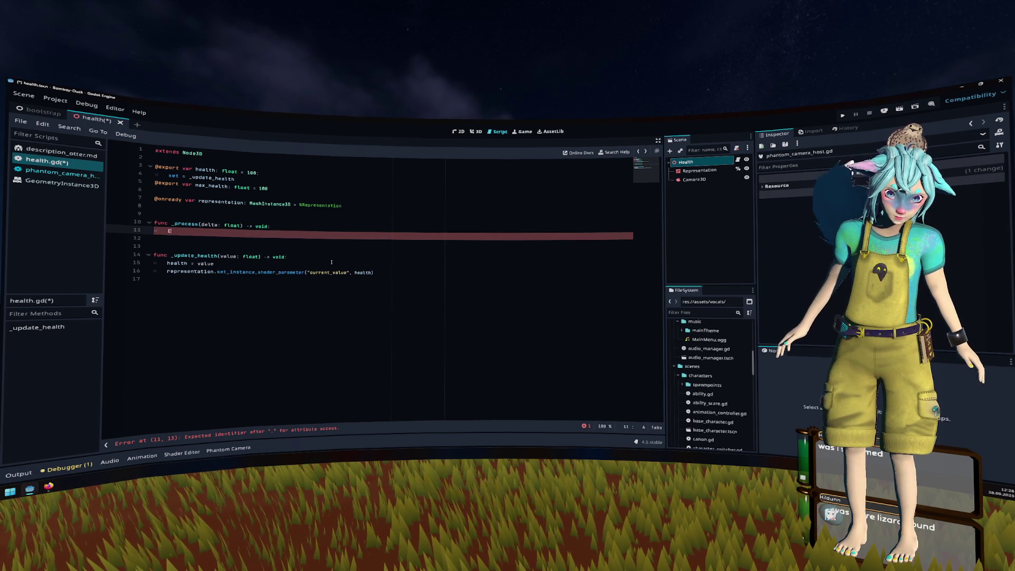
type("Eng")
key("Return")
type(".get_")
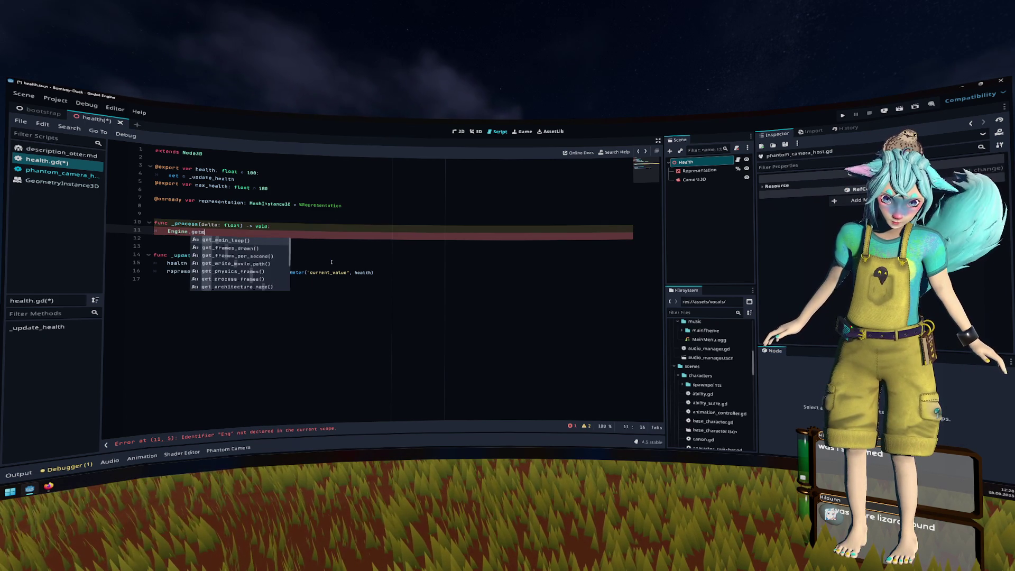
type("main")
key("Return")
type(".get_cam")
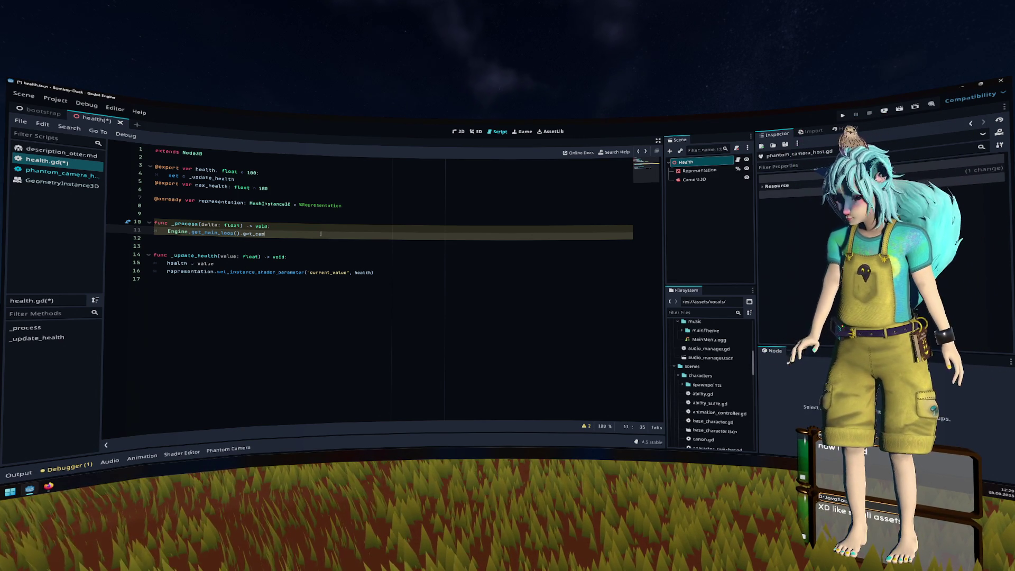
key("ctrl+shift+Left")
key("ctrl+shift+Left")
key("ctrl+shift+Left")
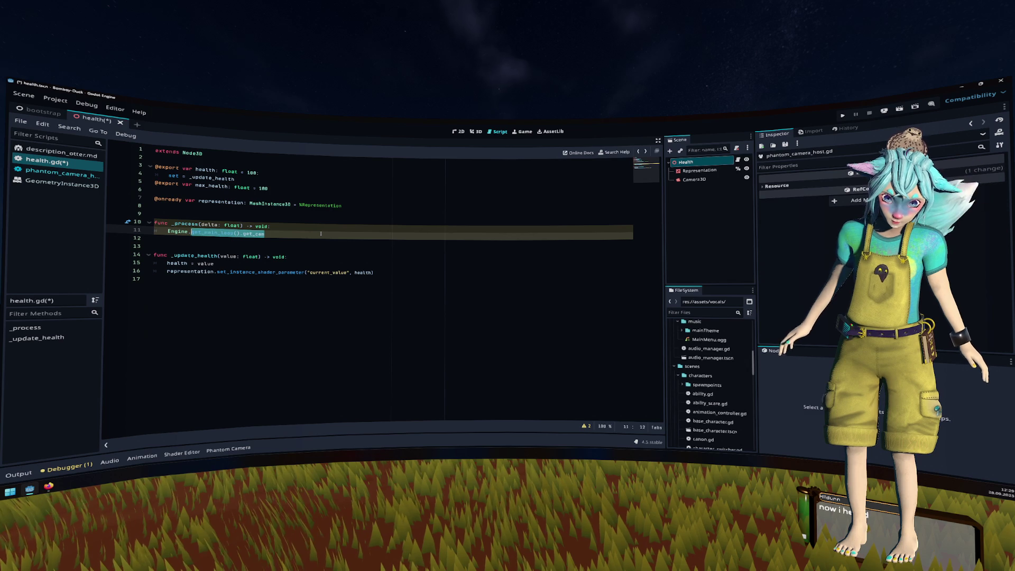
key("BackSpace")
key("ctrl+BackSpace")
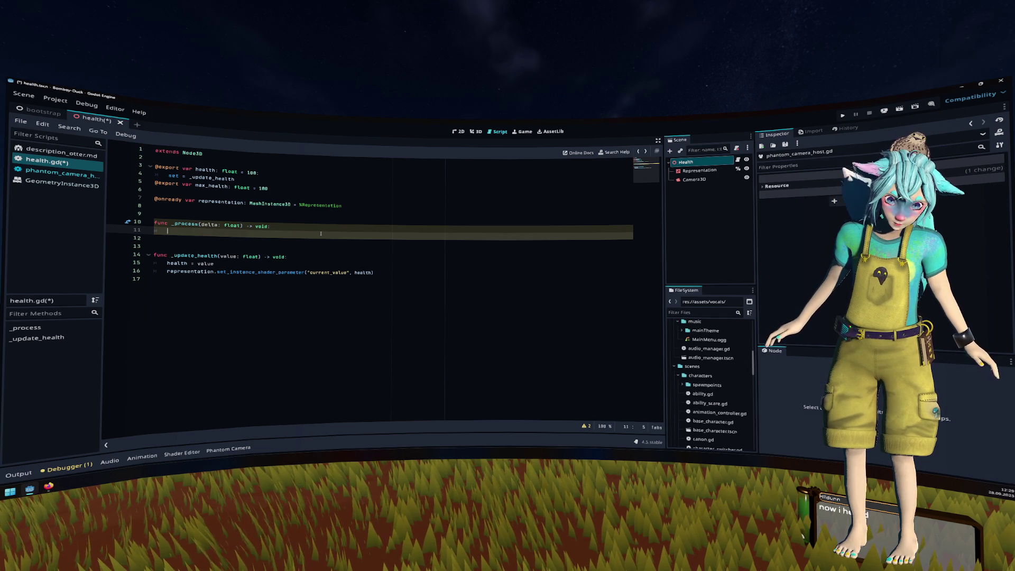
Try get_world_3d() for the camera, discard it, and start typing get_tree instead
type("get_cam")
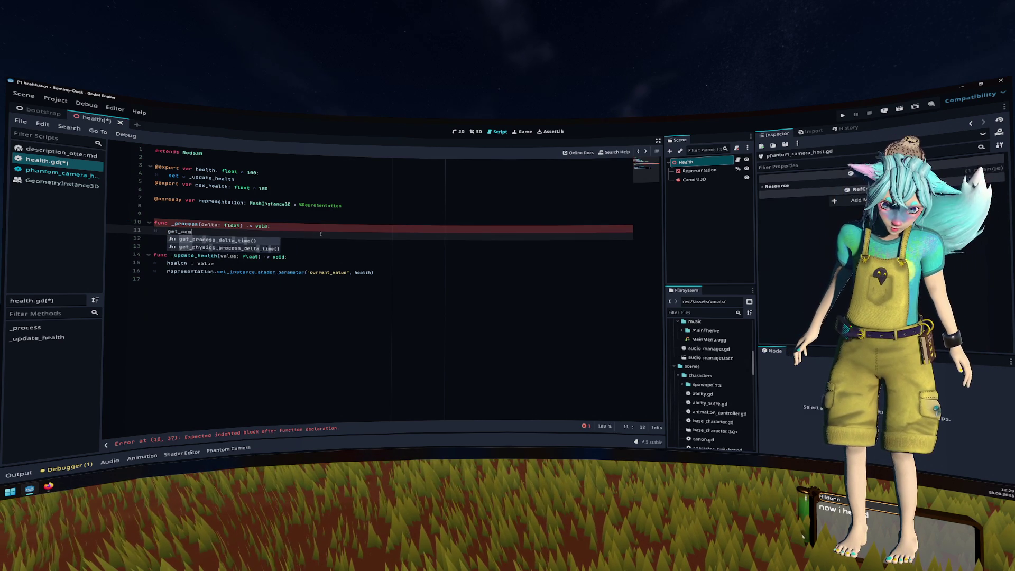
key("BackSpace")
key("BackSpace")
key("BackSpace")
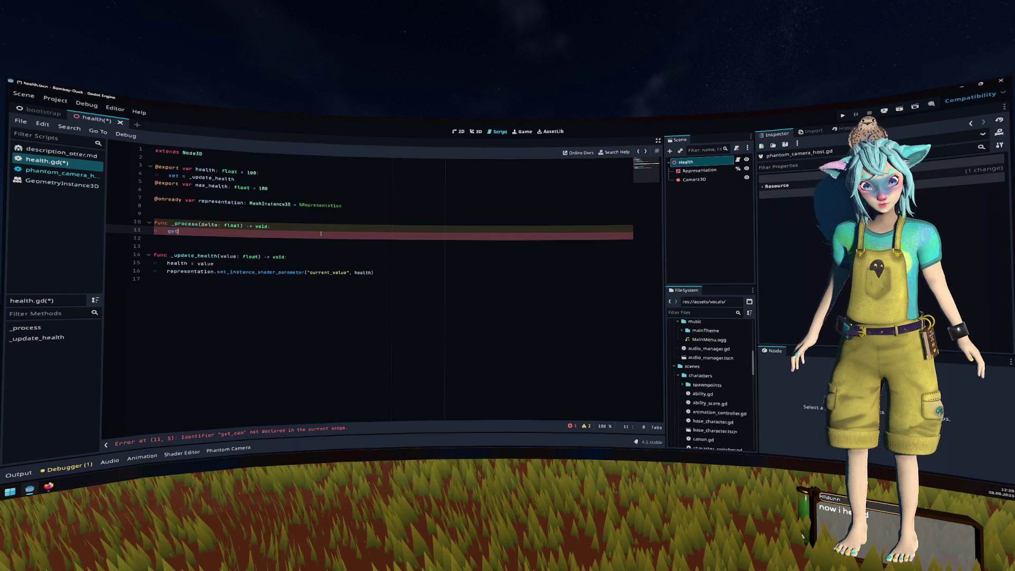
type("_")
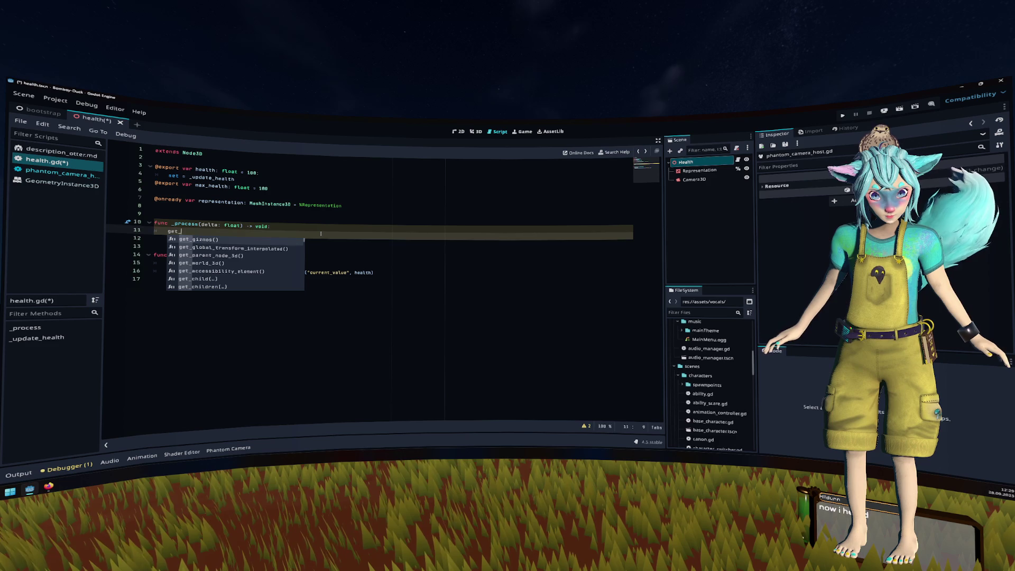
key("Down")
key("Down")
key("Down")
key("Return")
type(".")
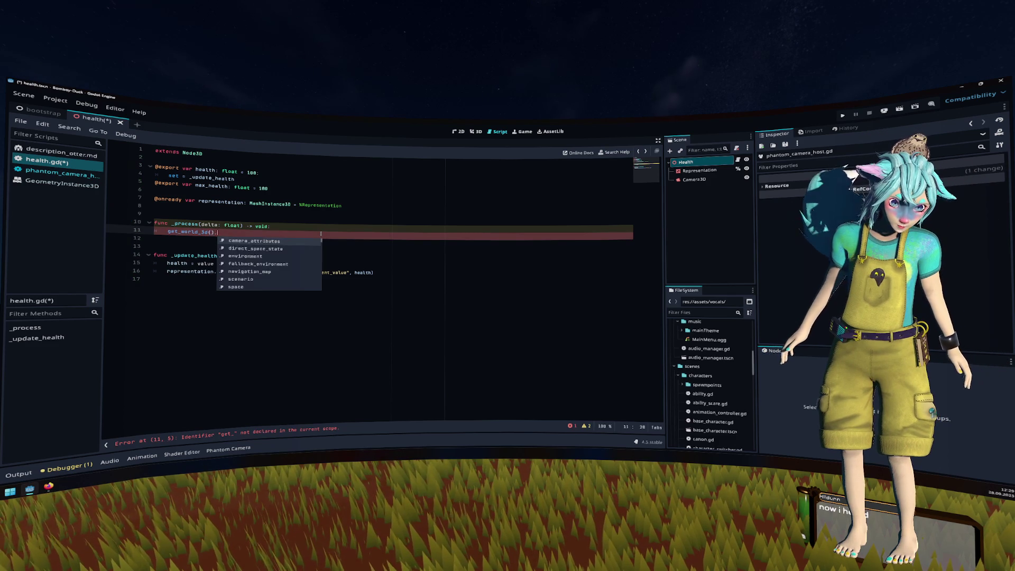
type("camer")
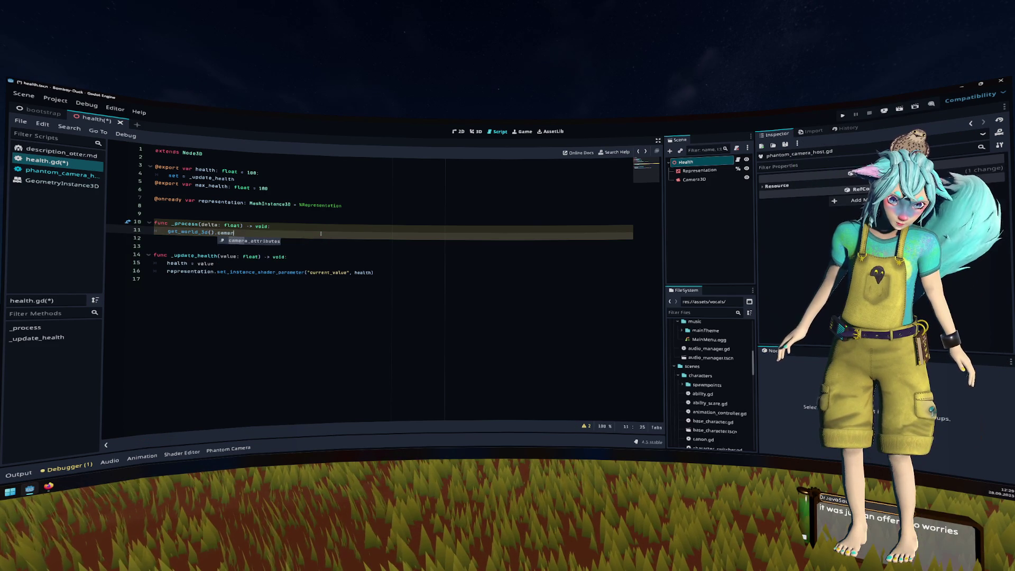
key("BackSpace")
key("BackSpace")
key("BackSpace")
type("get")
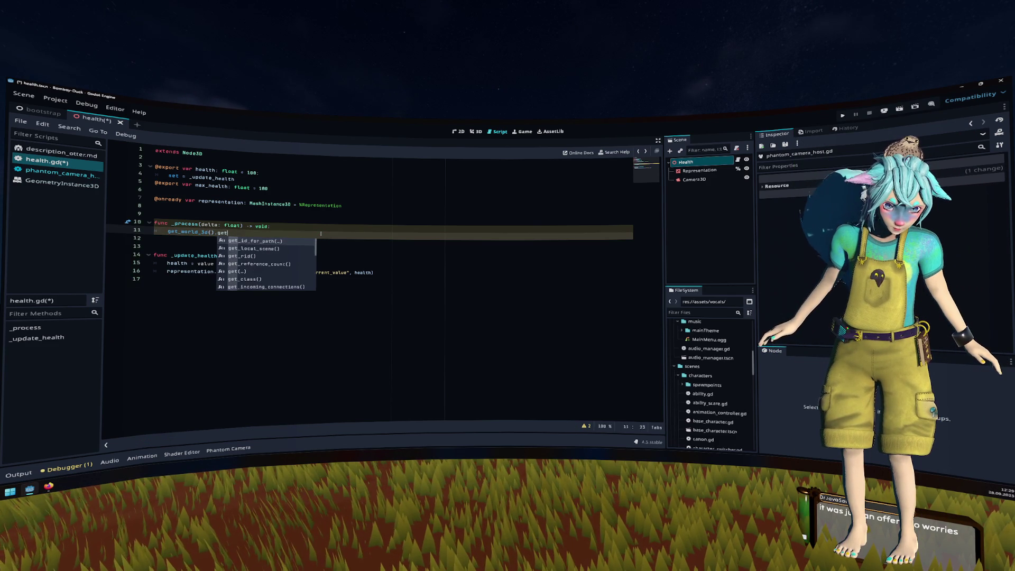
type("_Cam")
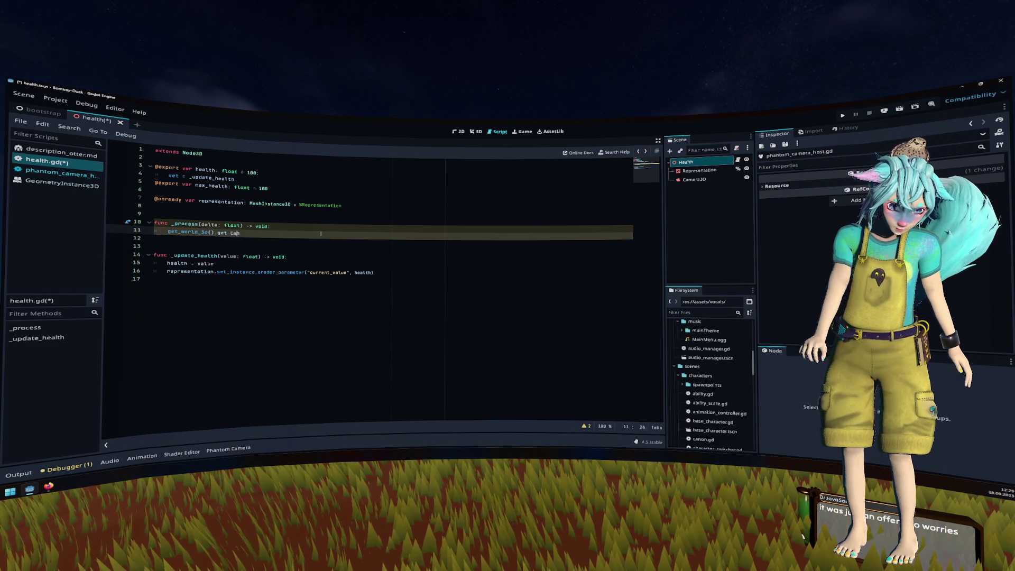
key("shift+Home")
key("BackSpace")
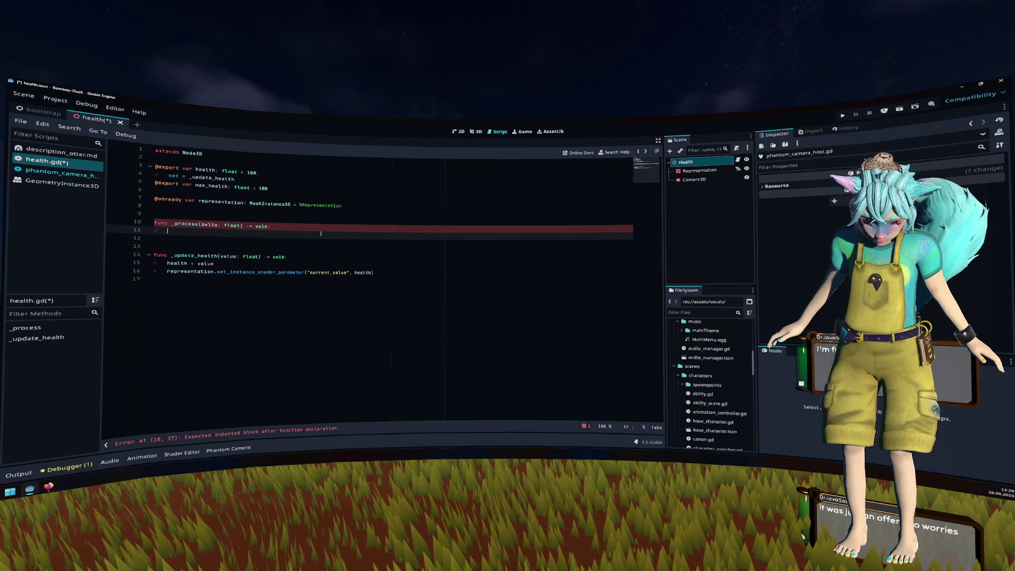
type("_tree")
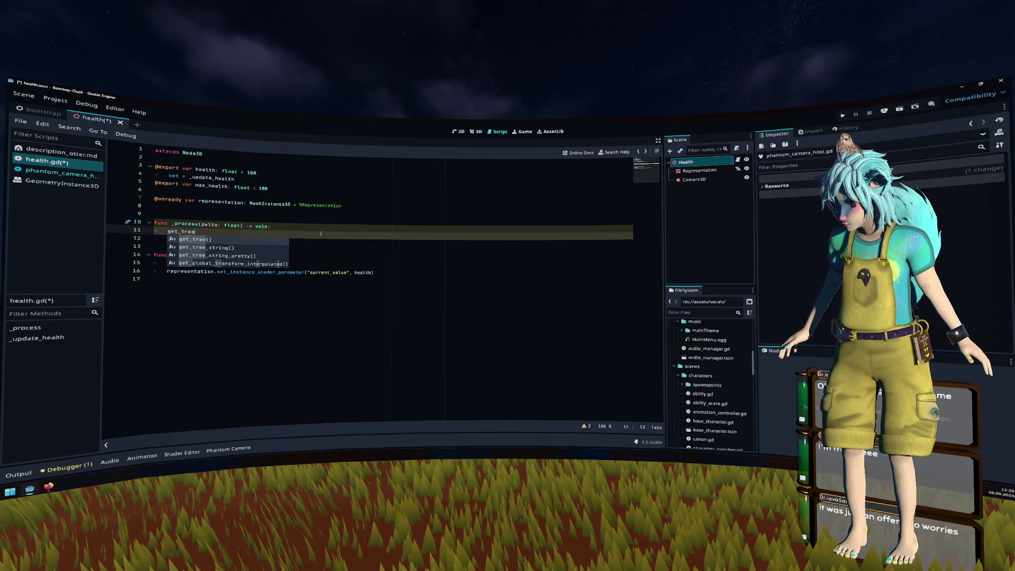
Build get_tree().root.get_camera_3d() on line 11 with autocomplete
key("Return")
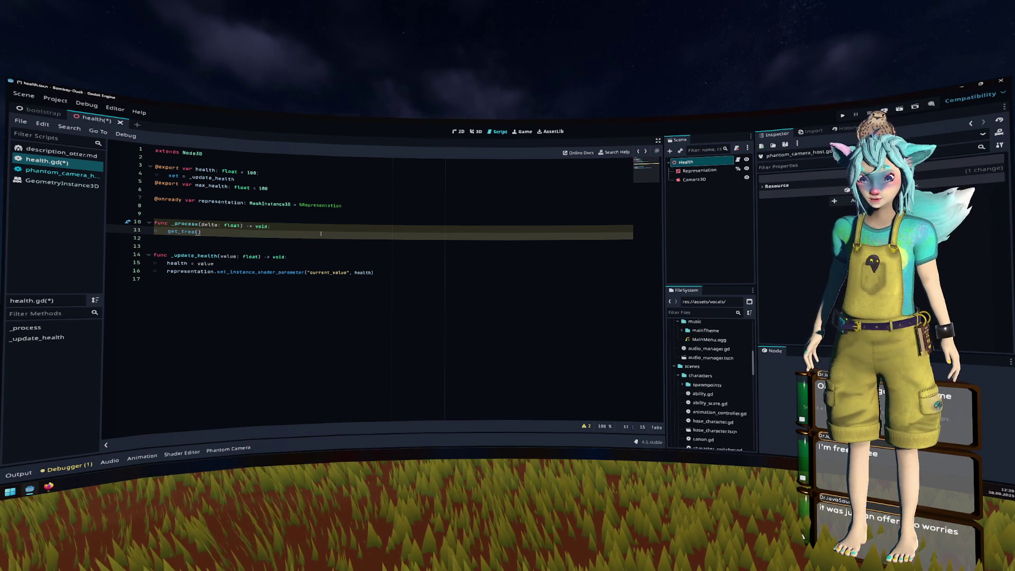
type(".")
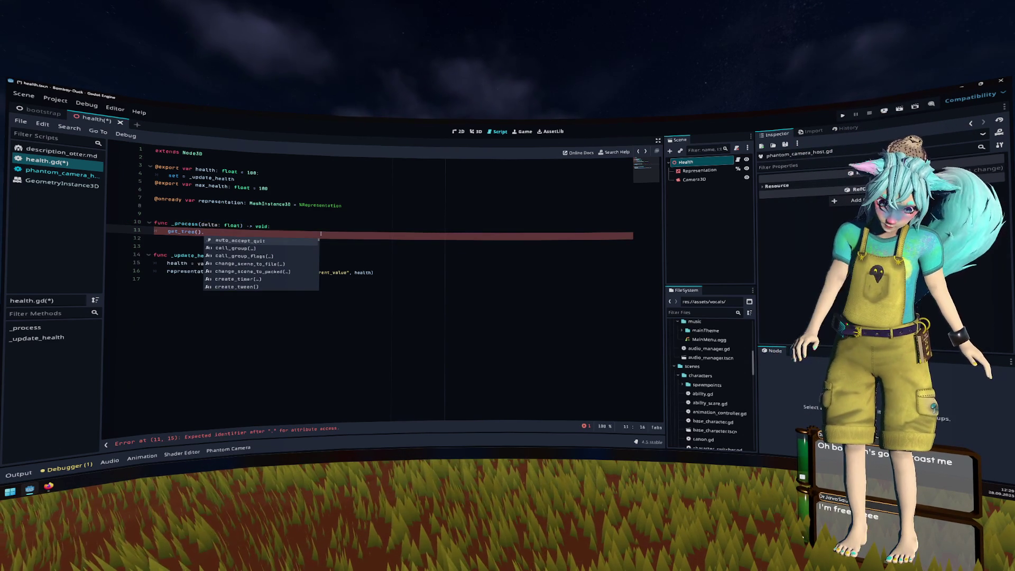
type("get_e")
key("BackSpace")
type("came")
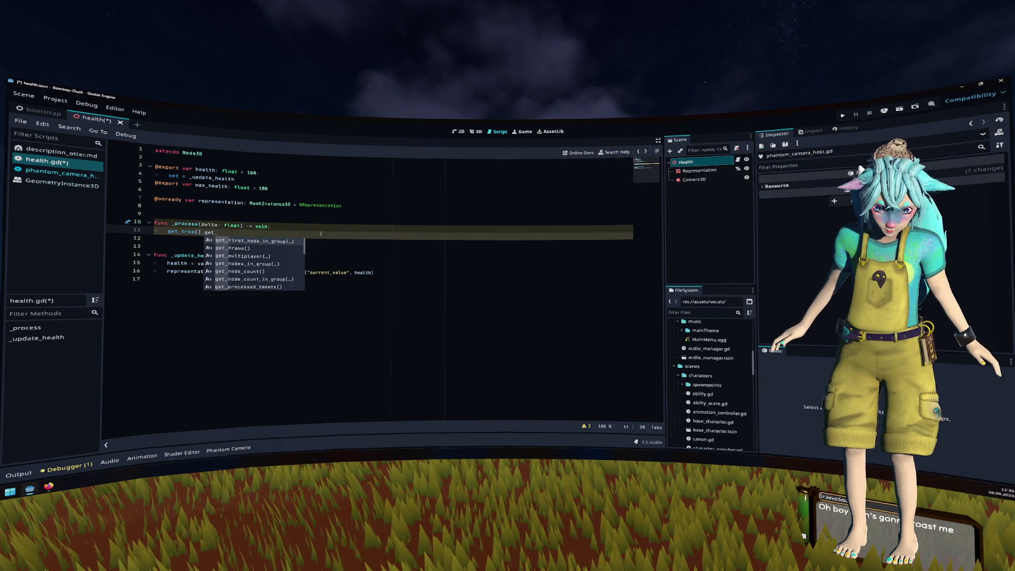
key("Down")
key("Down")
key("Down")
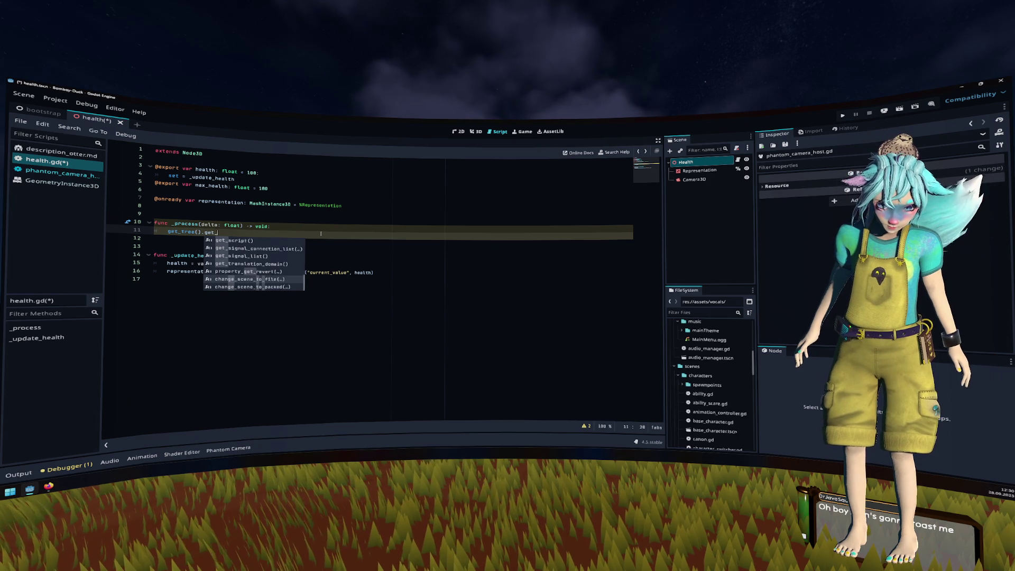
key("BackSpace")
key("BackSpace")
key("BackSpace")
type("root")
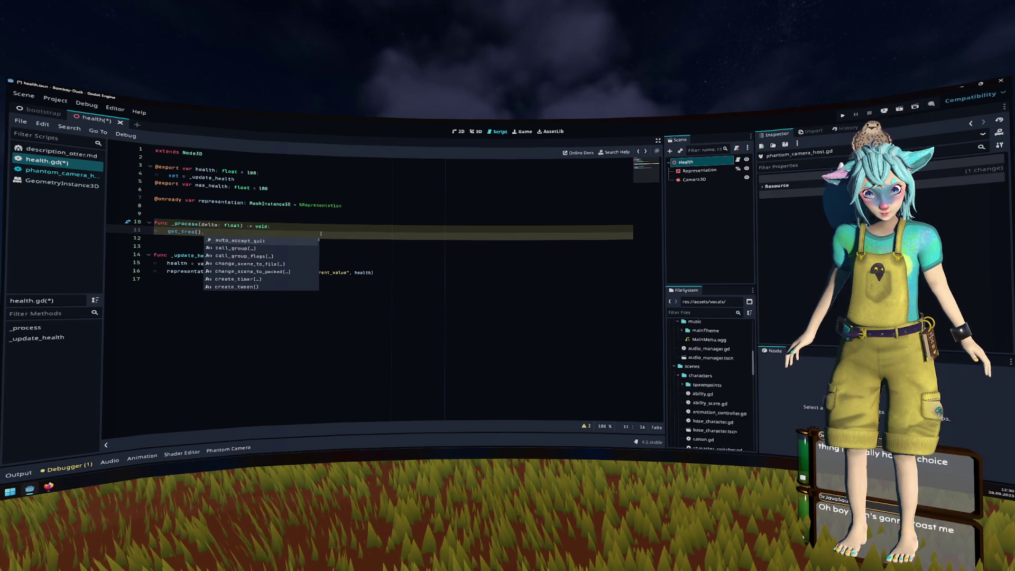
type(".get_came")
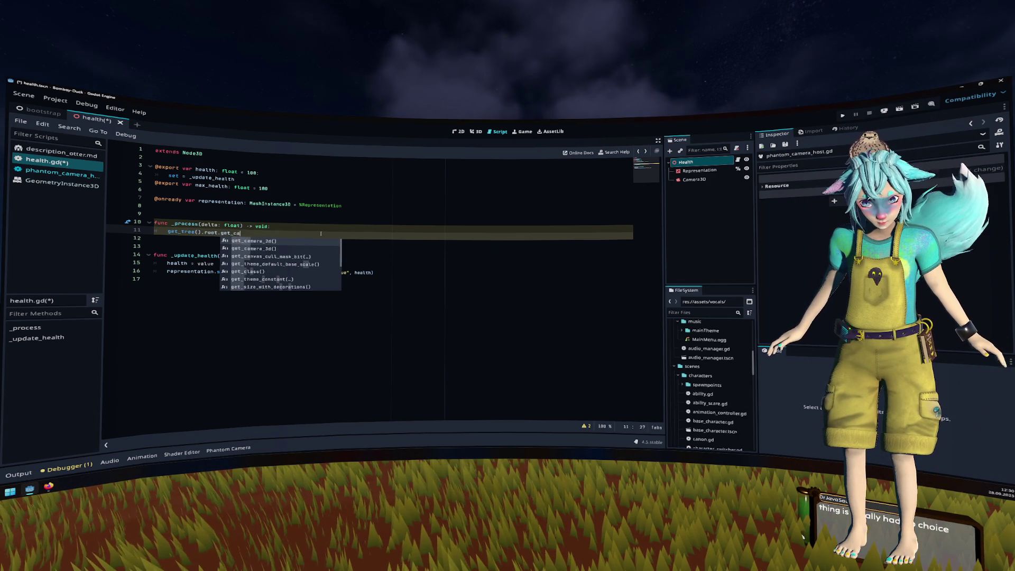
key("Down")
key("Return")
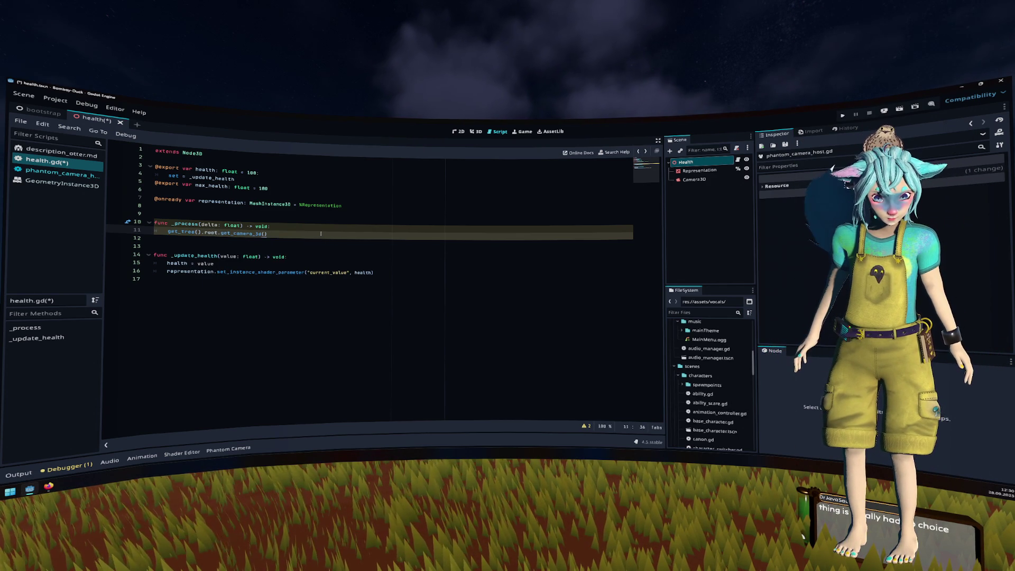
Replace it with var camera = get_viewport().get_camera_3d() and start a new line
key("ctrl+shift+Return")
type("ve")
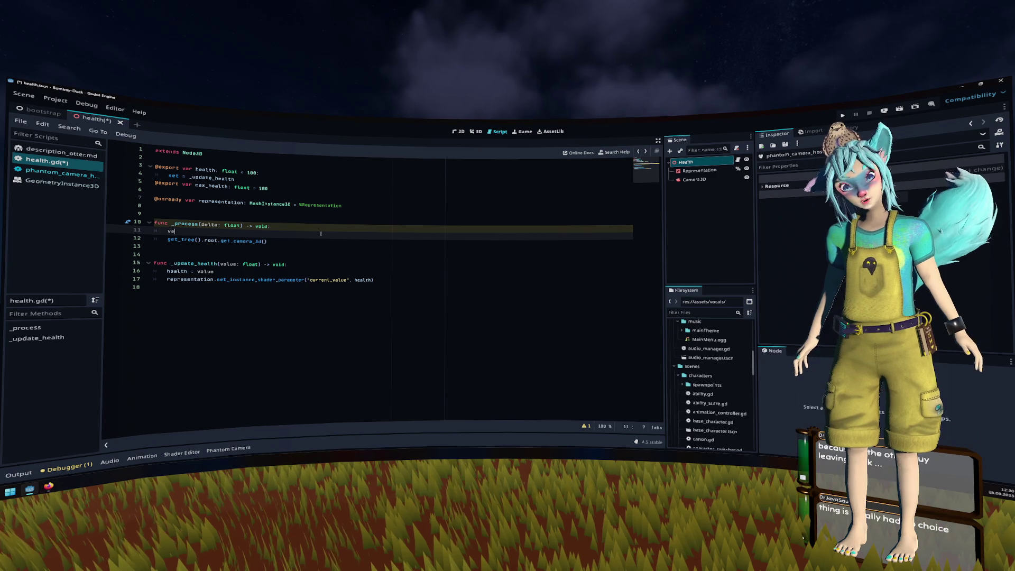
key("BackSpace")
key("BackSpace")
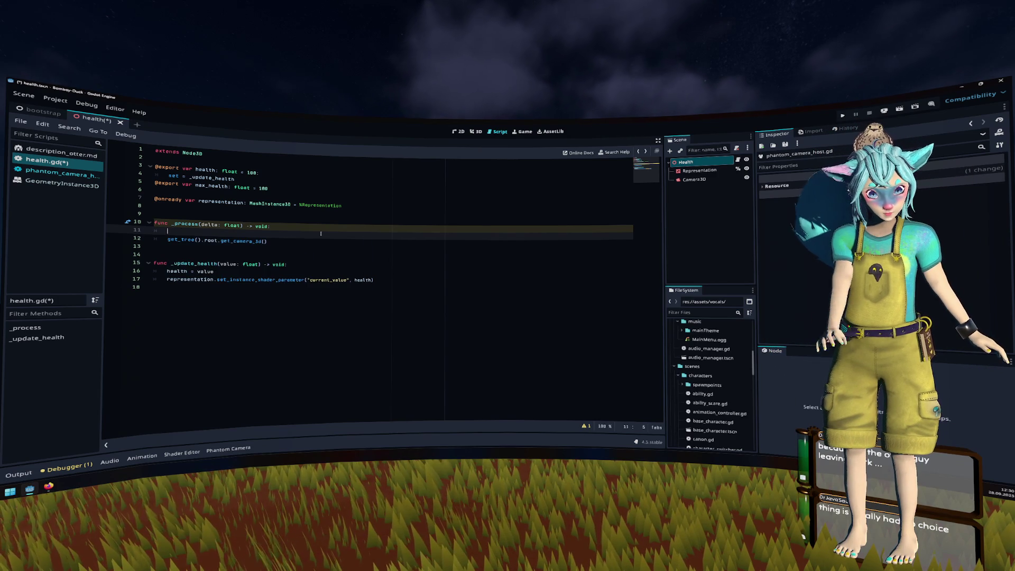
type("_viewport().gfo")
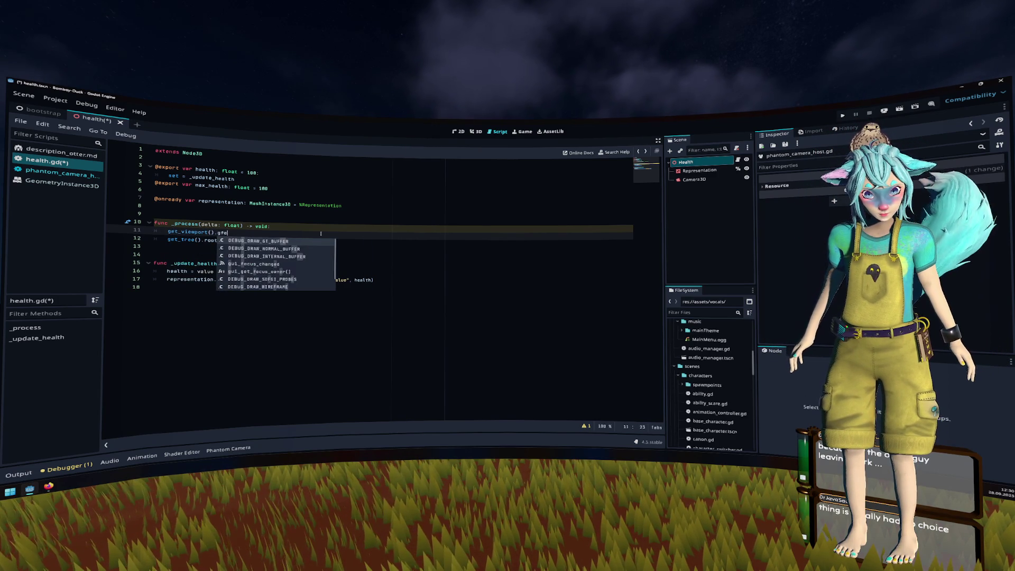
type("et")
key("Down")
key("Down")
key("Down")
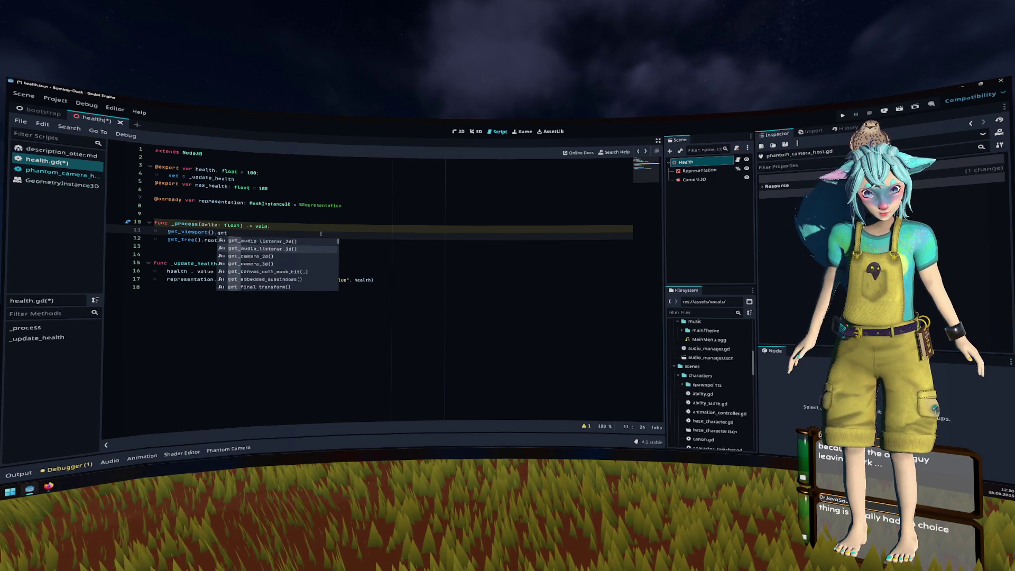
key("Return")
key("Down")
key("shift+Home")
key("BackSpace")
key("Up")
type("var camera =")
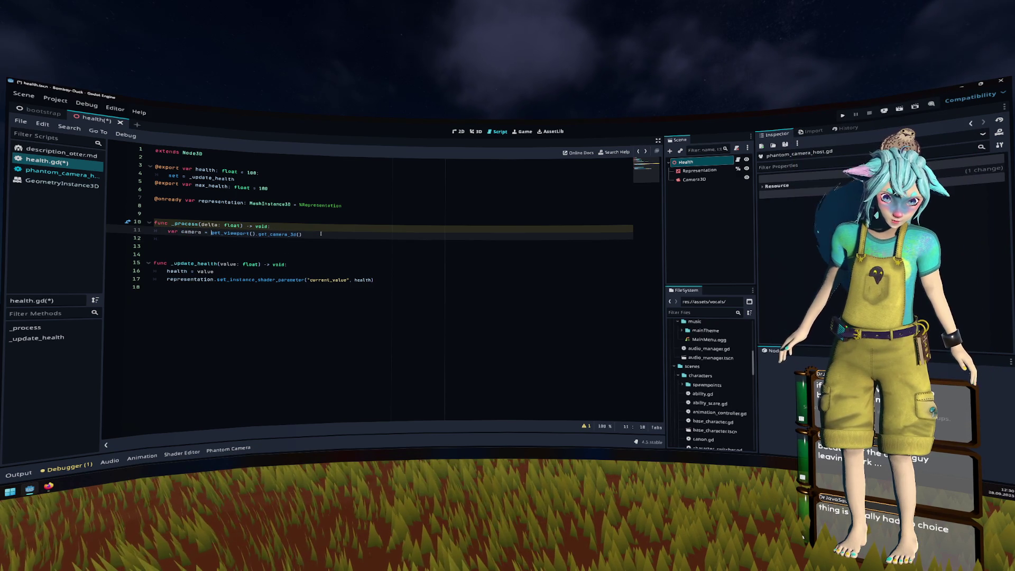
key("Return")
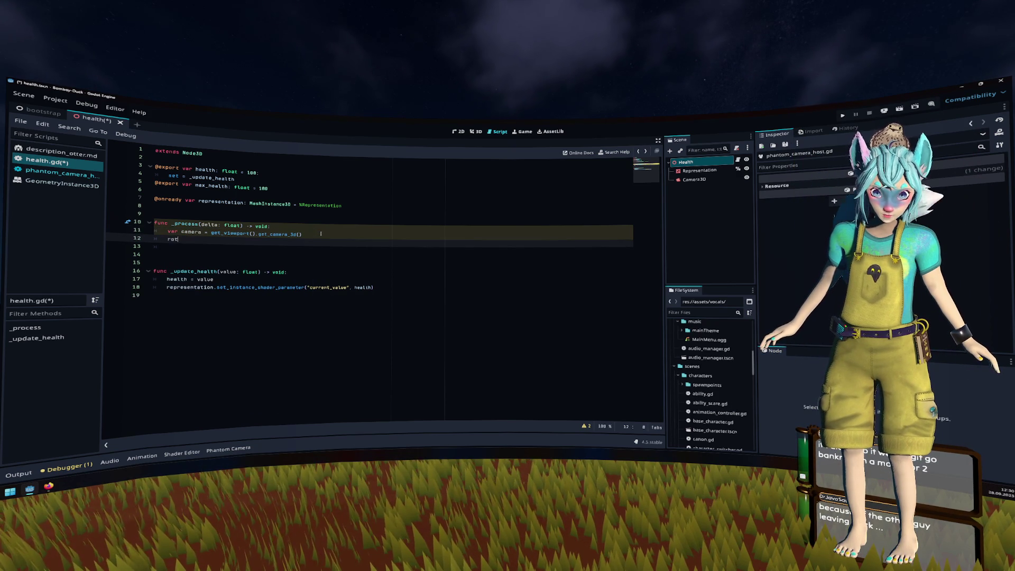
Replace the rotate_toward call on line 12 with look_at(camera.global_position)
type("ate")
key("Down")
key("Down")
key("Down")
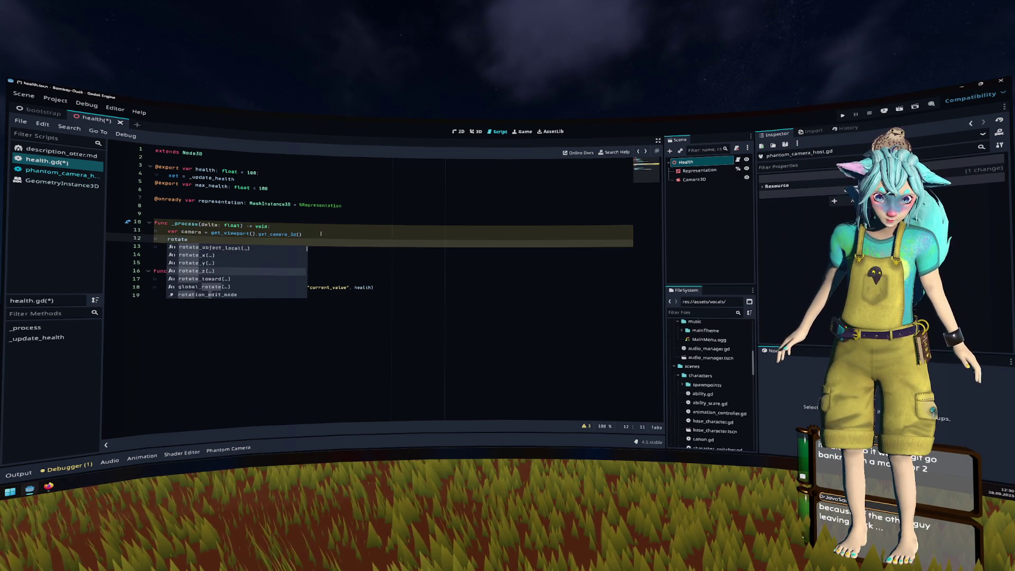
key("Return")
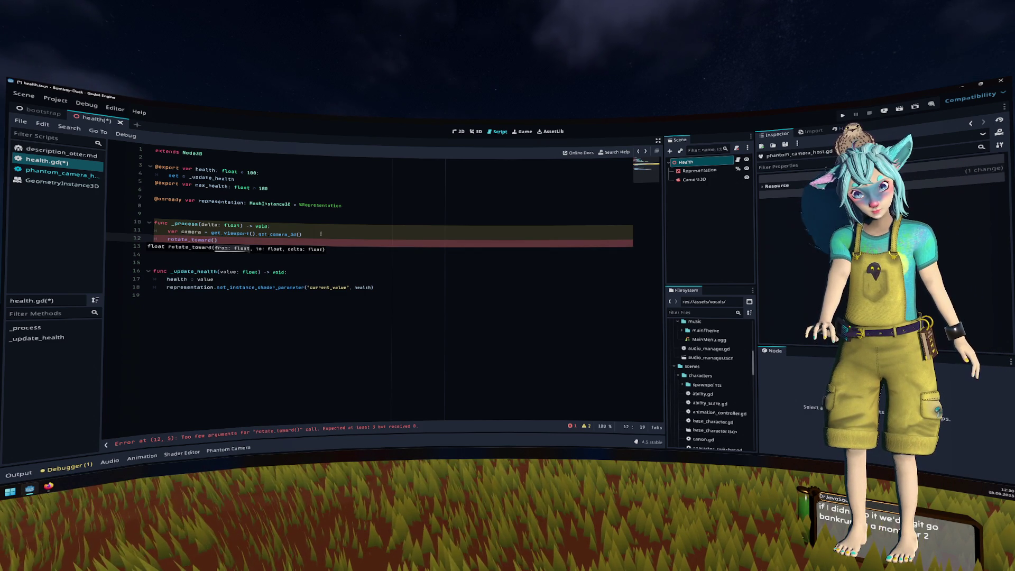
key("Escape")
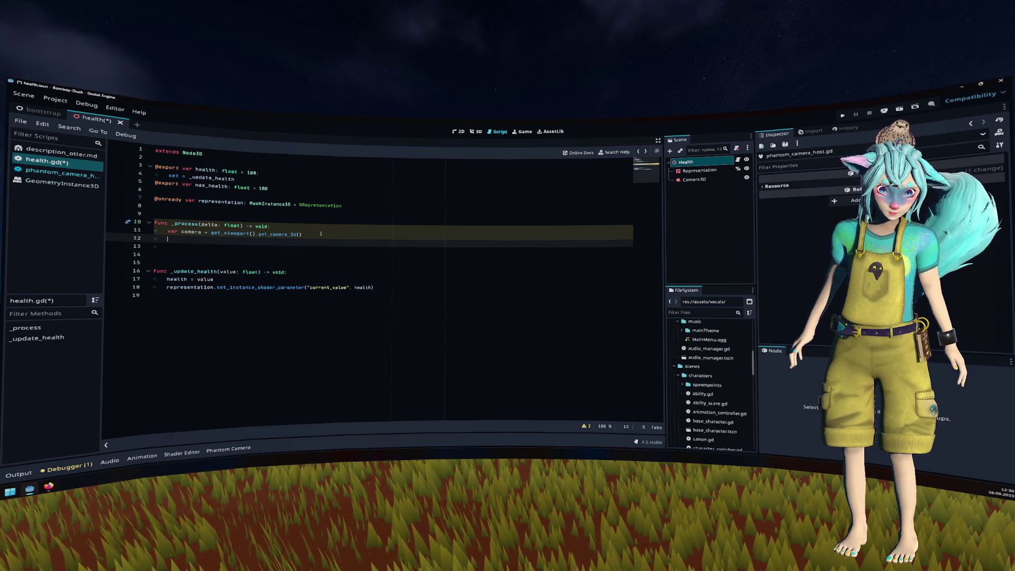
type("te")
key("Down")
key("Down")
key("Down")
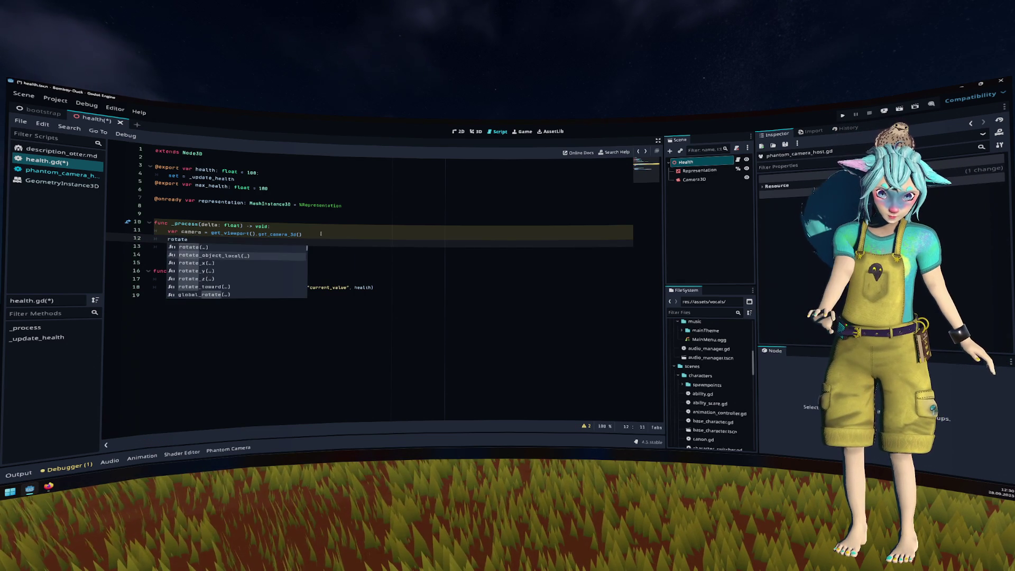
key("BackSpace")
key("BackSpace")
key("BackSpace")
type("look")
key("Return")
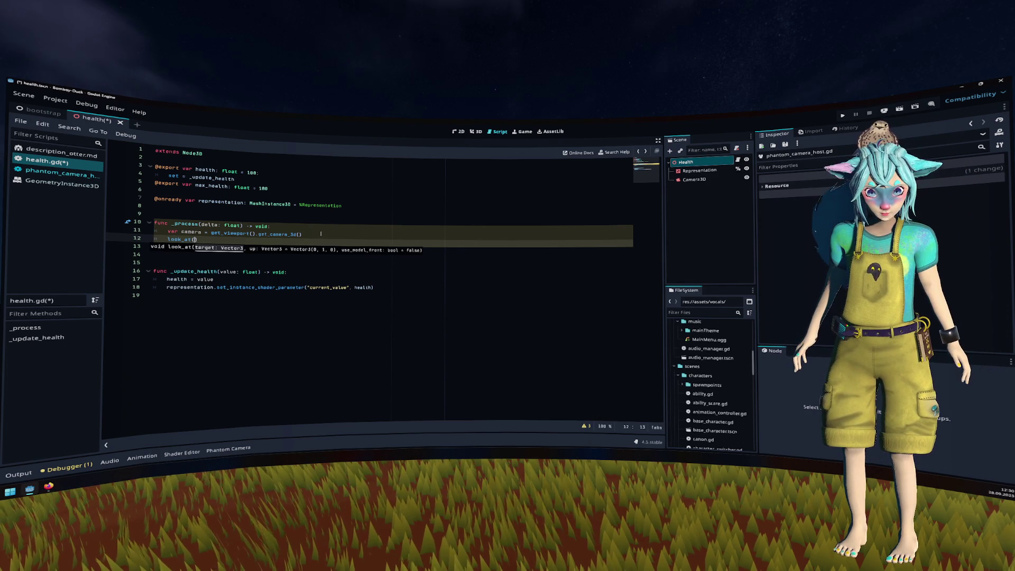
type("era.global_position")
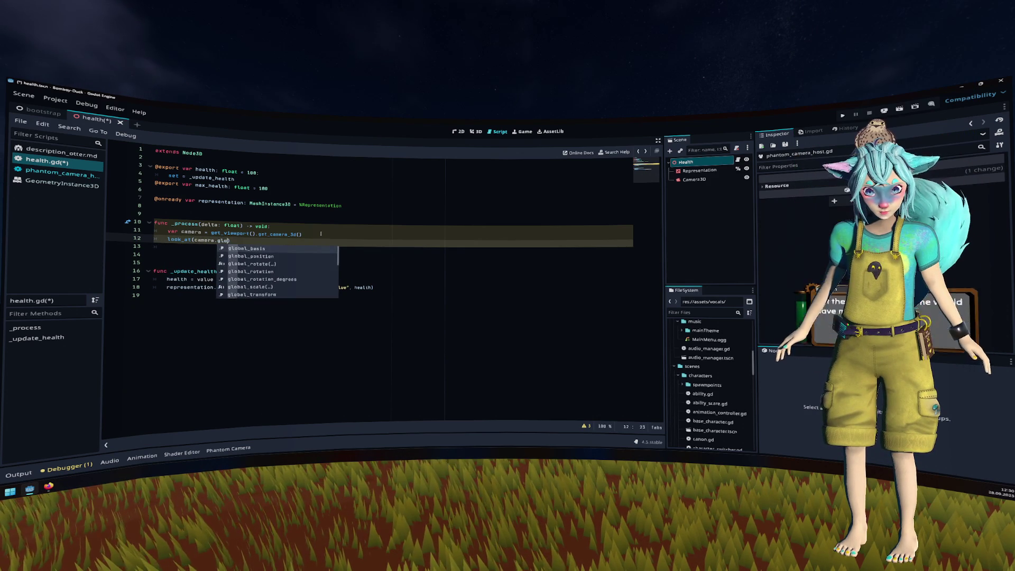
key("Return")
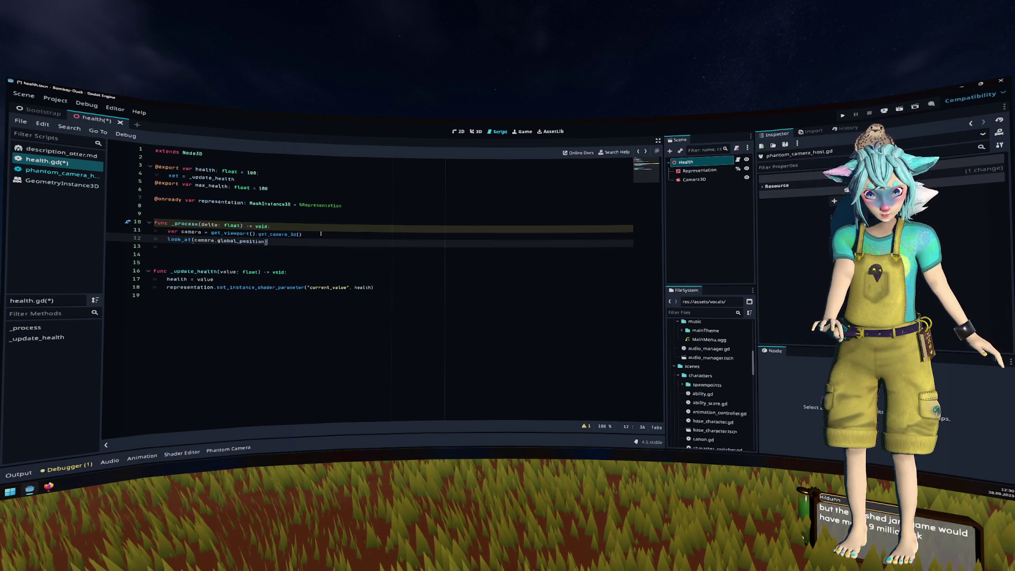
Cut the var camera line out of _process and add blank lines above func _process
key("Down")
key("Up")
key("Up")
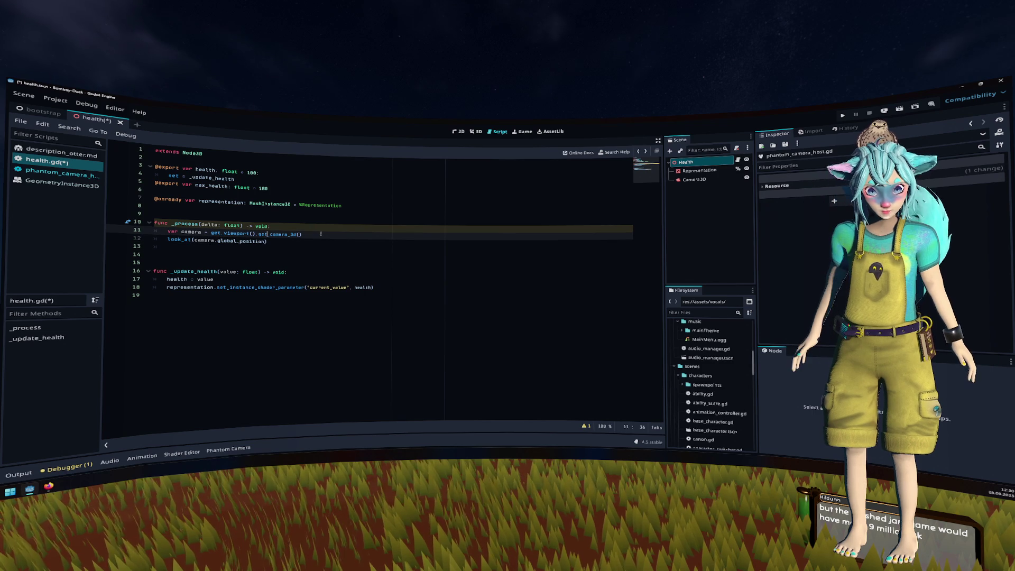
key("shift+Home")
key("ctrl+x")
key("Up")
key("Home")
key("Return")
key("Return")
key("Up")
key("Up")
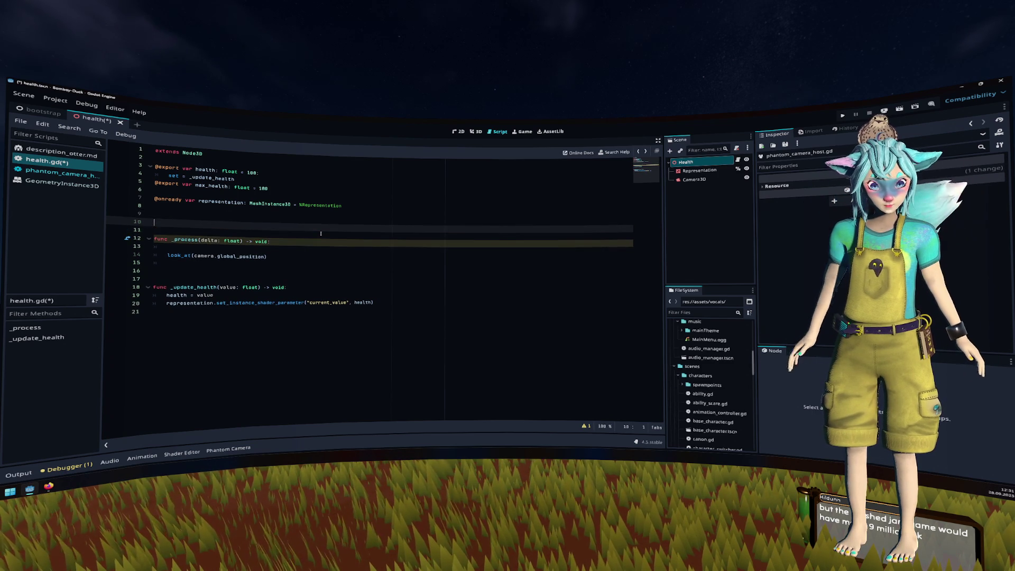
Create func _ready() -> void: and paste the camera lookup line into it
type("_ready() -> void:")
key("Return")
key("ctrl+v")
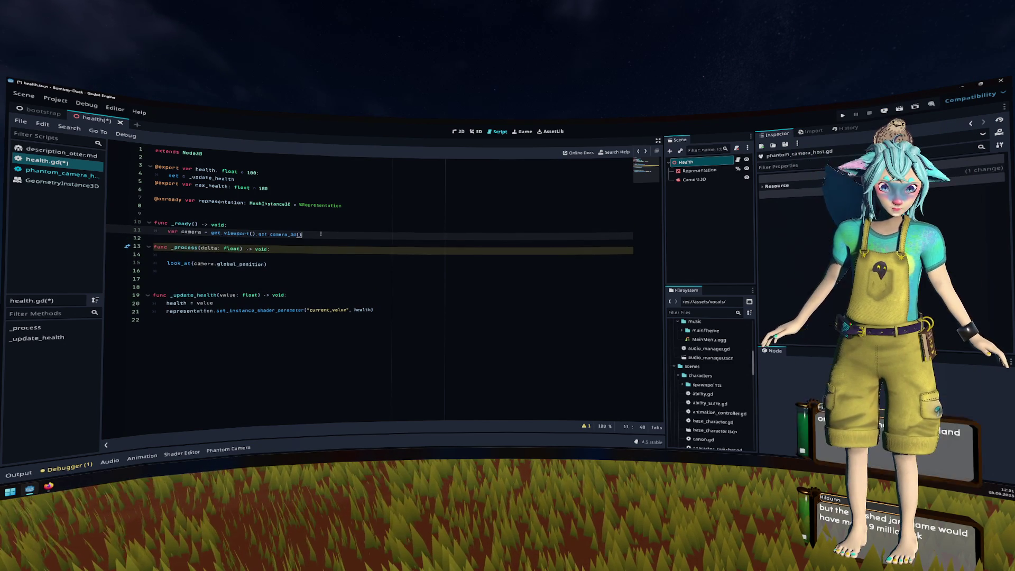
Declare var camera: Camera3D as a member above _ready
key("Up")
key("Up")
type("var camera")
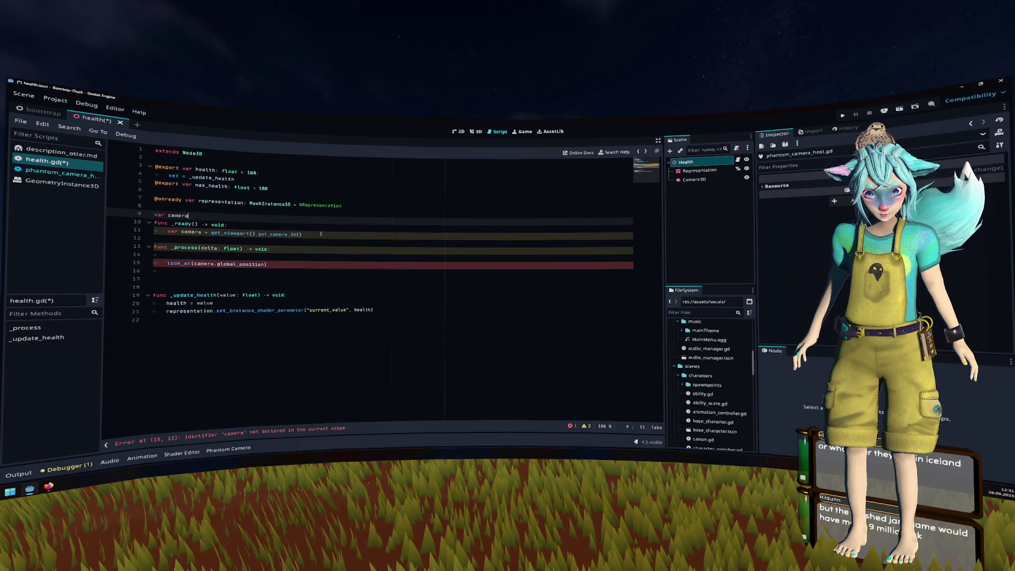
key("Return")
key("Up")
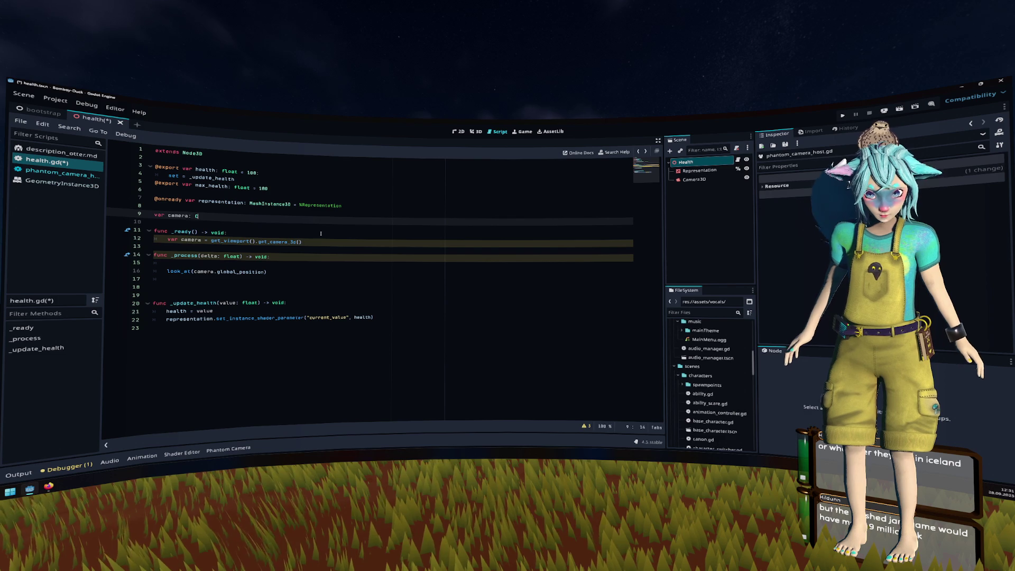
key("Return")
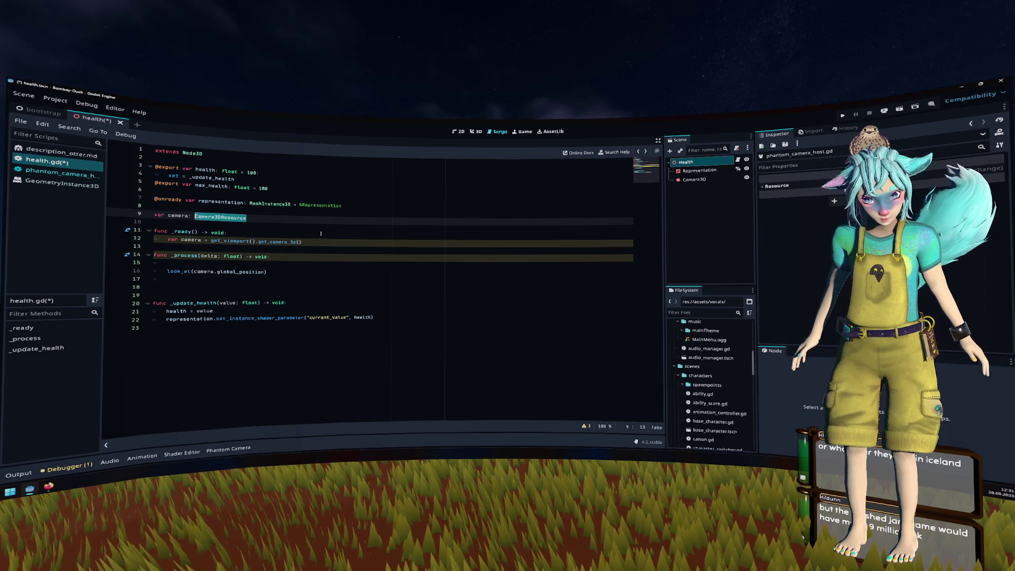
type("amera3D")
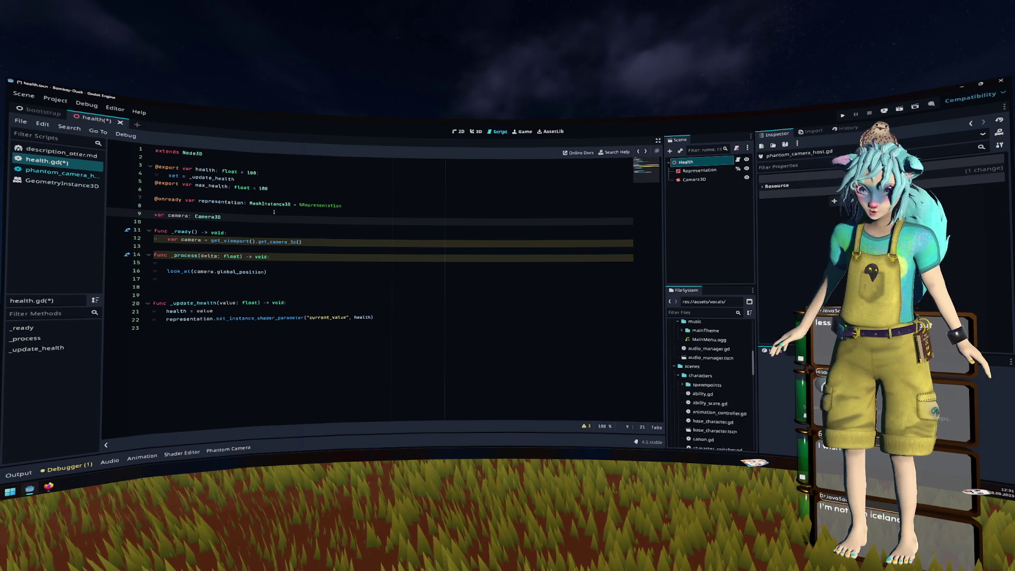
double_click(178, 216)
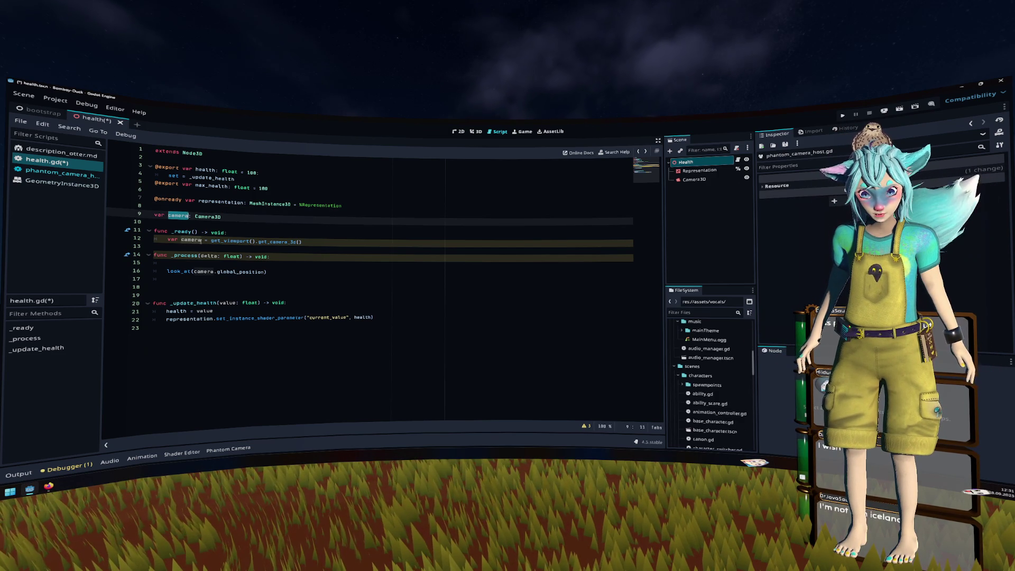
Drop var from the _ready camera line, tidy the blank lines, and save health.gd
double_click(173, 239)
key("Delete")
key("Delete")
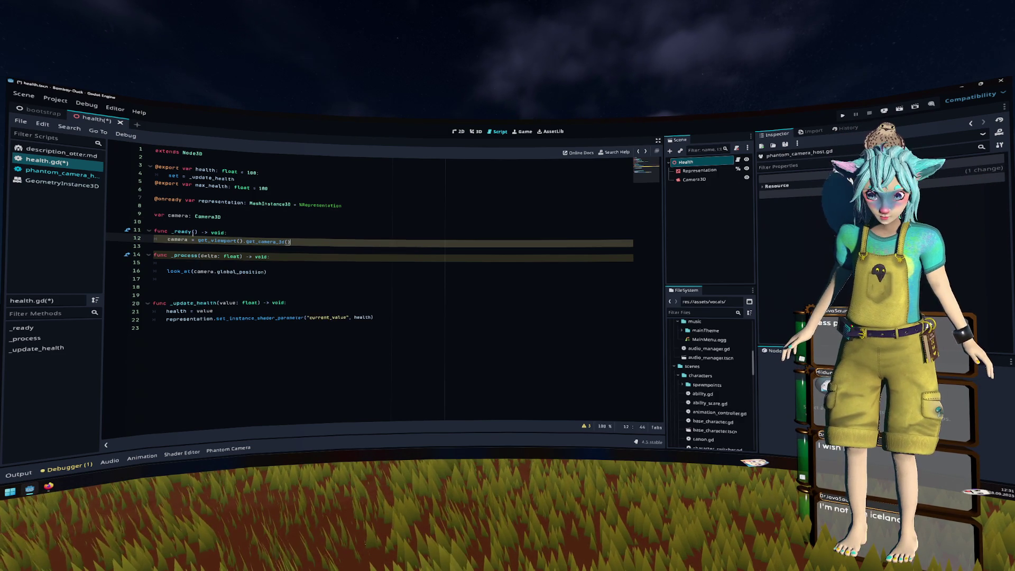
key("Down")
key("Return")
key("Up")
key("Up")
key("Up")
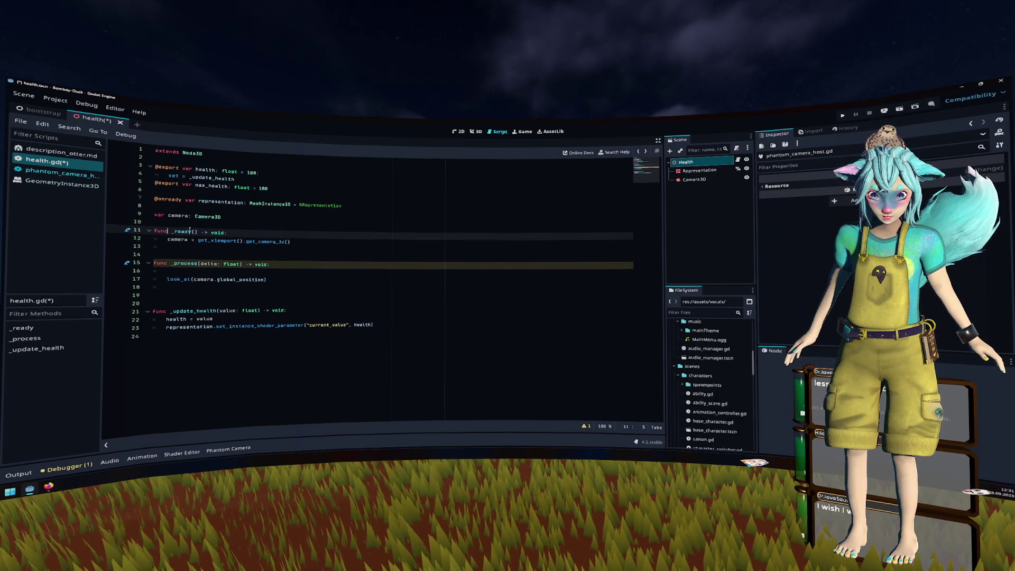
left_click(182, 274)
key("Delete")
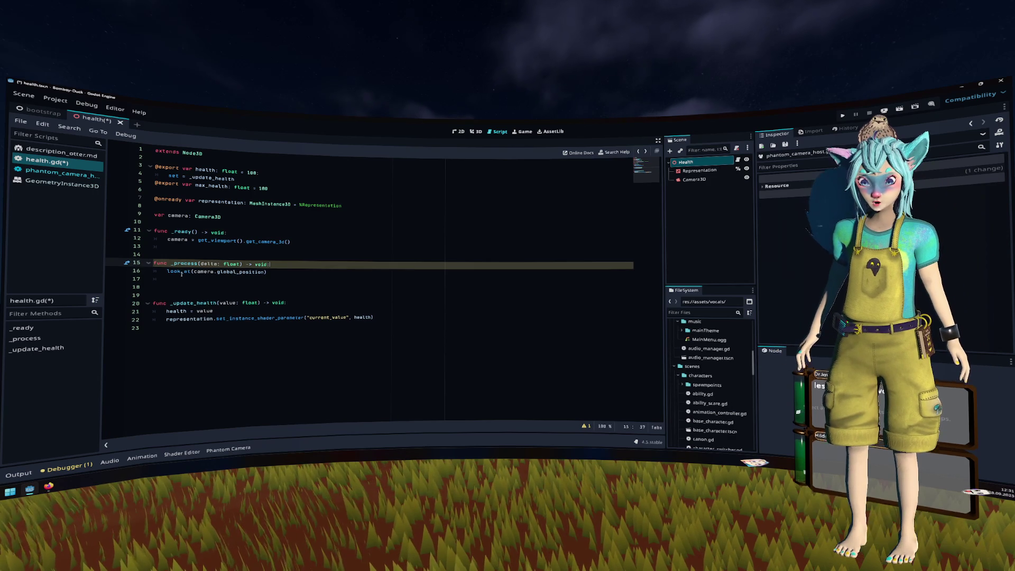
key("ctrl+s")
left_click(185, 288)
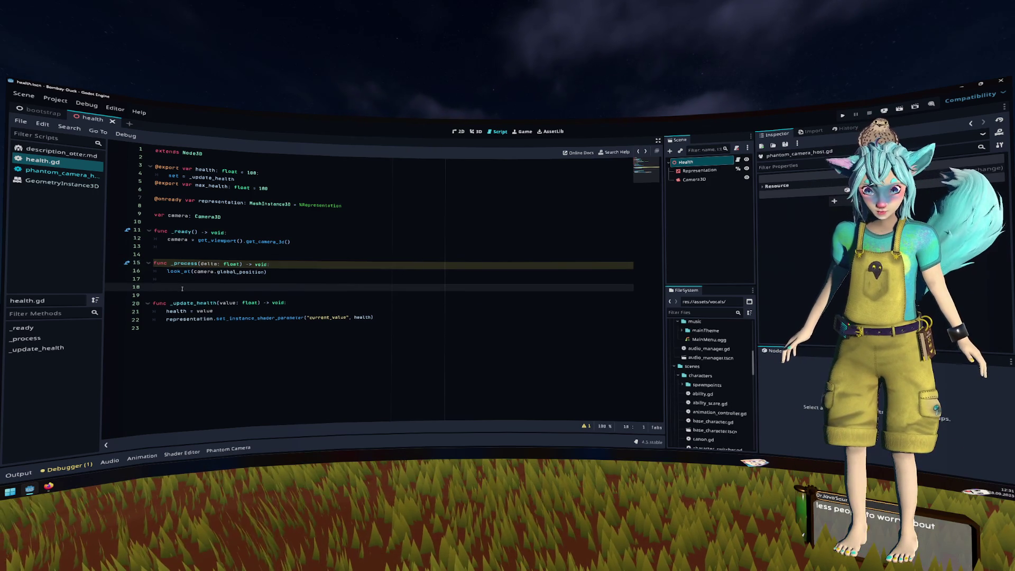
key("BackSpace")
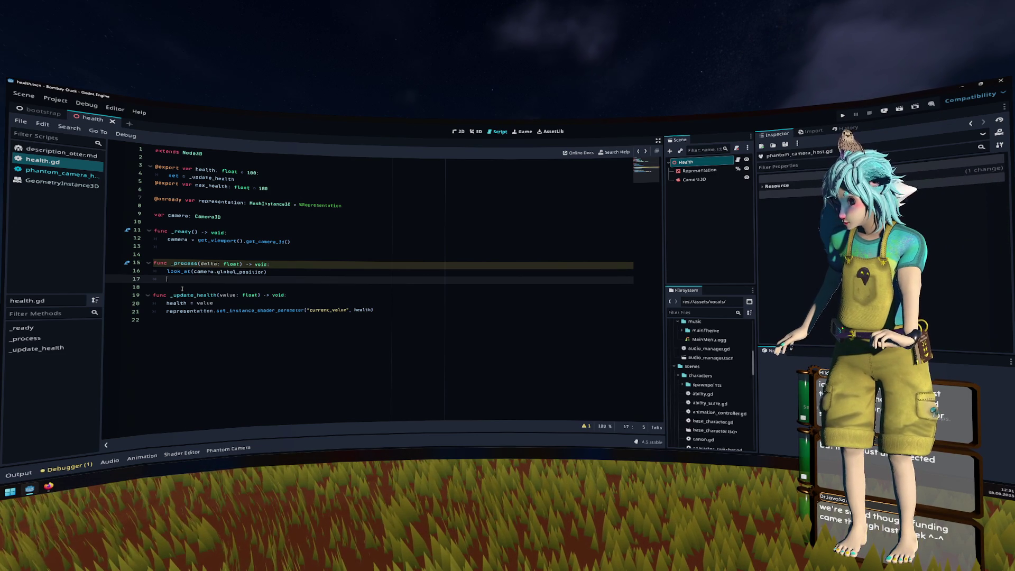
Check the get_viewport and _process docs, then run the current scene with F6
left_click(224, 240)
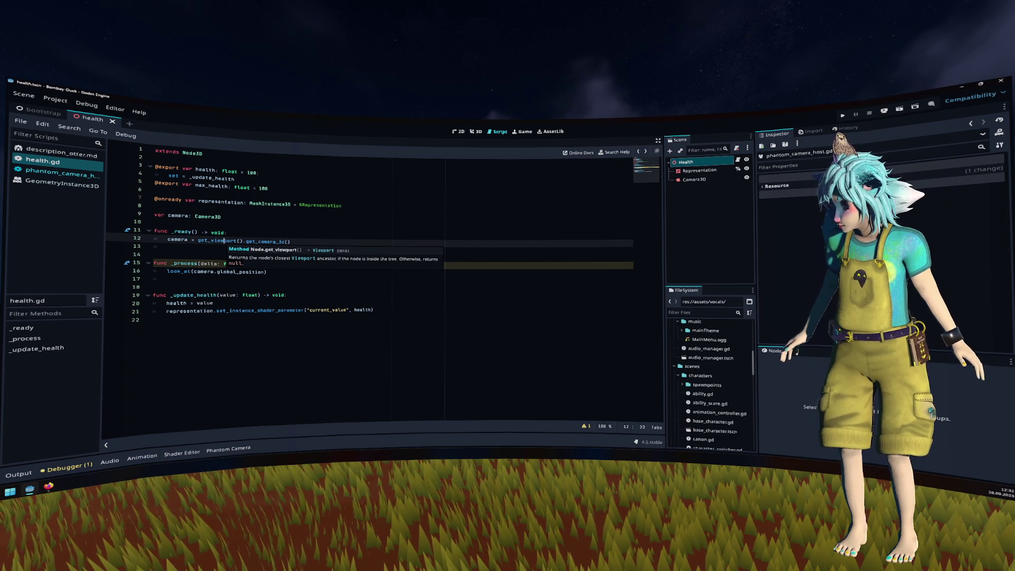
left_click(175, 264)
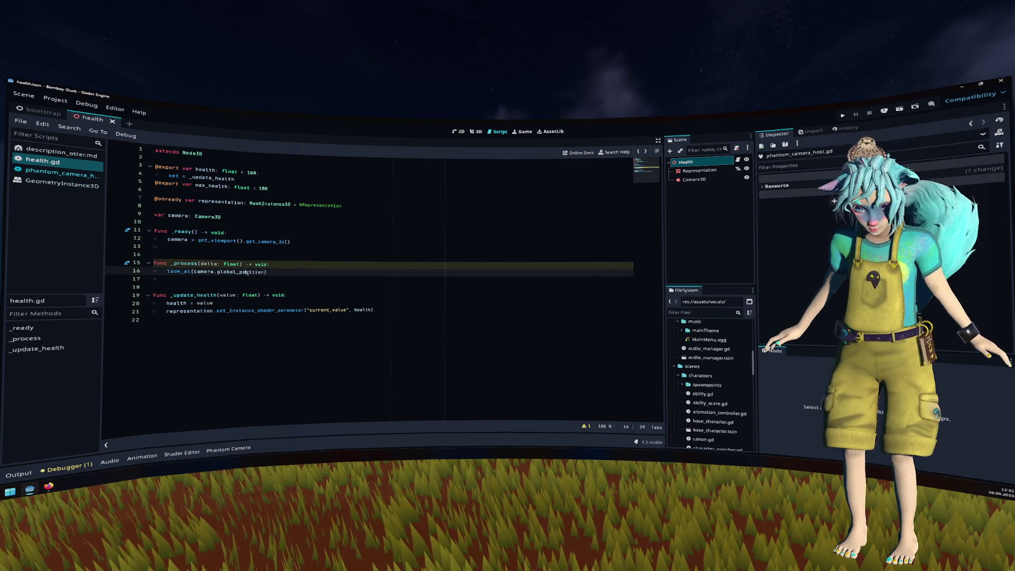
key("Up")
key("Up")
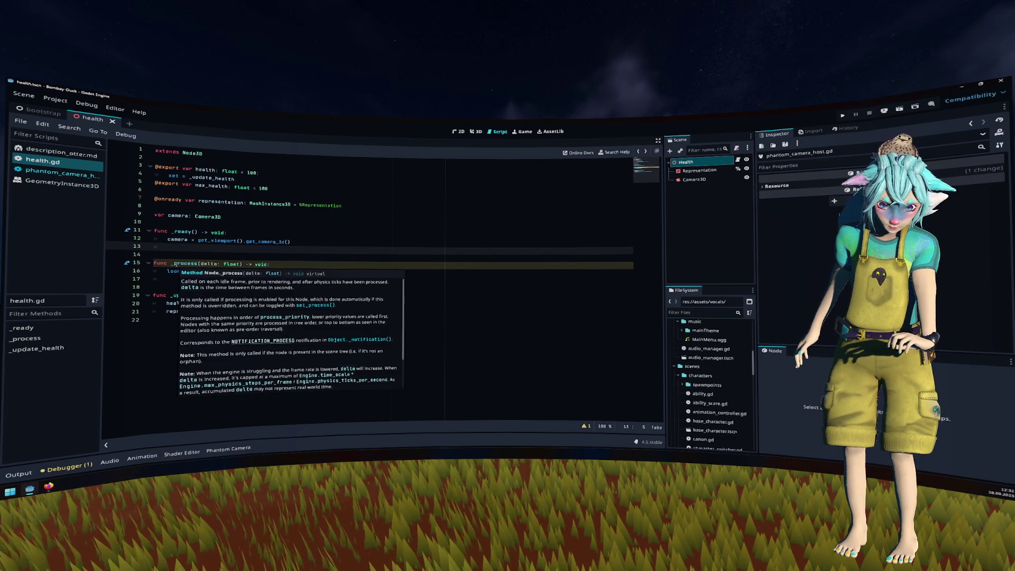
left_click(202, 263)
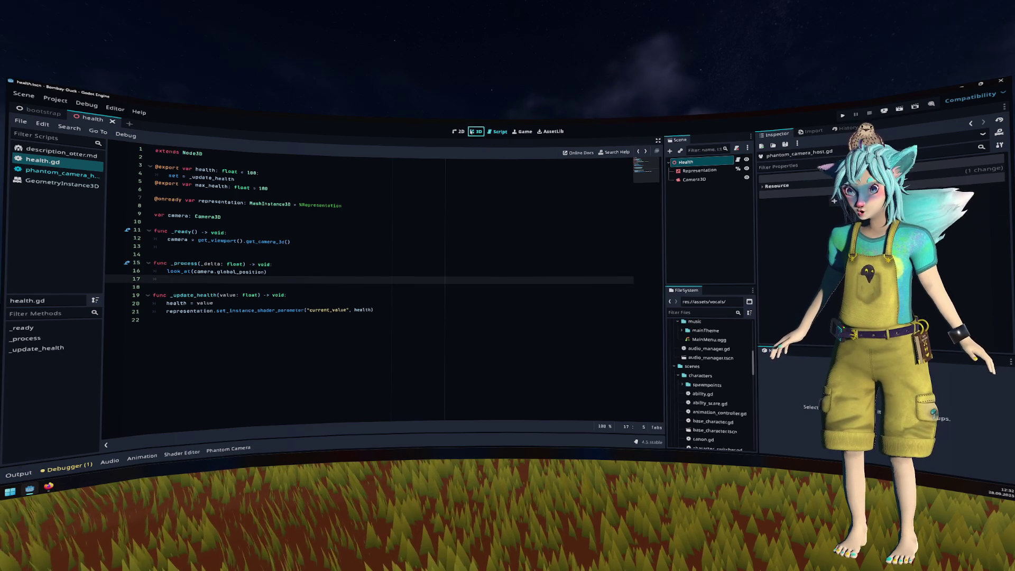
left_click(475, 131)
left_click(498, 132)
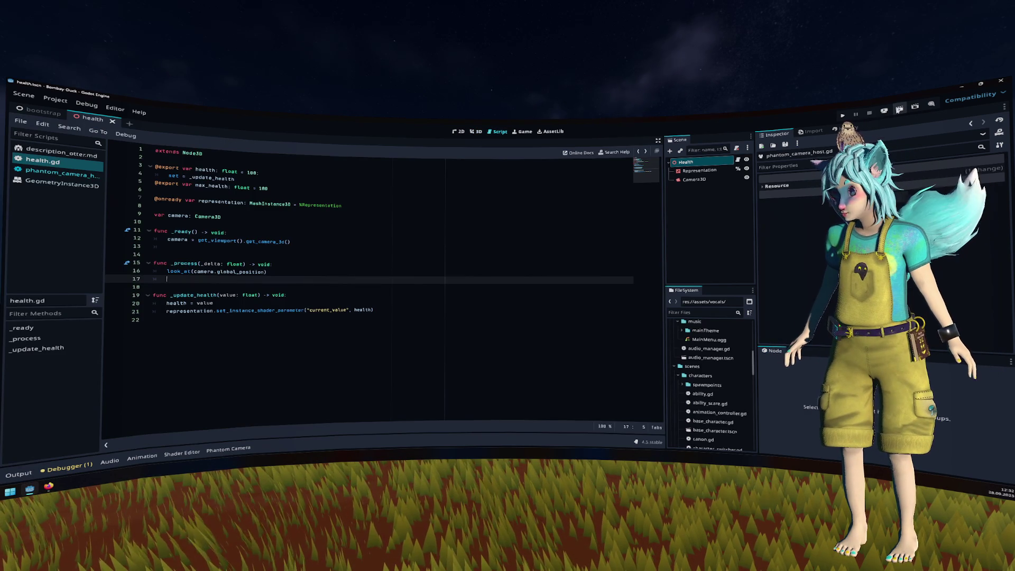
key("F6")
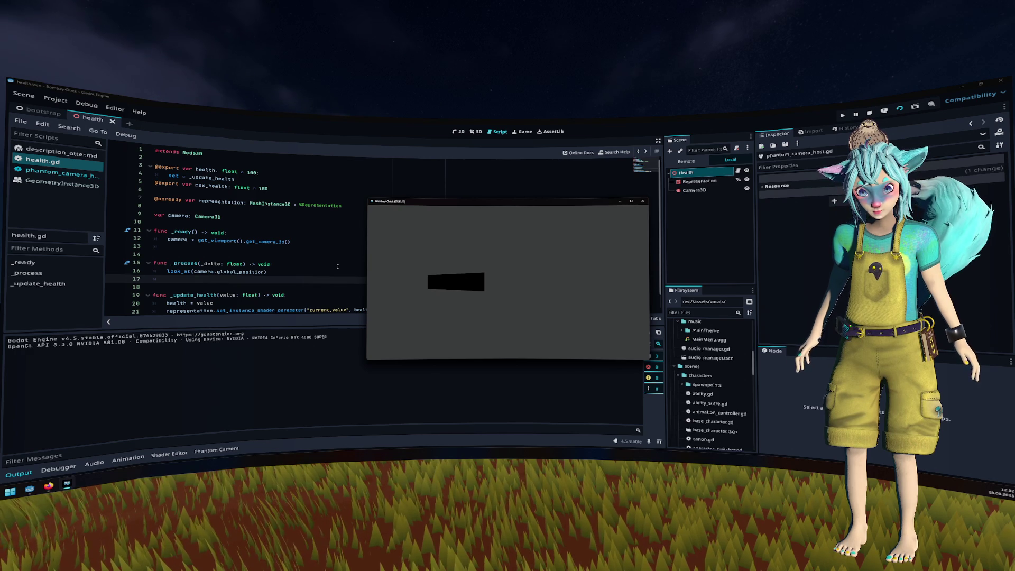
Set a breakpoint on the look_at line and inspect the representation and camera variables
left_click(193, 271)
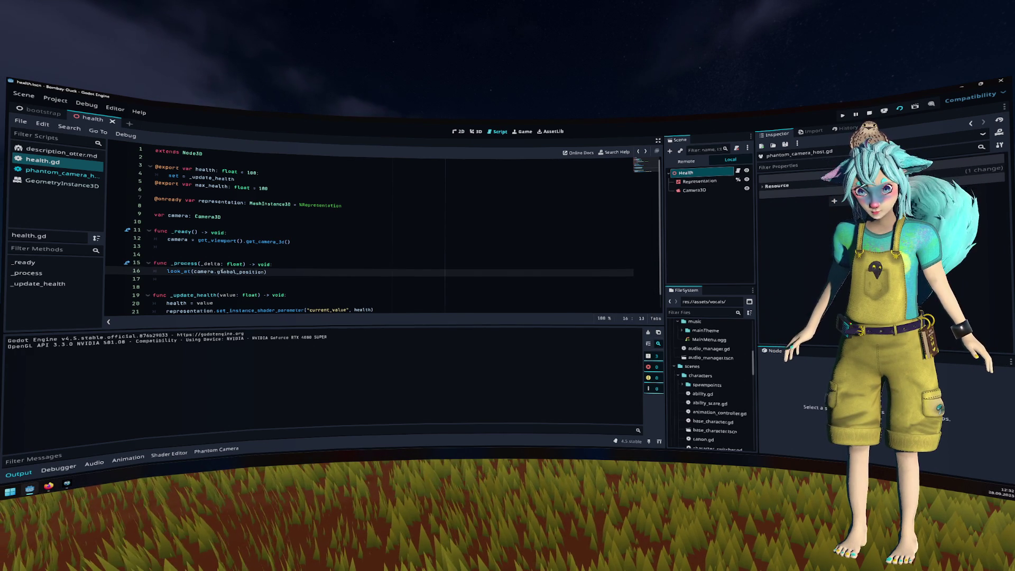
key("F9")
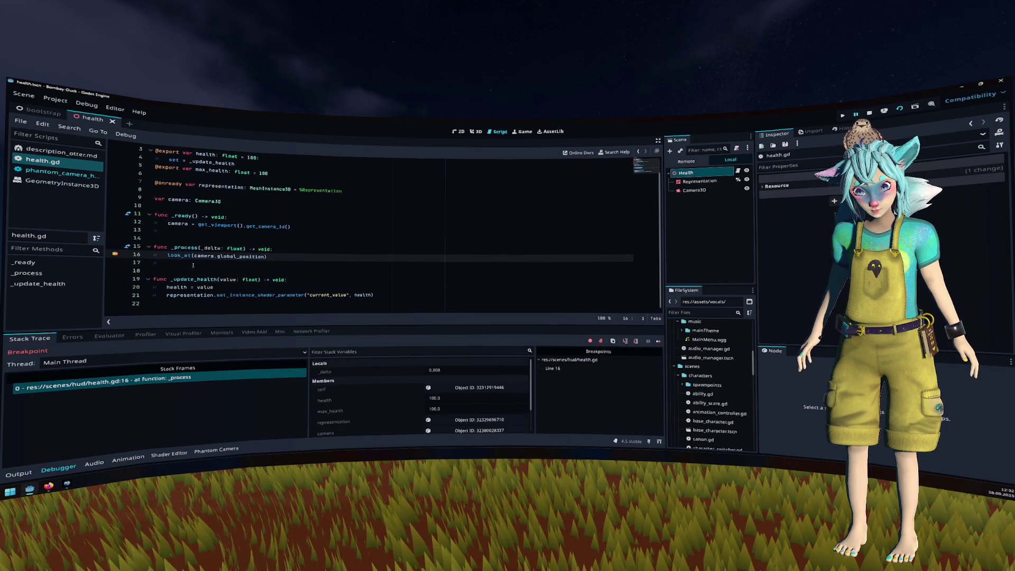
scroll(460, 396, "down", 2)
left_click(460, 392)
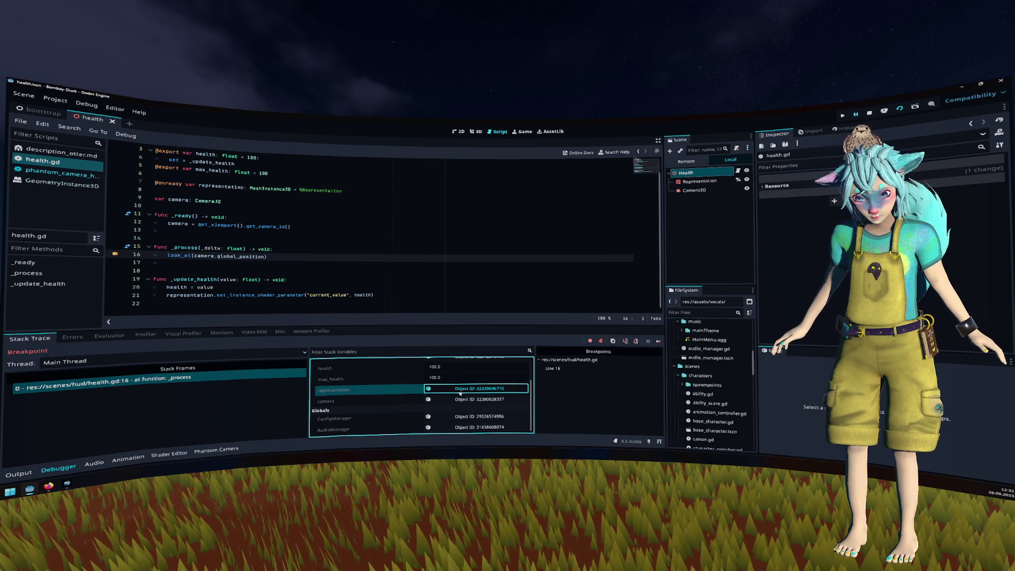
left_click(460, 399)
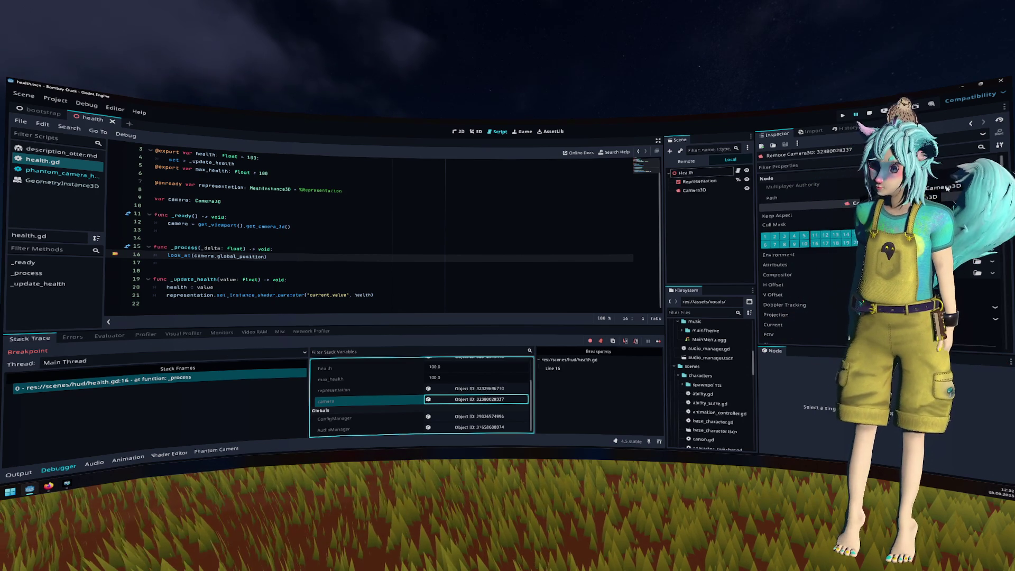
Inspect the Health and Camera3D nodes' properties while the game is paused
left_click(700, 173)
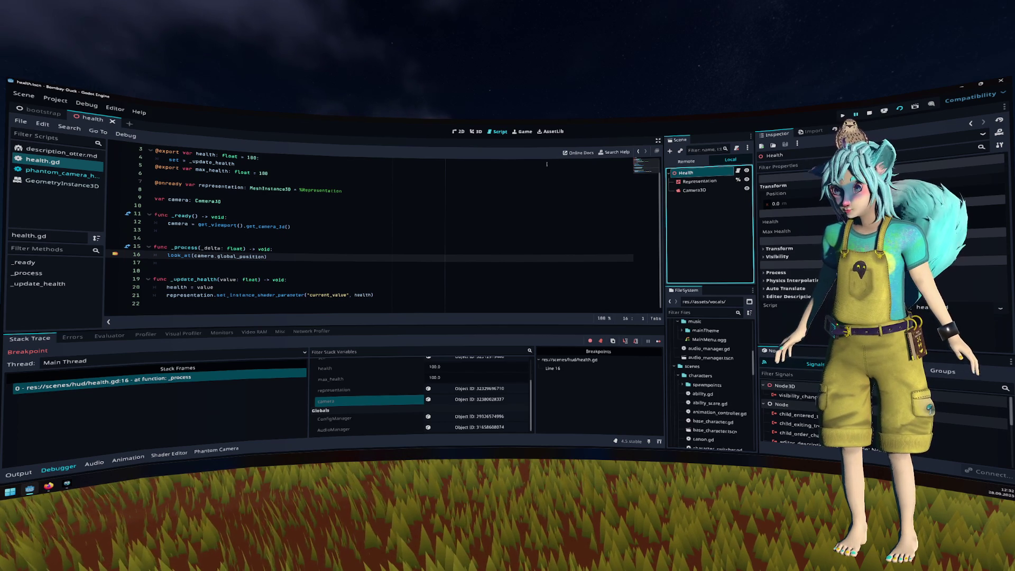
left_click(693, 191)
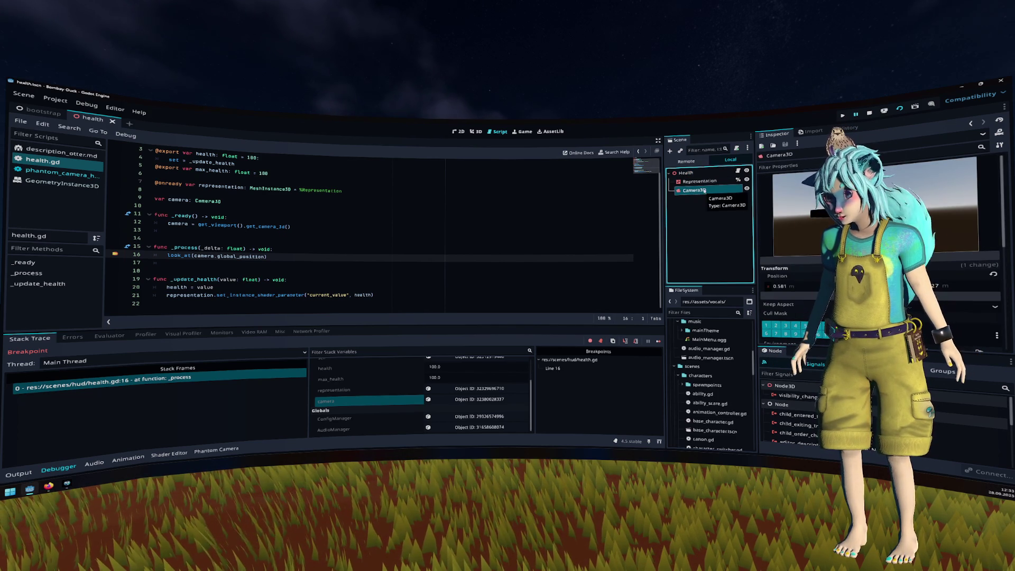
scroll(810, 221, "down", 2)
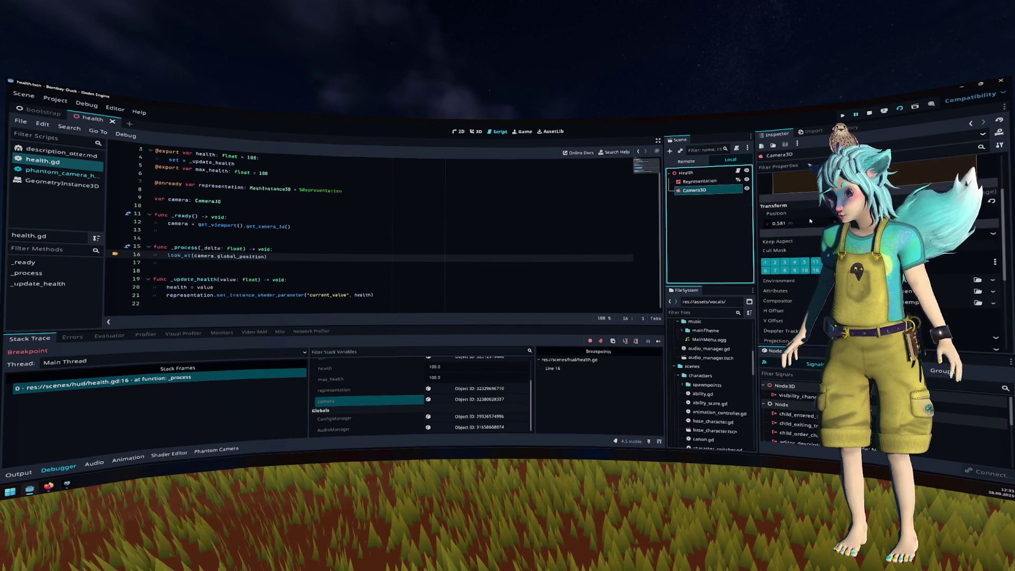
scroll(810, 221, "down", 2)
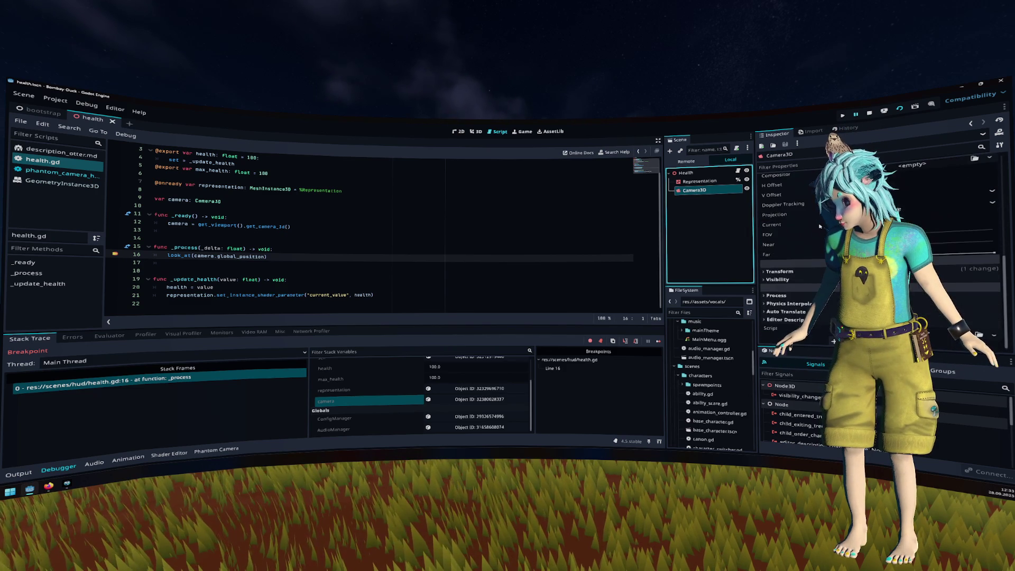
scroll(806, 262, "down", 2)
scroll(808, 264, "down", 2)
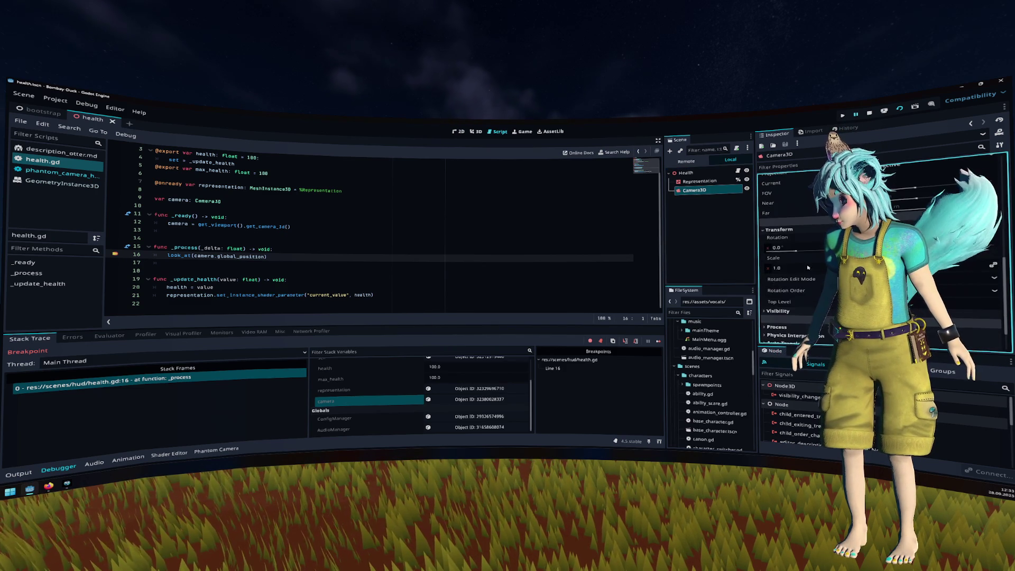
Clear the line 16 breakpoint, resume and stop the game, relaunch and stop it, then select Representation
left_click(531, 224)
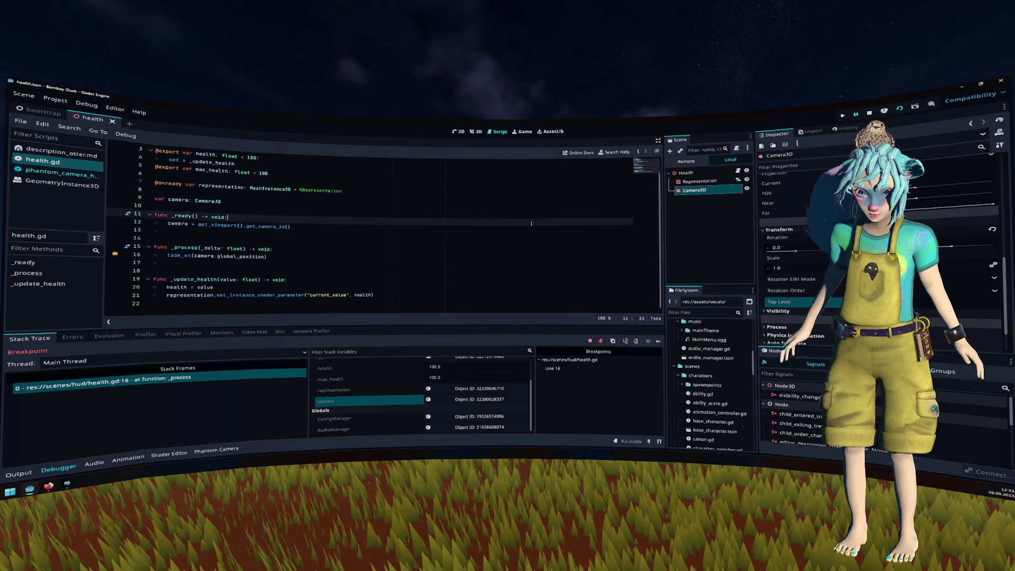
left_click(120, 255)
left_click(290, 243)
key("F12")
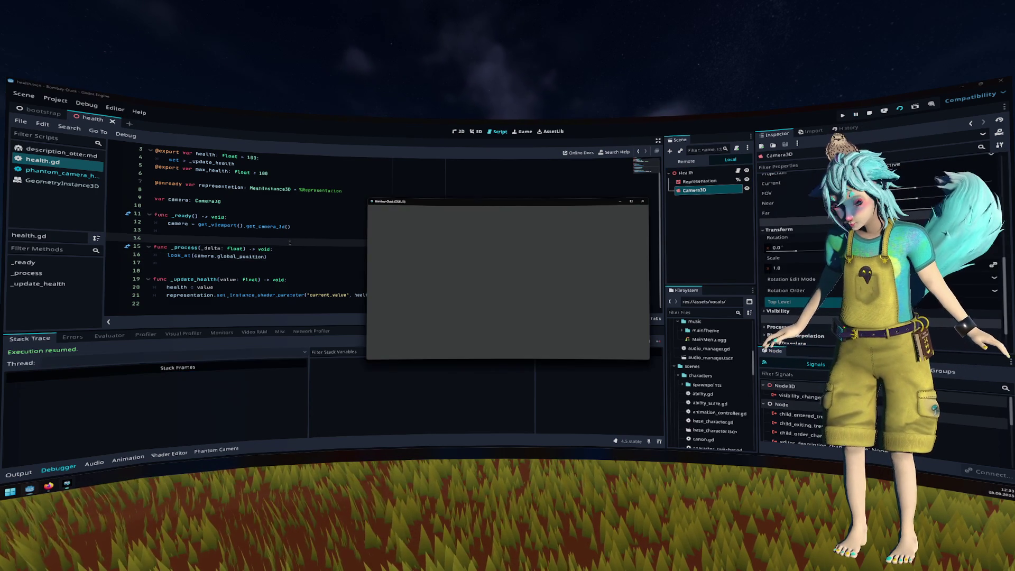
key("F8")
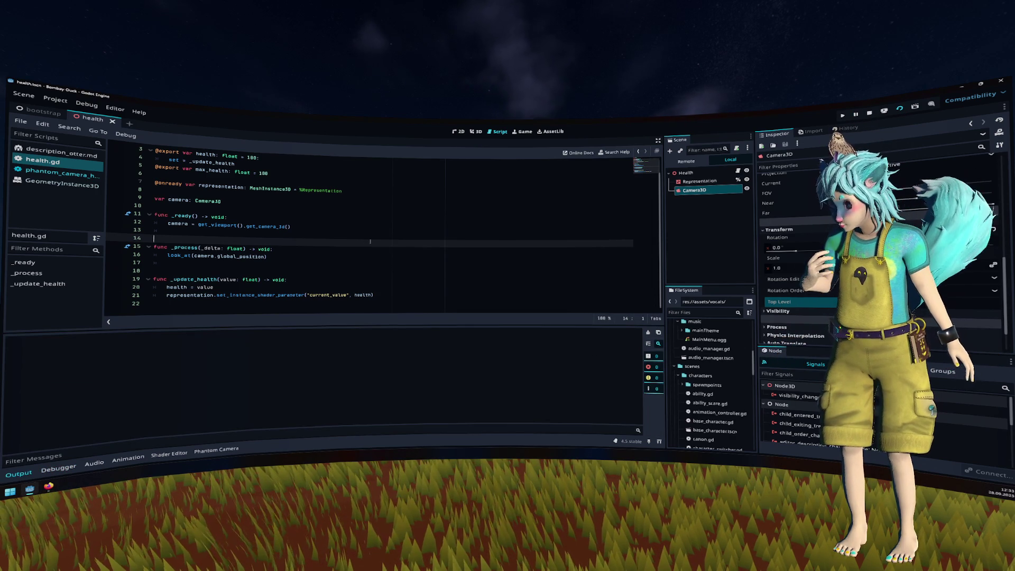
key("F5")
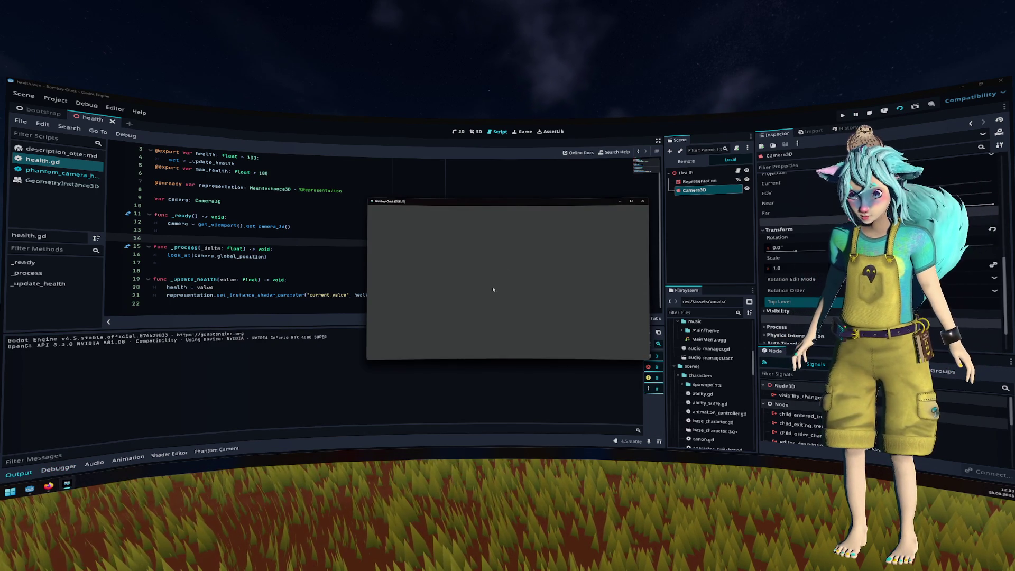
key("F8")
left_click(425, 201)
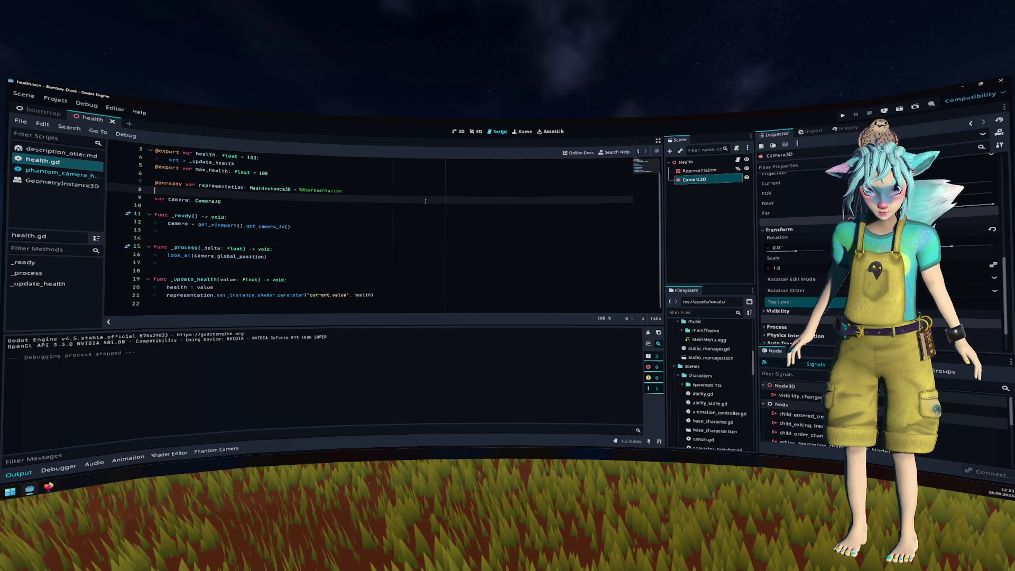
left_click(700, 170)
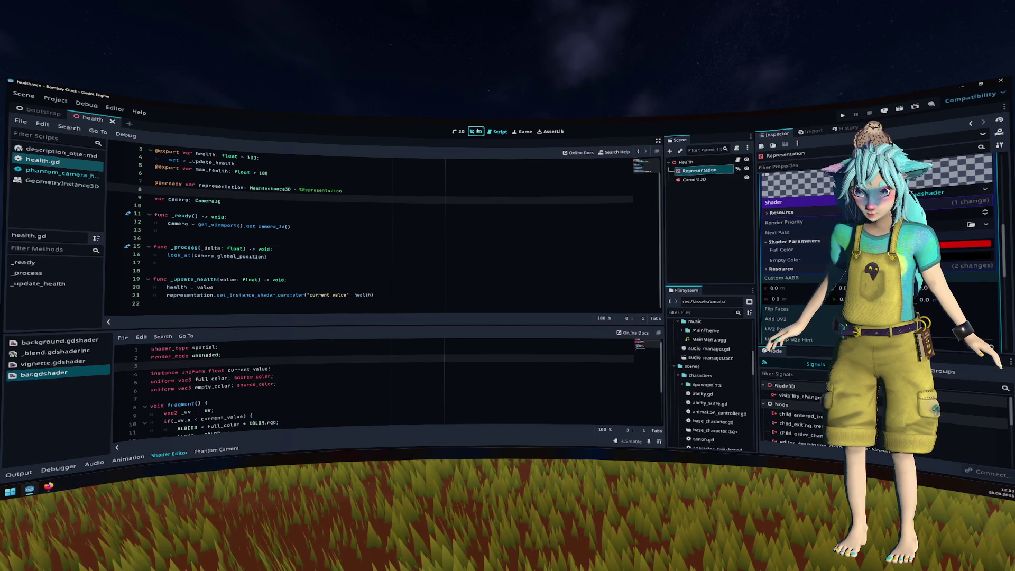
In the 3D view, change the bar PlaneMesh orientation and save the health scene
left_click(475, 131)
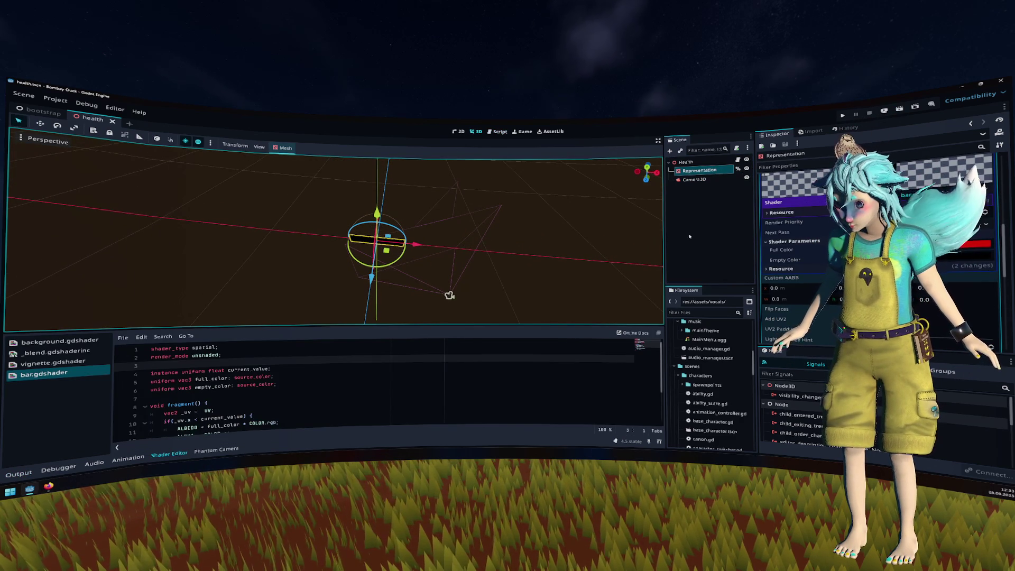
scroll(811, 339, "up", 3)
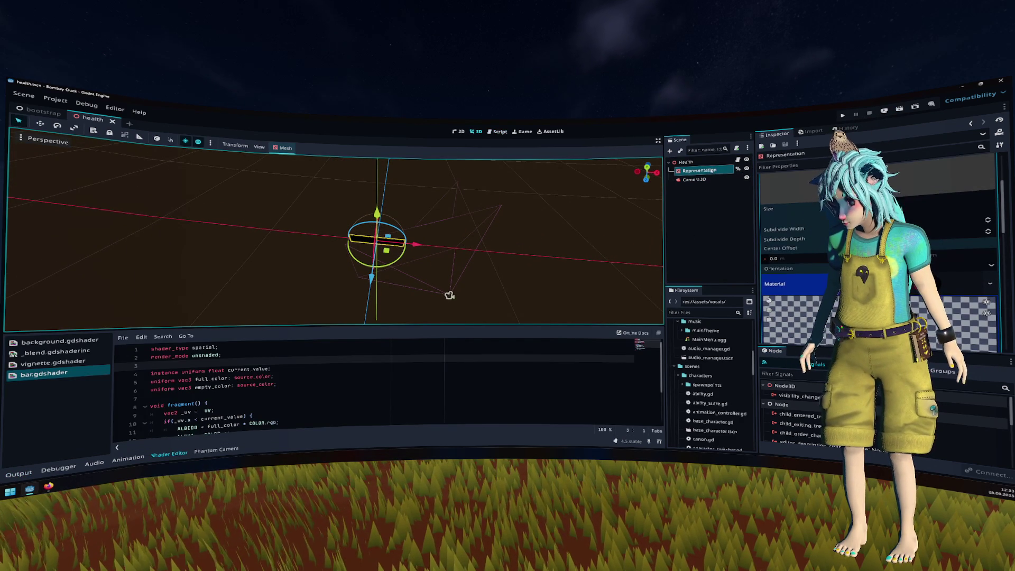
left_click(899, 267)
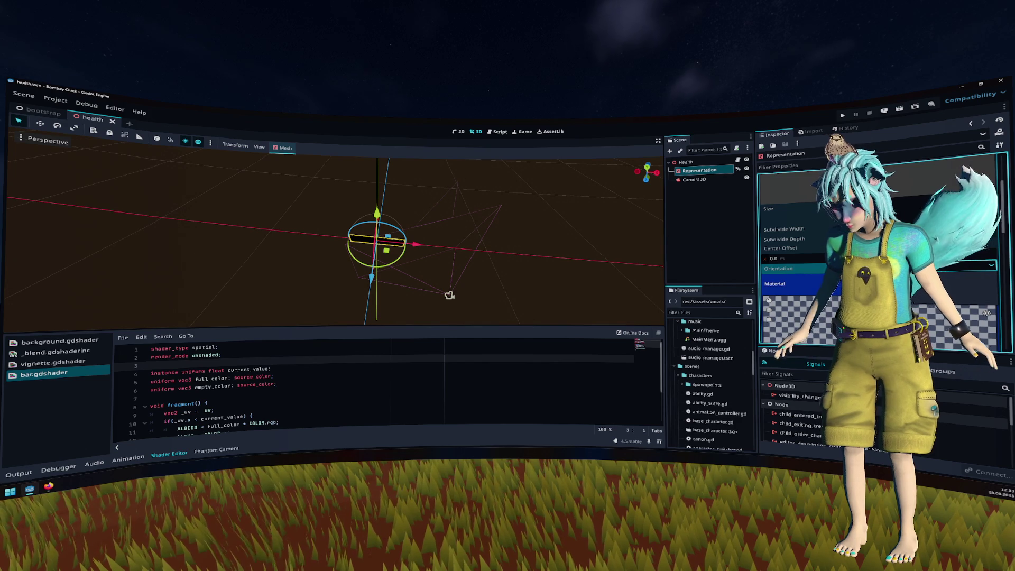
left_click(952, 280)
key("ctrl+s")
Run the current scene, close it, orbit the view, and run the scene again
left_click(885, 112)
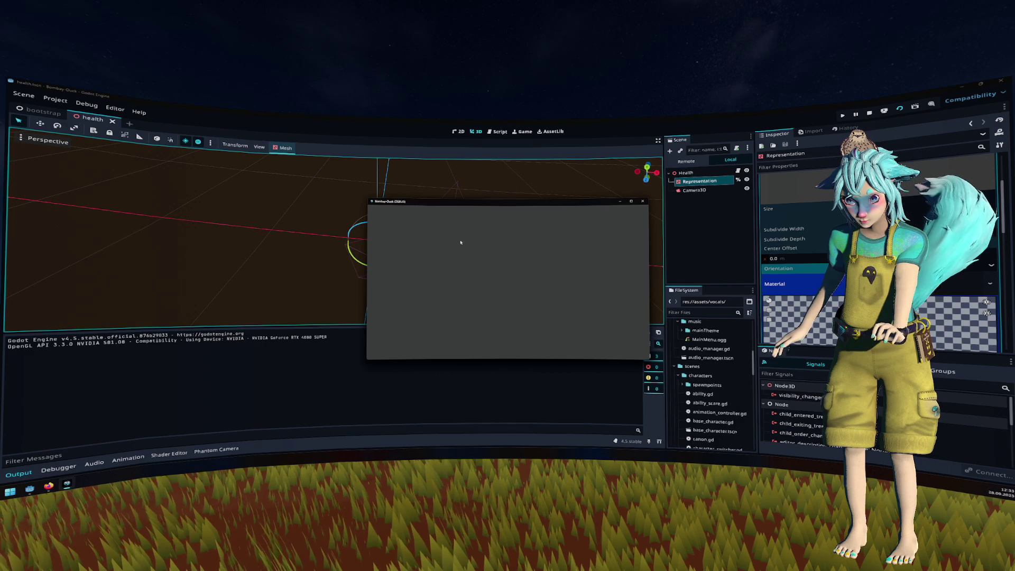
left_click(643, 202)
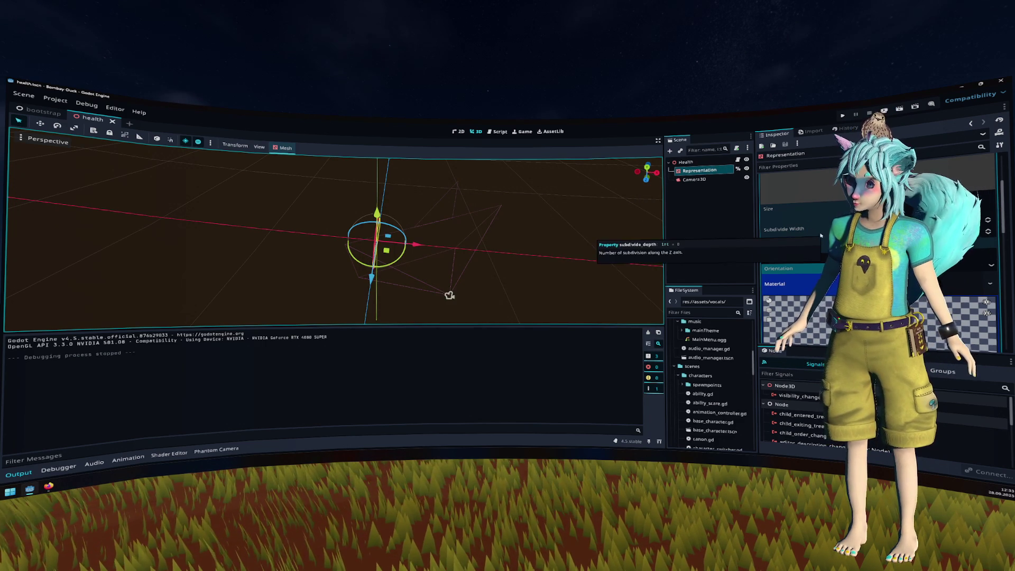
mouse_move(471, 228)
left_mouse_down()
mouse_move(508, 202)
mouse_move(439, 205)
left_mouse_up()
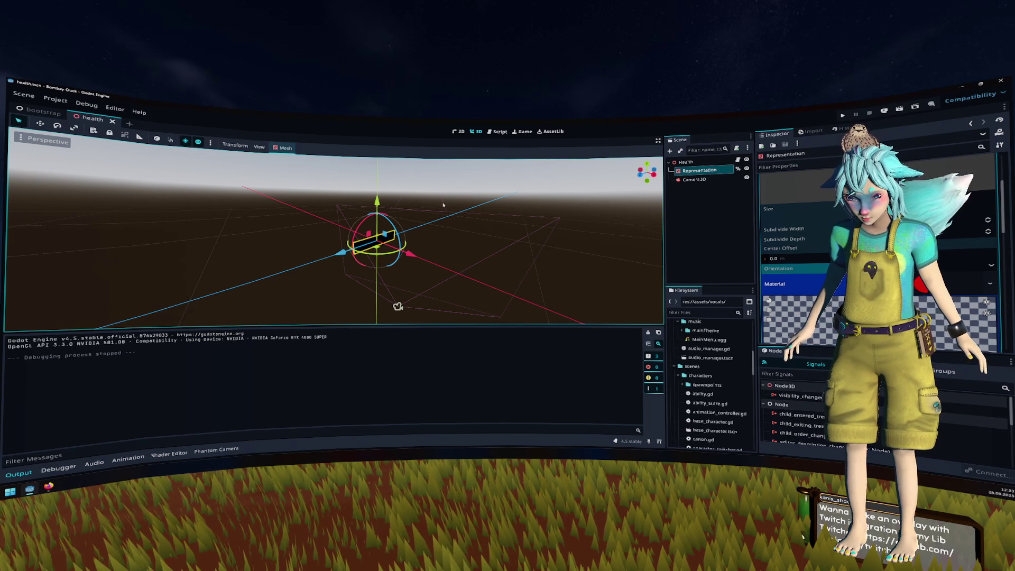
left_click(900, 109)
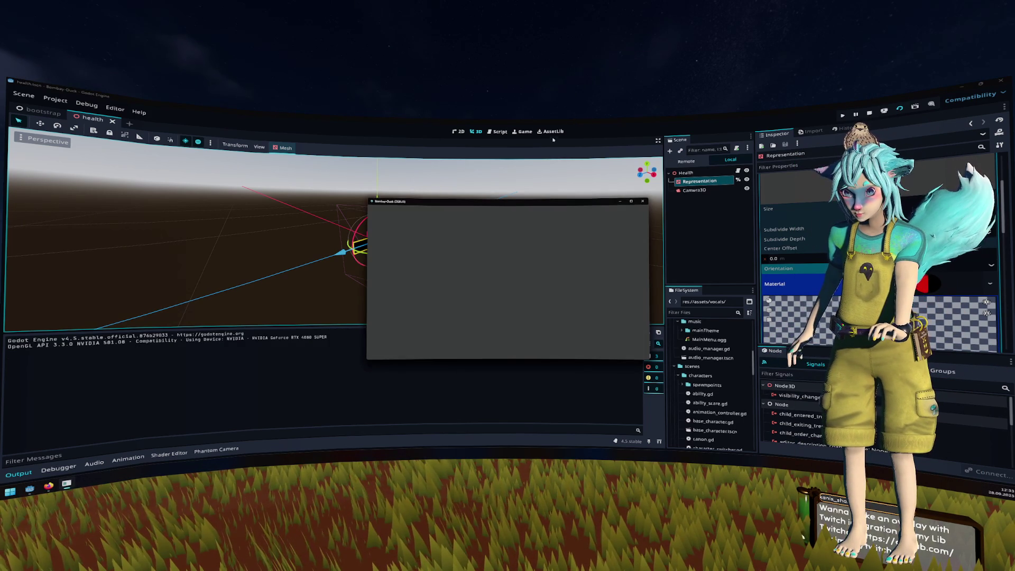
In the Game workspace with 3D interaction, set a new bar mesh orientation and test it with F6
left_click(531, 134)
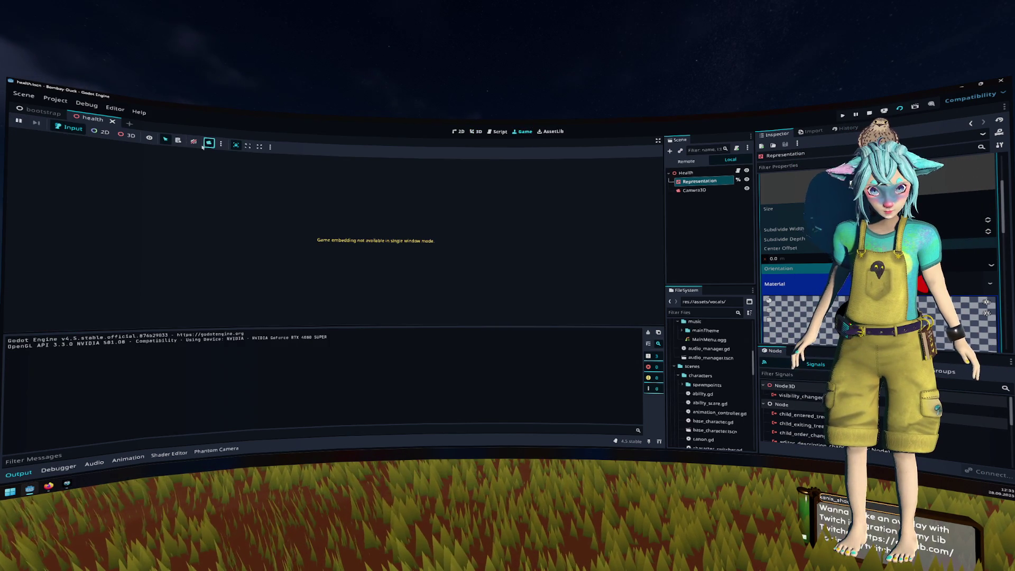
left_click(128, 134)
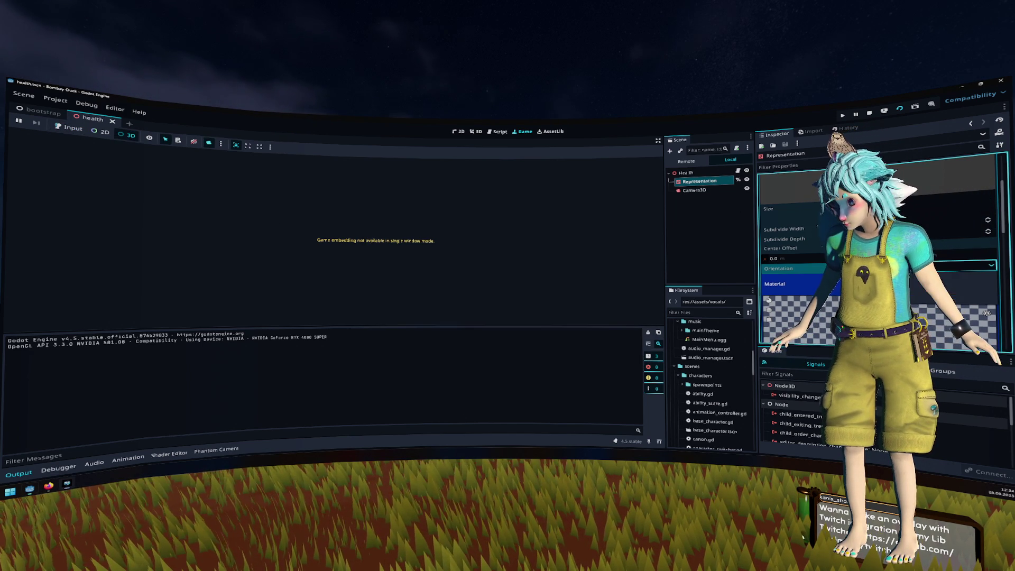
left_click(992, 266)
key("F6")
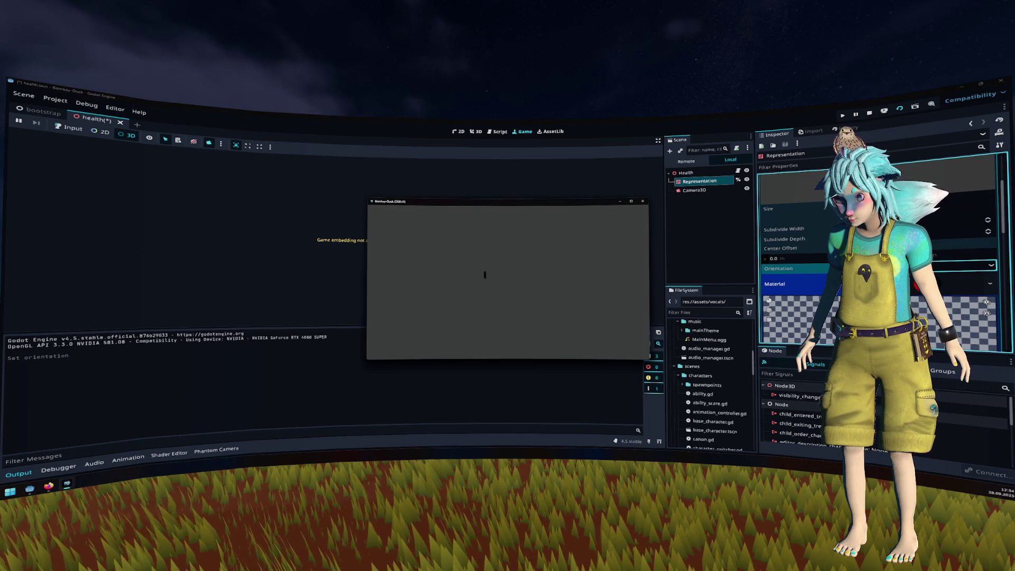
scroll(808, 238, "down", 2)
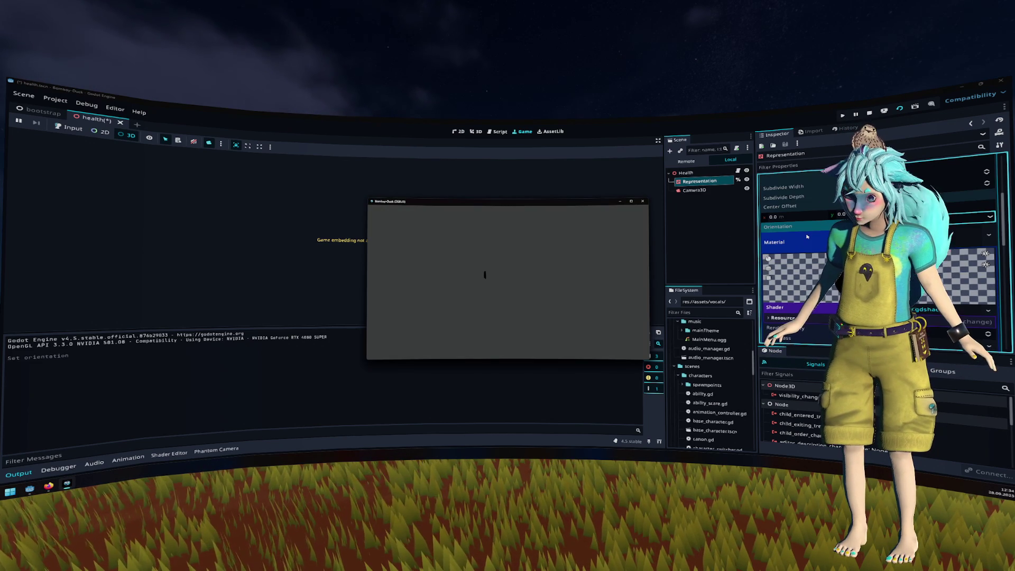
scroll(803, 254, "down", 4)
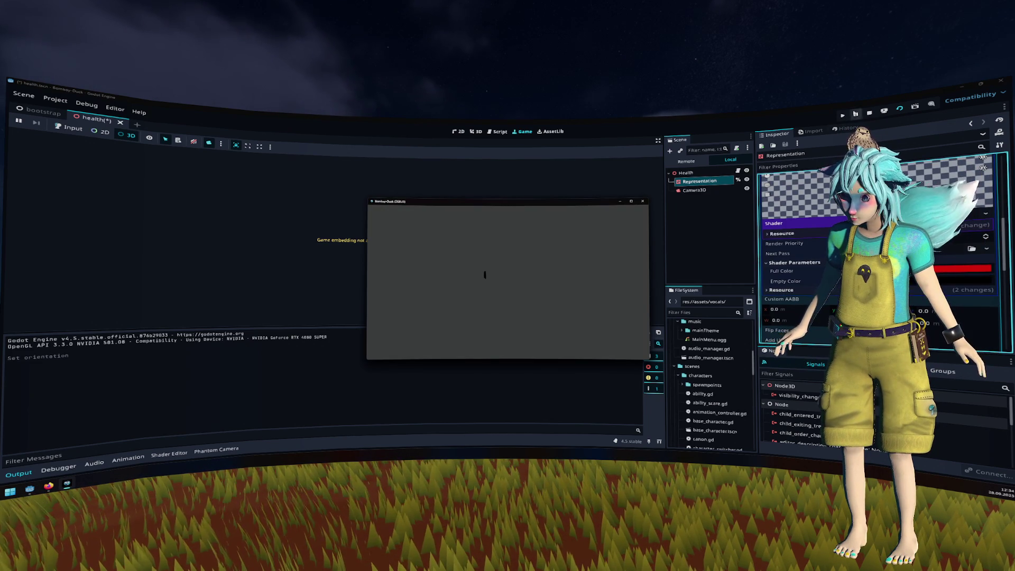
left_click(869, 114)
Relaunch the game, stop it, launch it once more, and return to the Game workspace
key("F5")
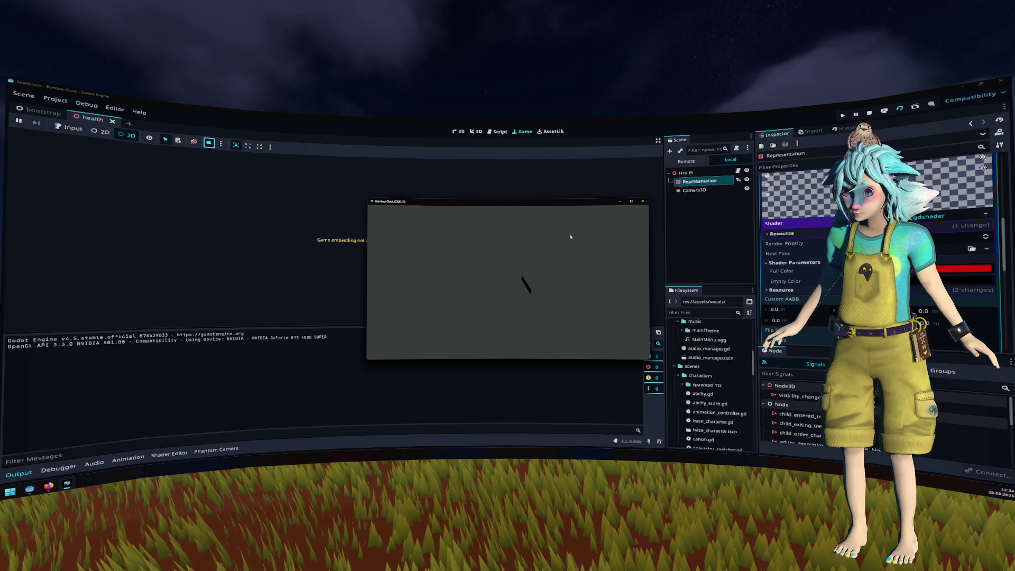
key("F8")
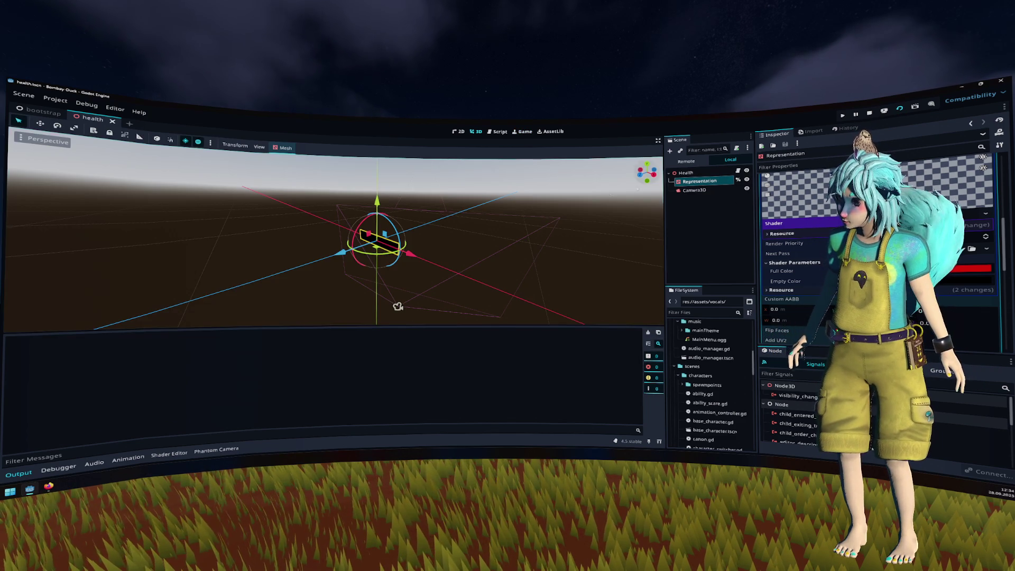
key("F5")
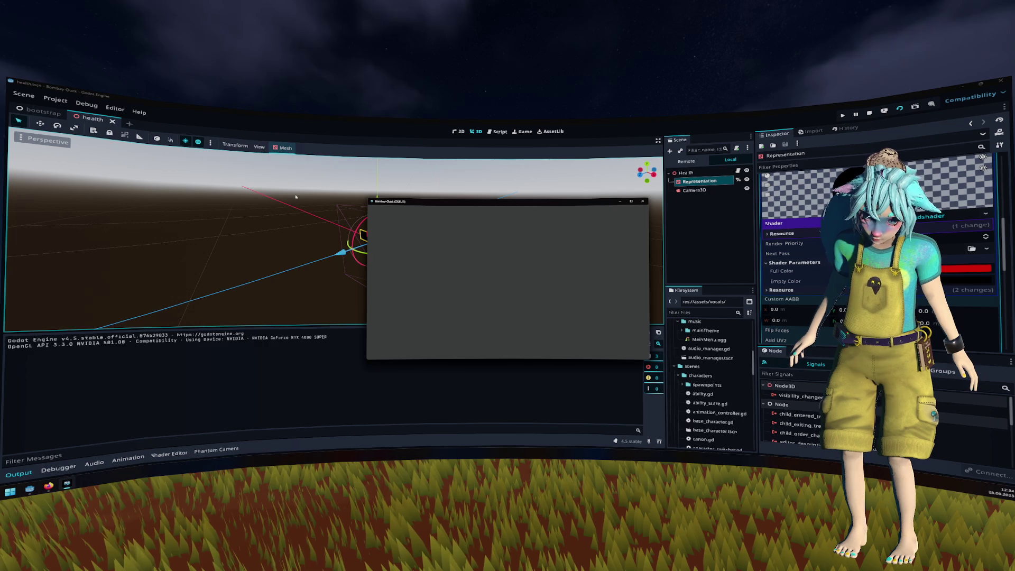
left_click(525, 131)
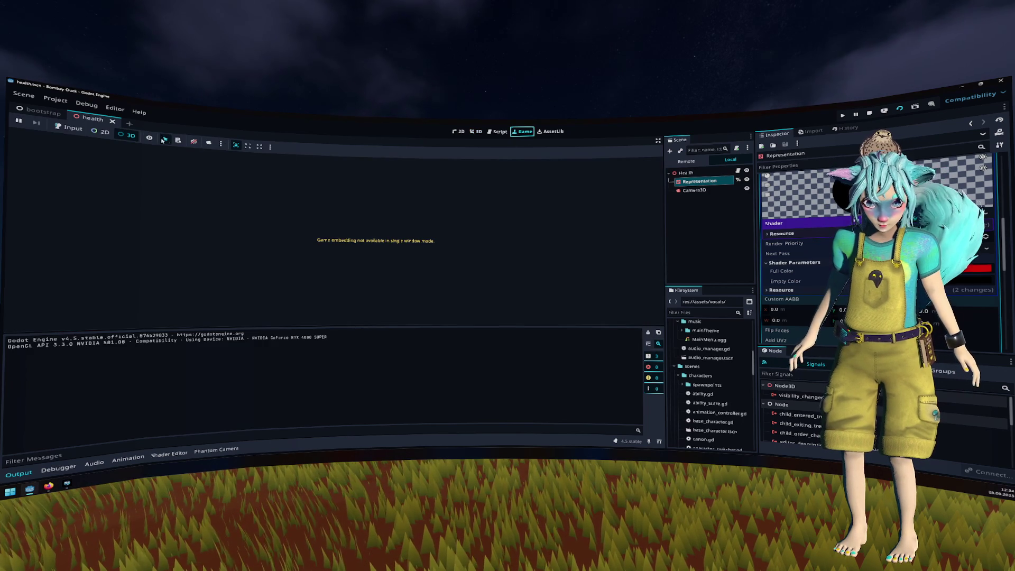
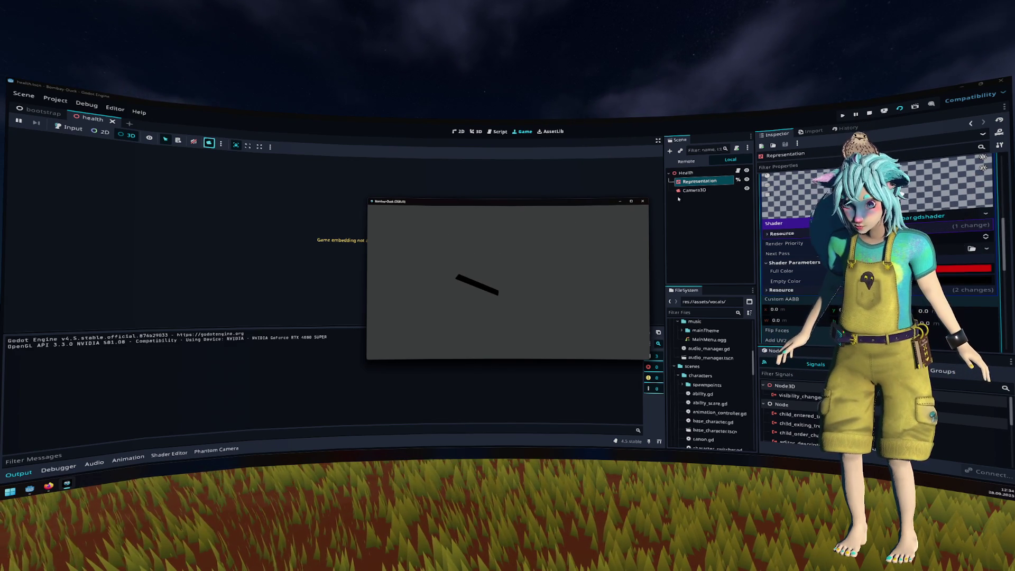
Stop the running game, select Camera3D and rerun the health scene with F6
left_click(643, 201)
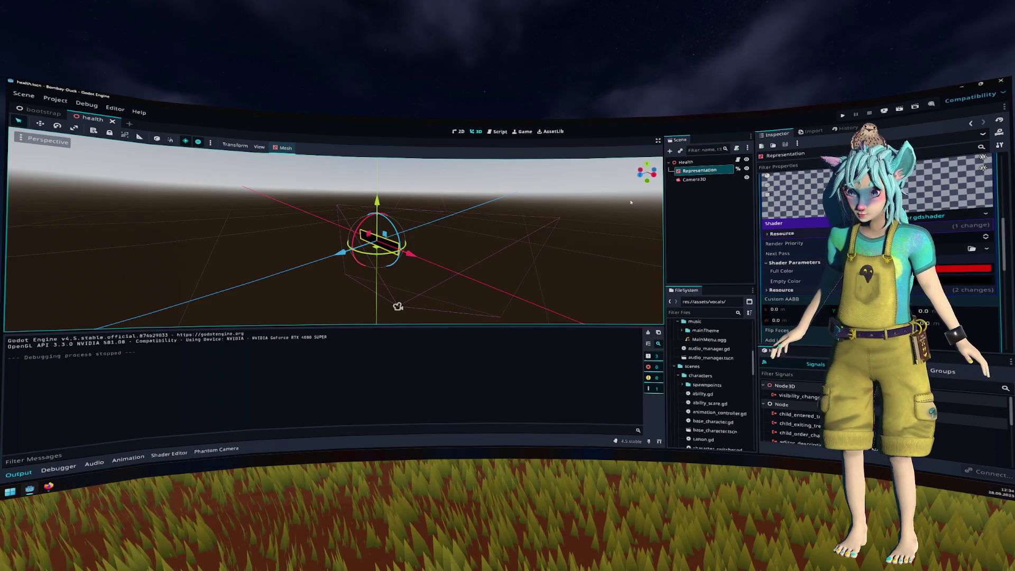
left_click(693, 180)
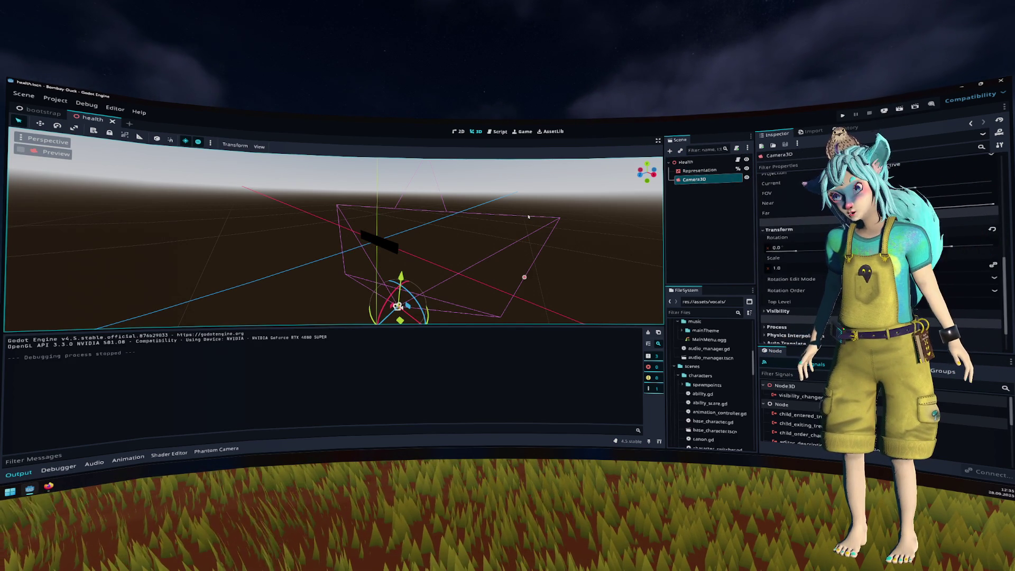
key("F6")
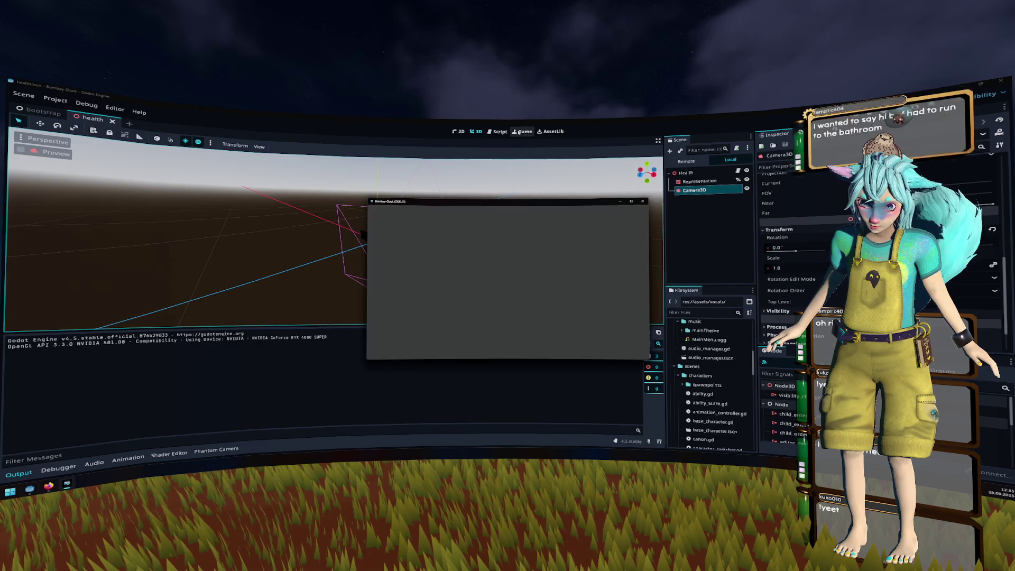
In the Game view, select the Health root node and run the health scene
left_click(524, 131)
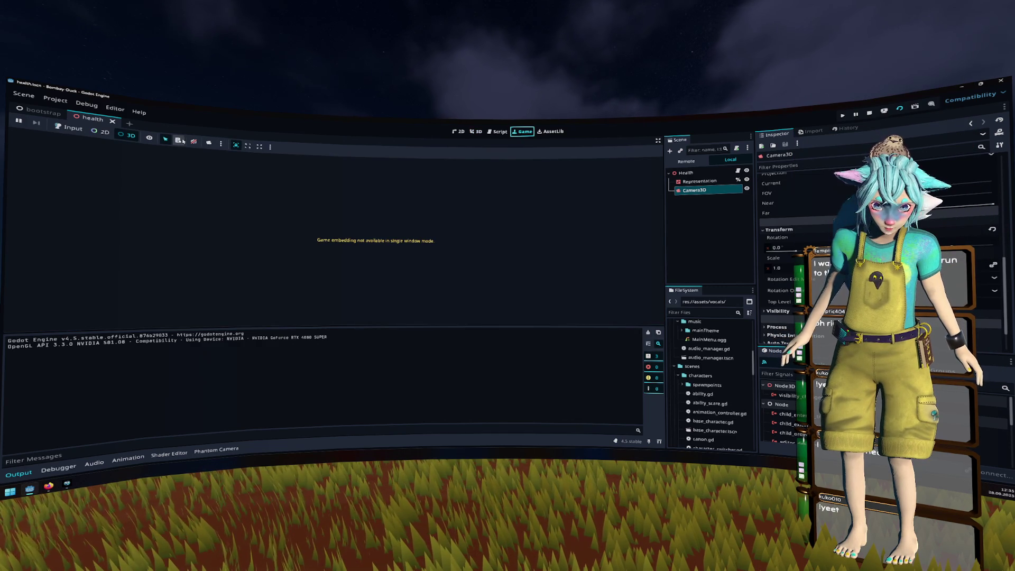
left_click(700, 181)
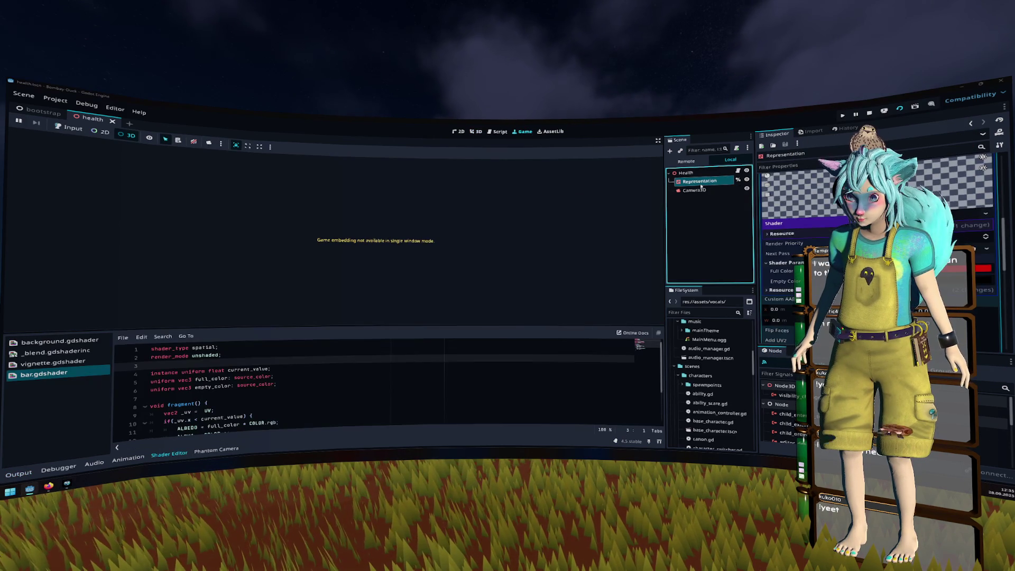
left_click(699, 180)
left_click(686, 173)
key("F6")
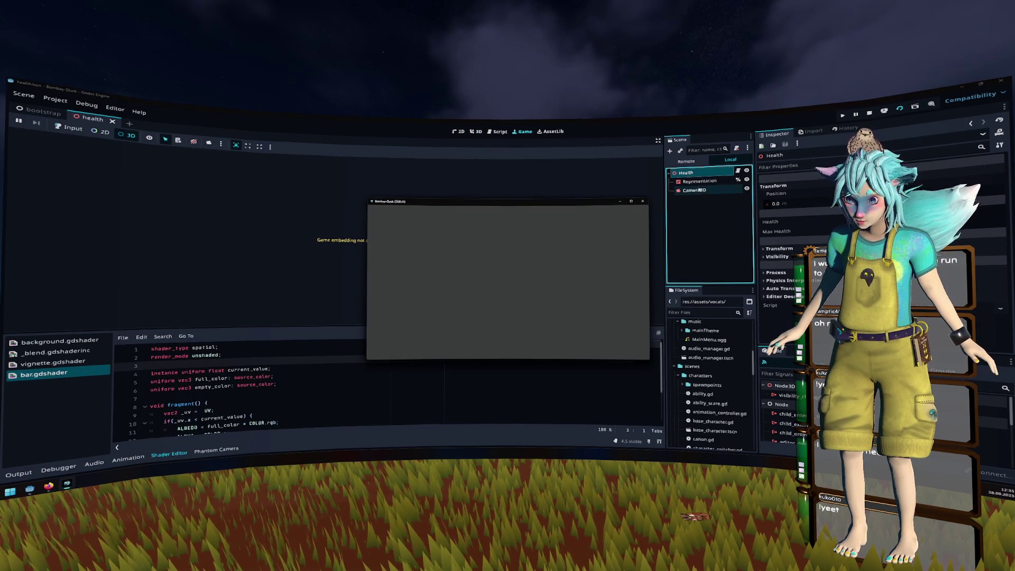
Stop the run, start the health scene once more, then close its game window
key("F8")
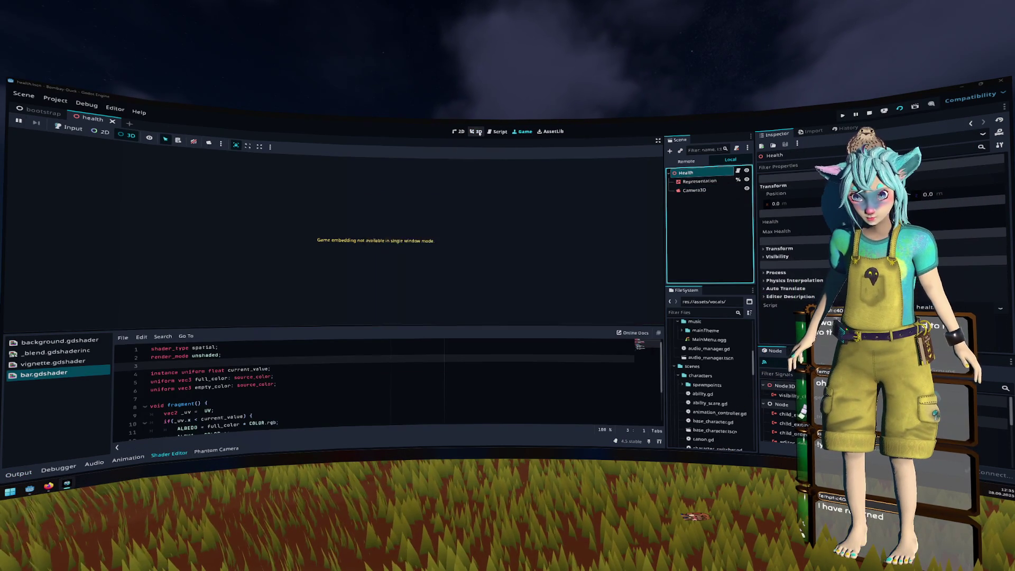
left_click(534, 131)
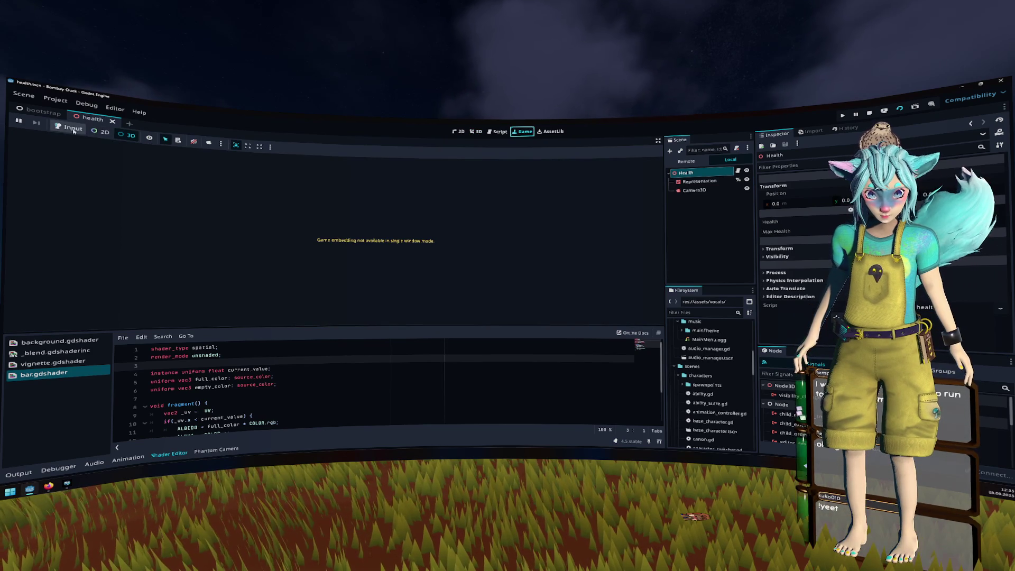
key("F6")
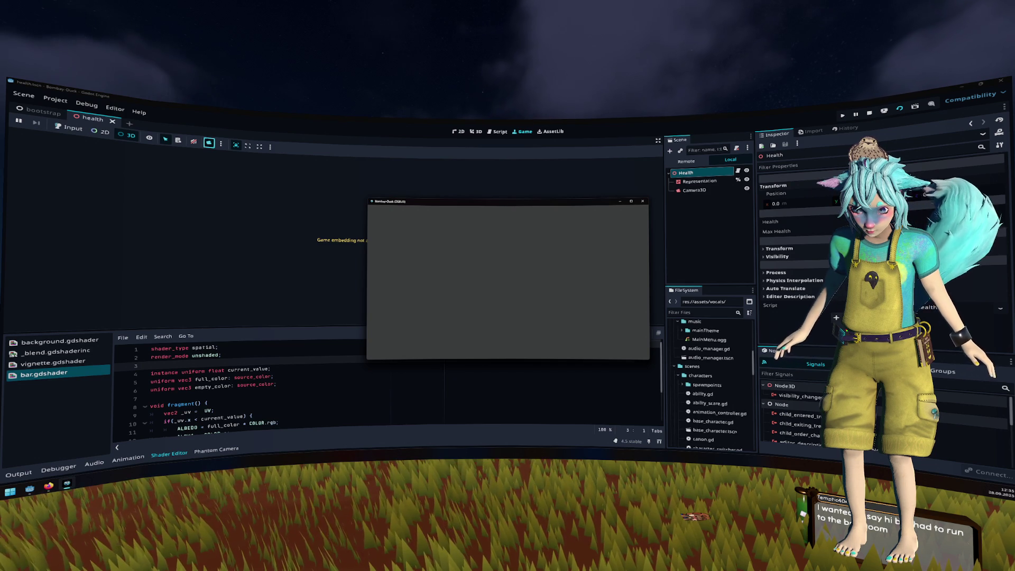
left_click(631, 203)
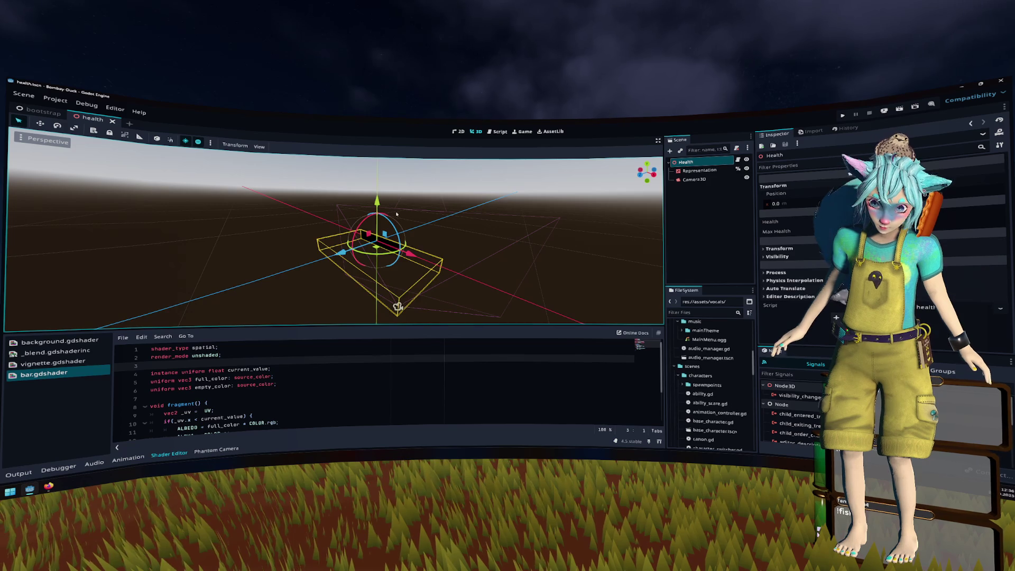
Delete the Camera3D node from the health scene, confirm, and save with Ctrl+S
left_click_drag(536, 251, 414, 229)
left_click(695, 179)
key("Delete")
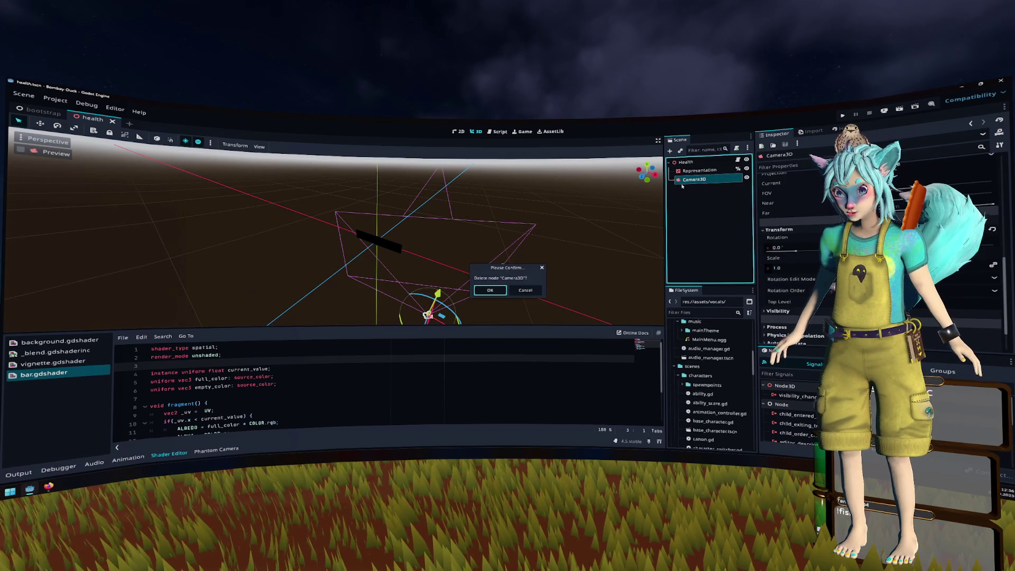
key("Return")
key("ctrl+s")
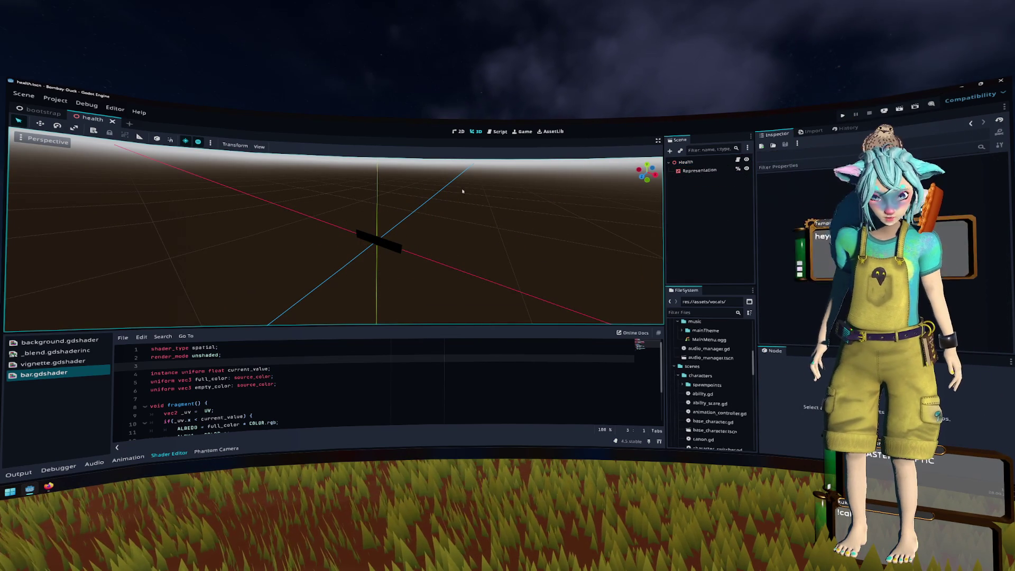
left_click(699, 311)
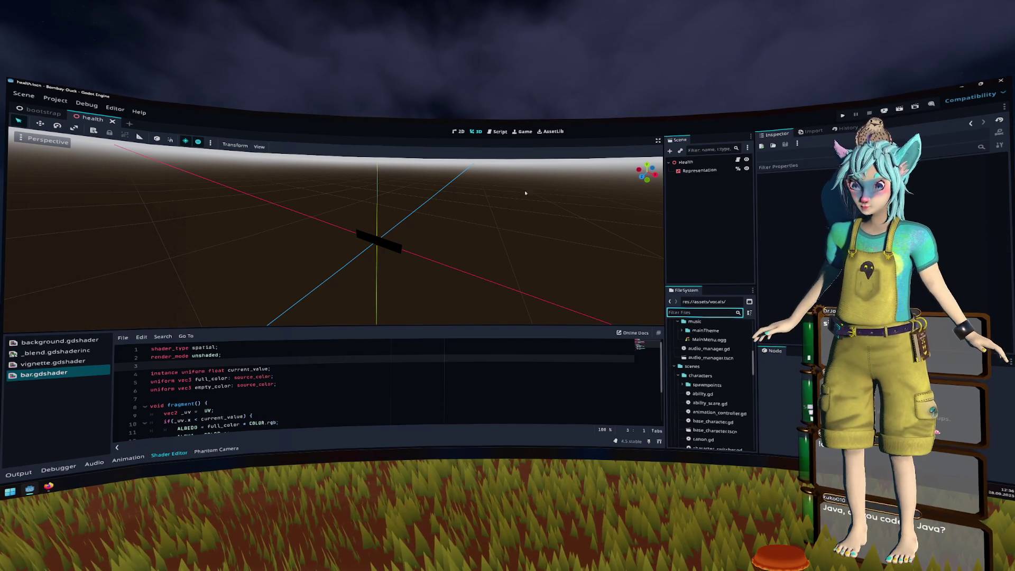
Open map.tscn through Quick Open Scene and orbit over the map
key("Tab")
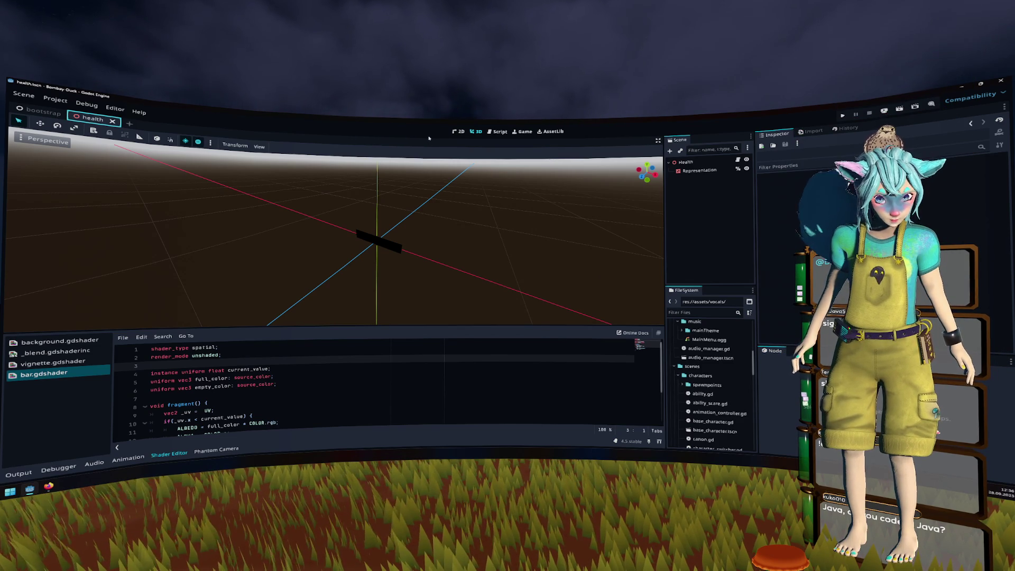
scroll(728, 336, "down", 4)
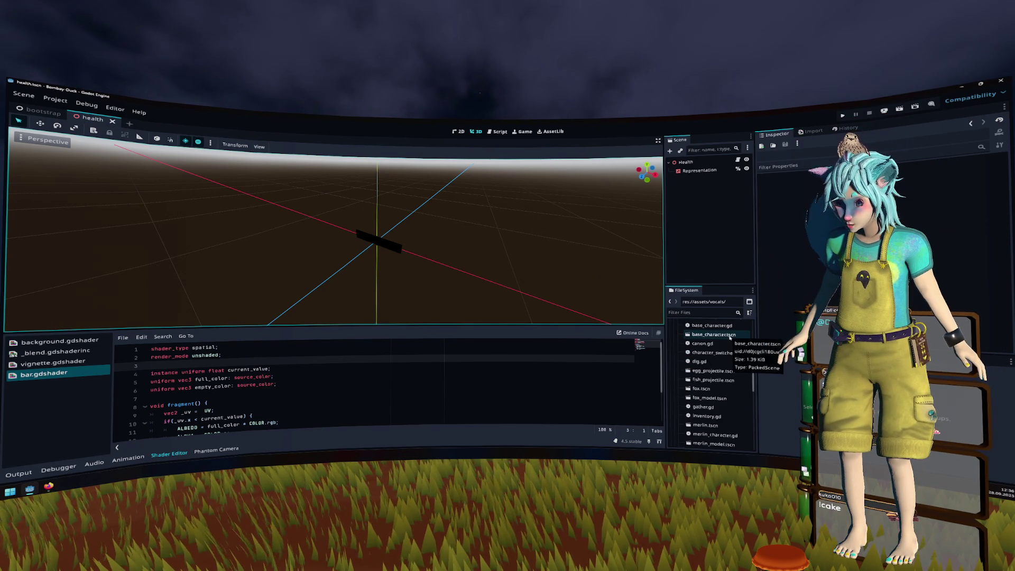
key("ctrl+shift+o")
type("map")
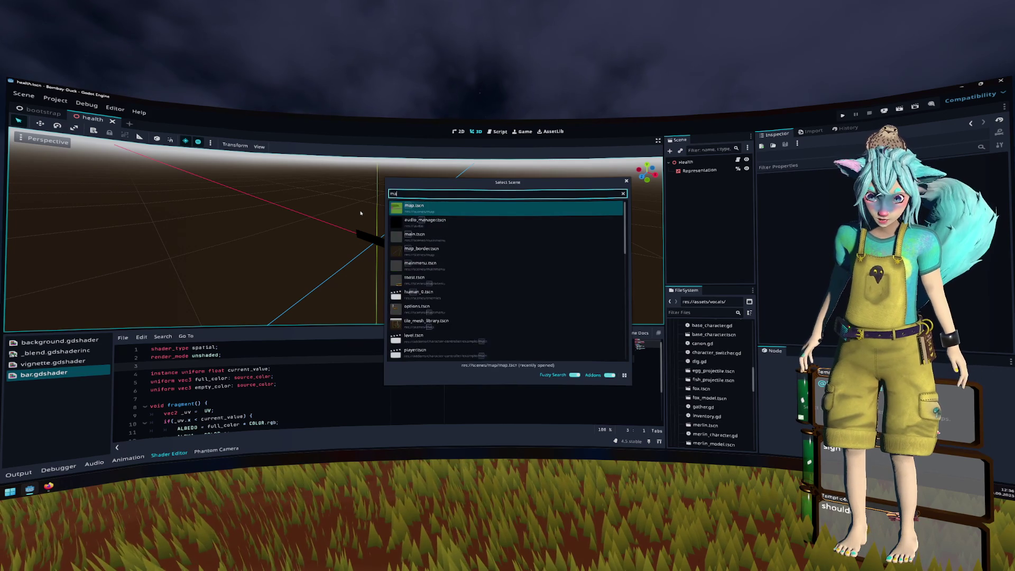
key("Return")
mouse_move(361, 213)
left_mouse_down()
mouse_move(302, 219)
mouse_move(335, 225)
mouse_move(347, 177)
left_mouse_up()
Filter FileSystem for 'health', drag health.tscn into the map and raise it one unit
left_click(710, 312)
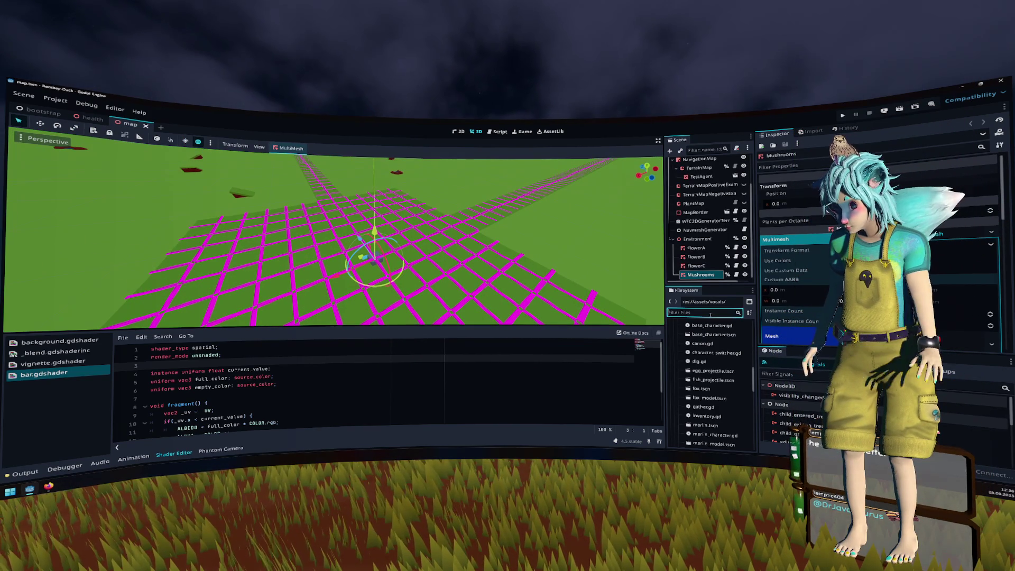
type("health")
mouse_move(705, 370)
left_mouse_down()
mouse_move(723, 215)
mouse_move(688, 162)
left_mouse_up()
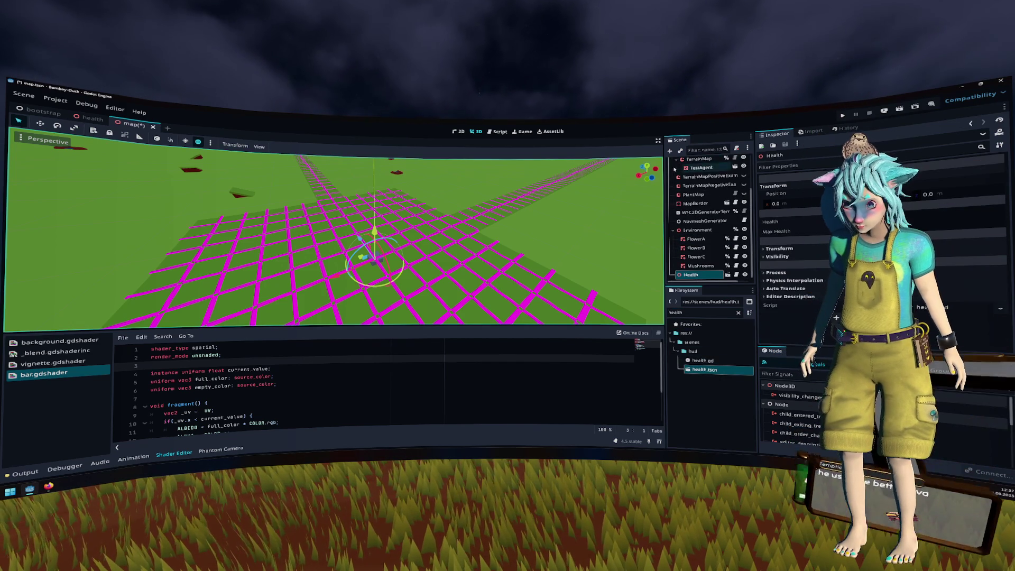
key("f")
left_click_drag(377, 205, 384, 163)
Parent the Health node to TestAgent, save the map scene and launch the project
left_click_drag(690, 274, 704, 169)
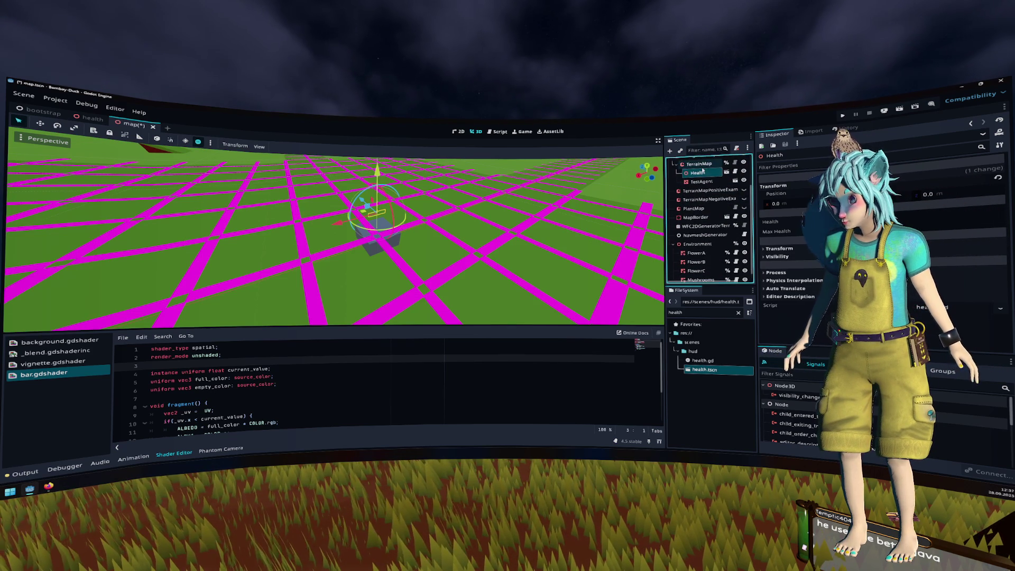
left_click_drag(556, 212, 574, 269)
key("ctrl+s")
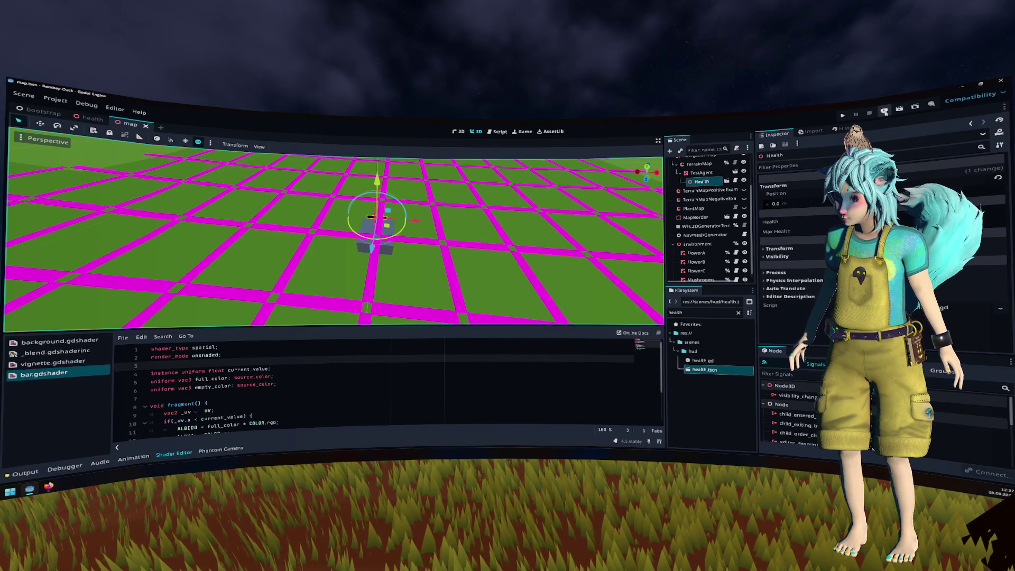
left_click(844, 115)
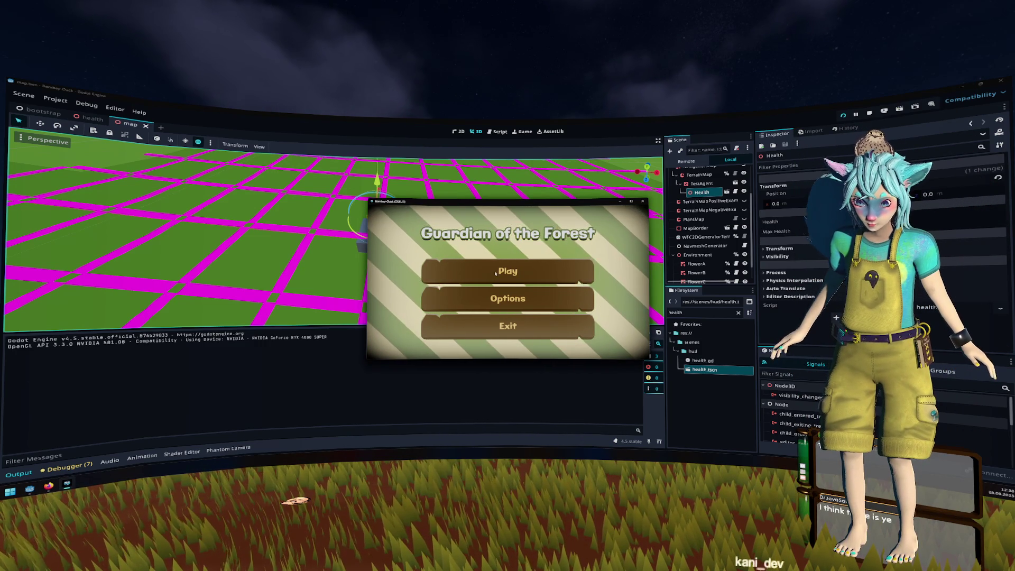
Start the game from its main menu, walk the fox around with W, then stop with F8
left_click(523, 132)
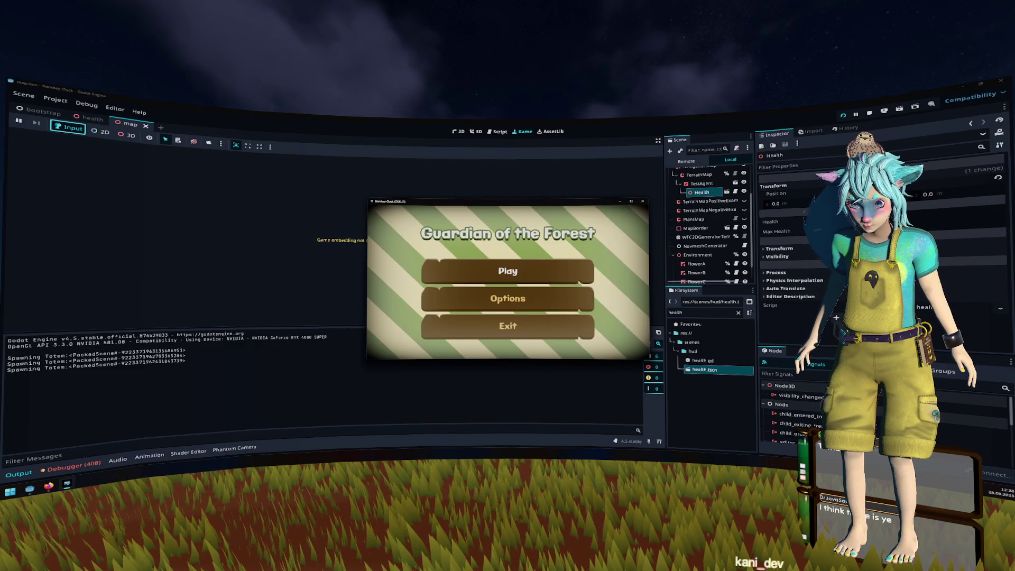
left_click(502, 277)
key("w")
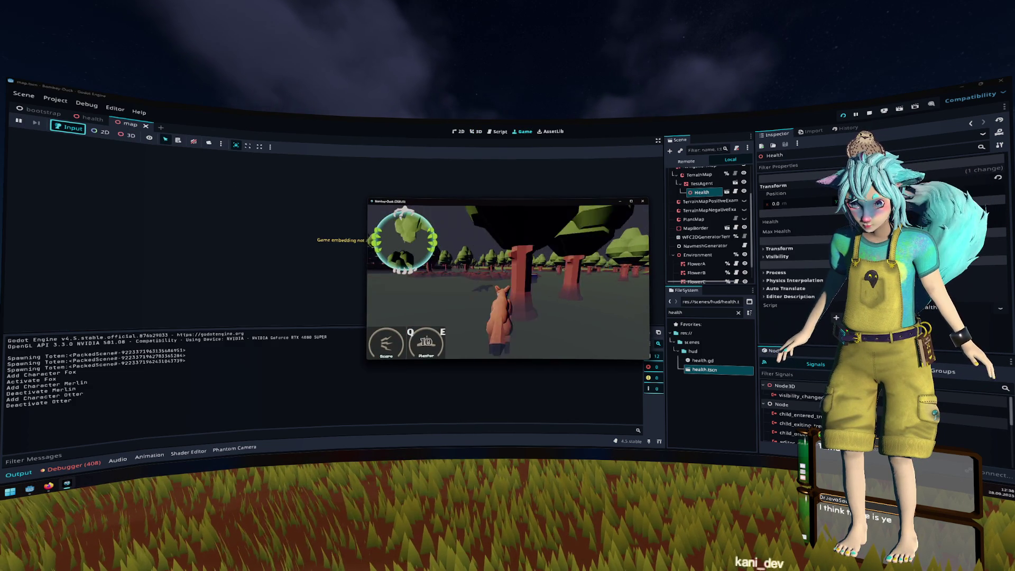
key("w")
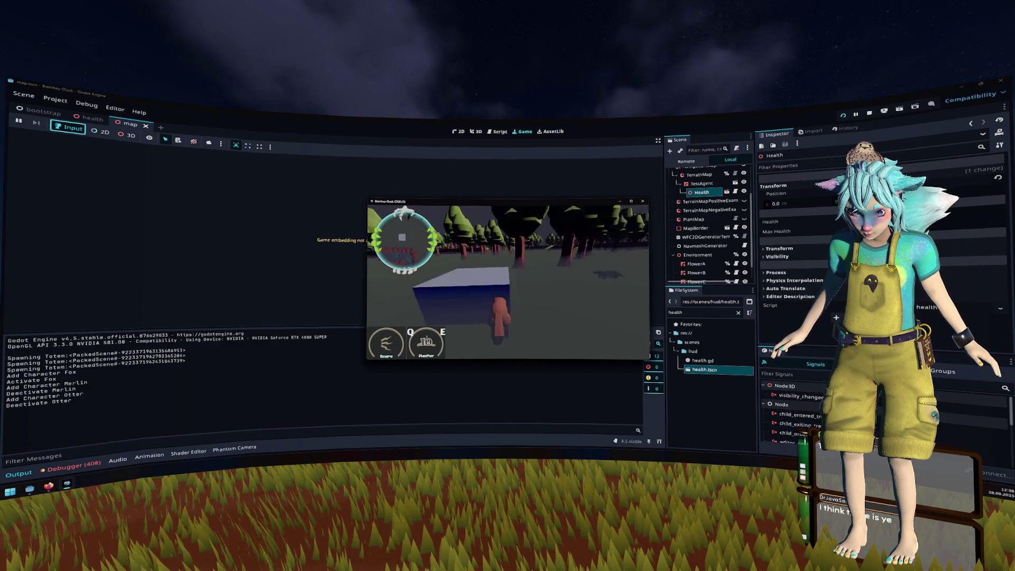
key("w")
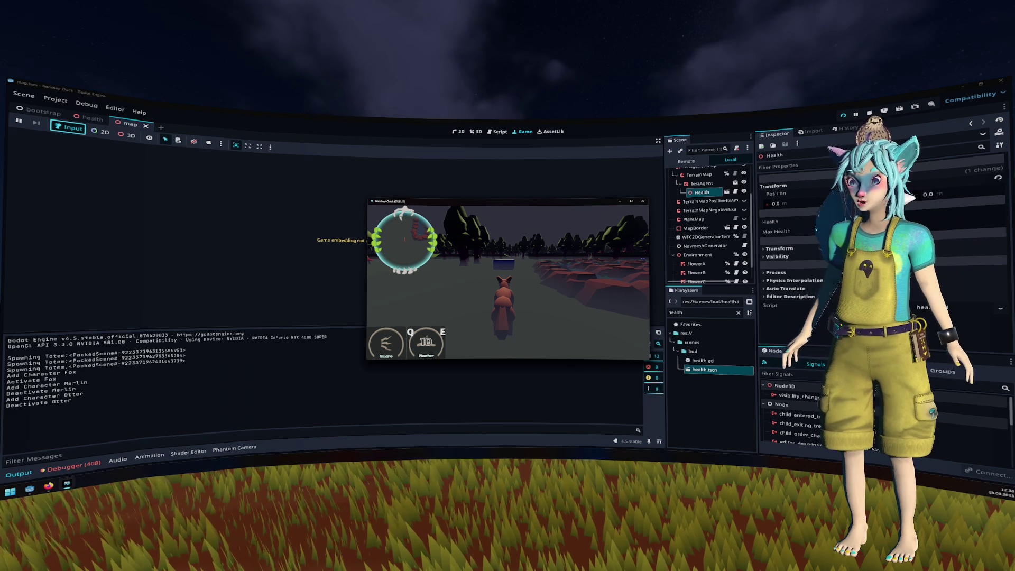
key("F8")
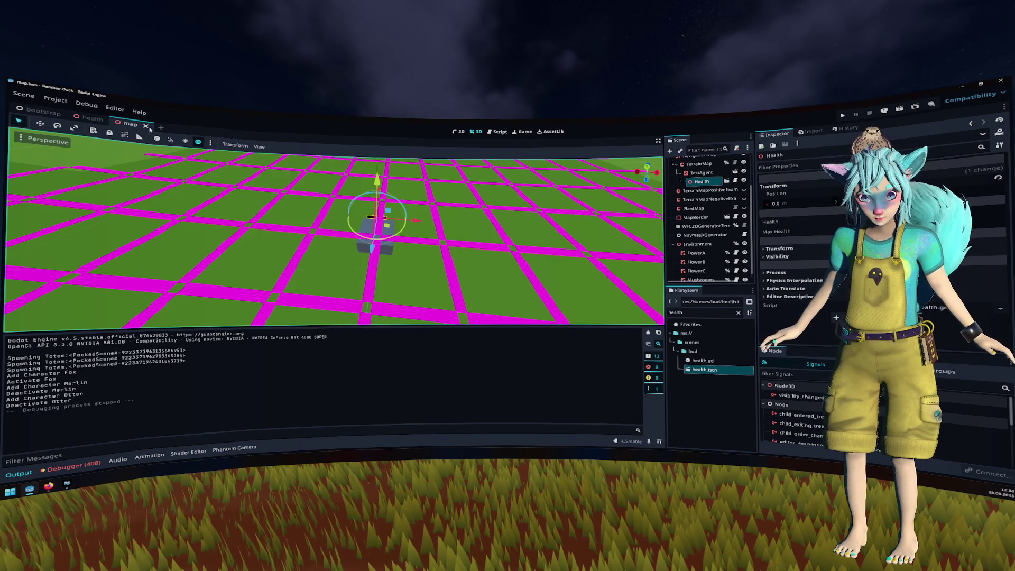
Check the health update function in health.gd, then open the health scene for editing
left_click(735, 181)
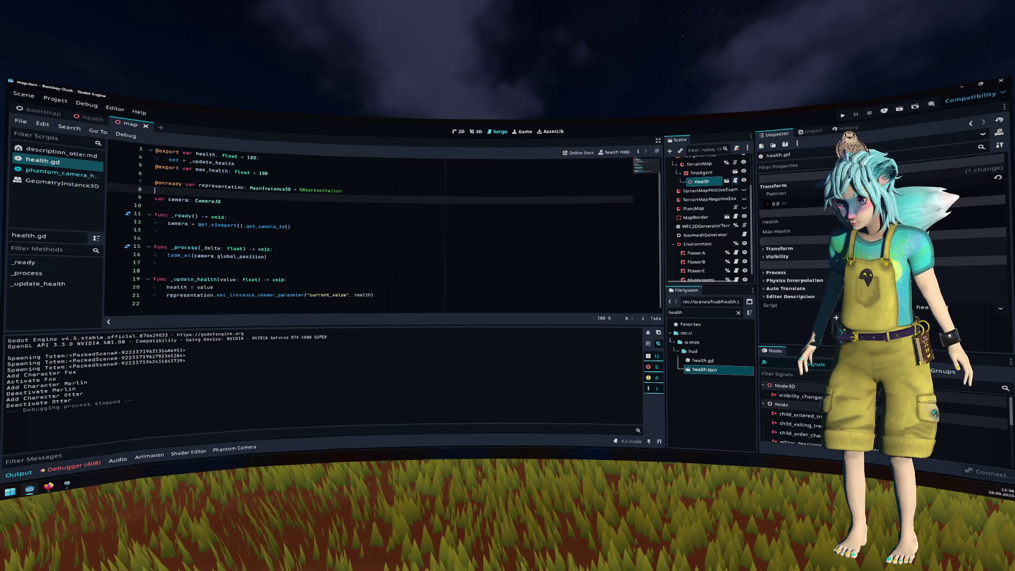
left_click(263, 280)
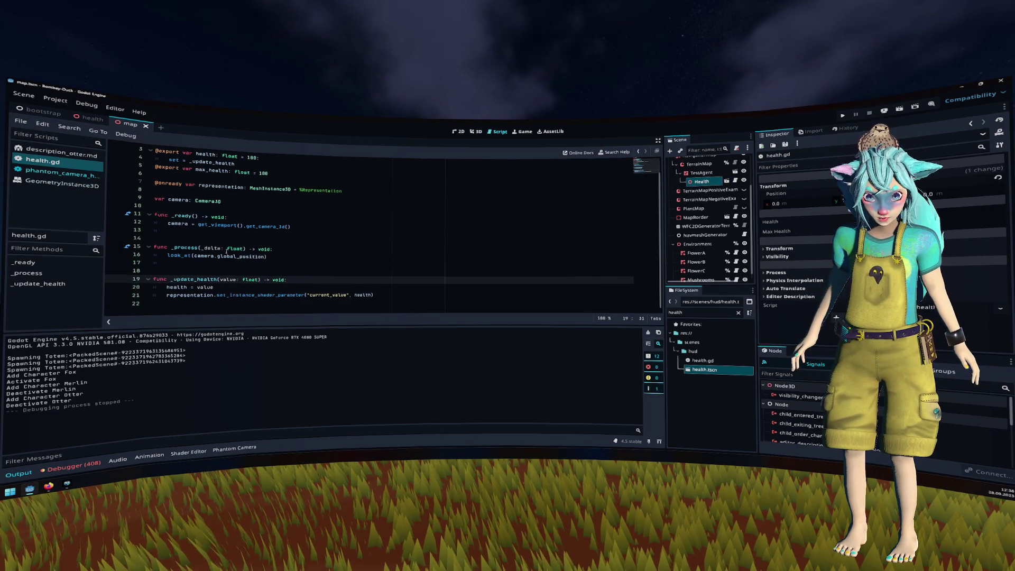
left_click(690, 182)
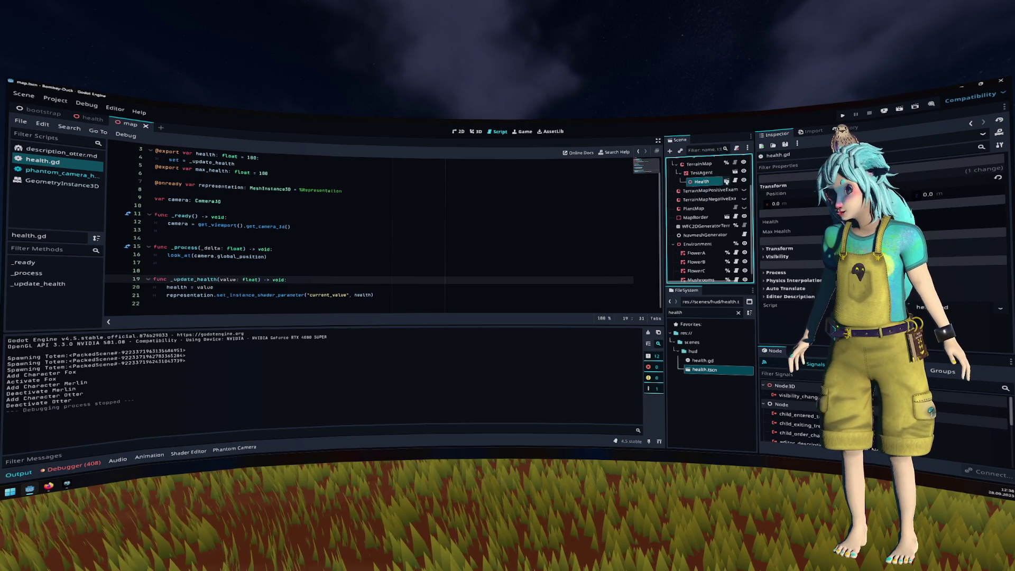
left_click(726, 181)
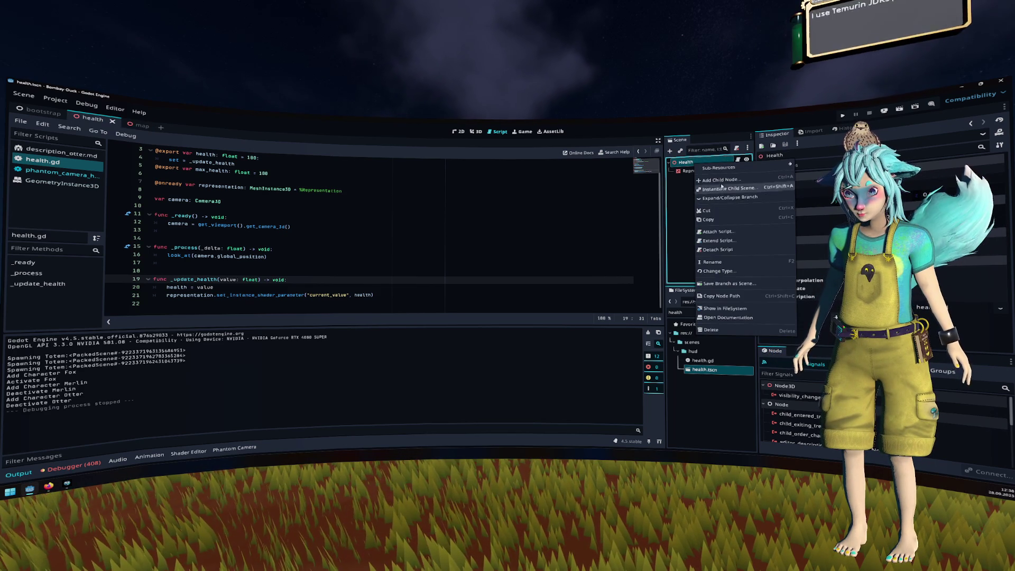
Add a Camera3D child under Health and drag it down and to the left in 3D
key("ctrl+a")
key("Return")
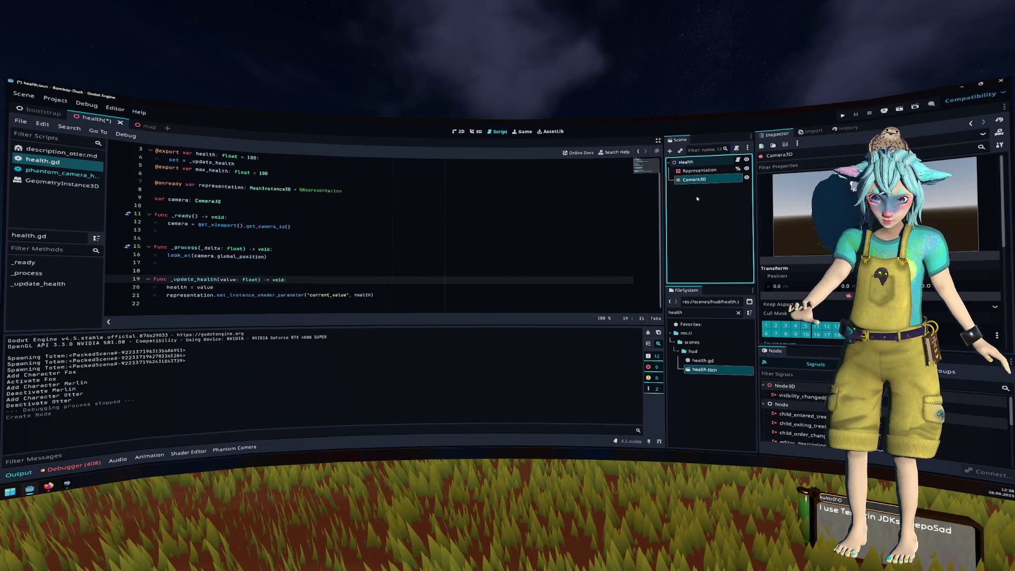
left_click(476, 131)
mouse_move(373, 238)
left_mouse_down()
mouse_move(296, 296)
mouse_move(210, 337)
left_mouse_up()
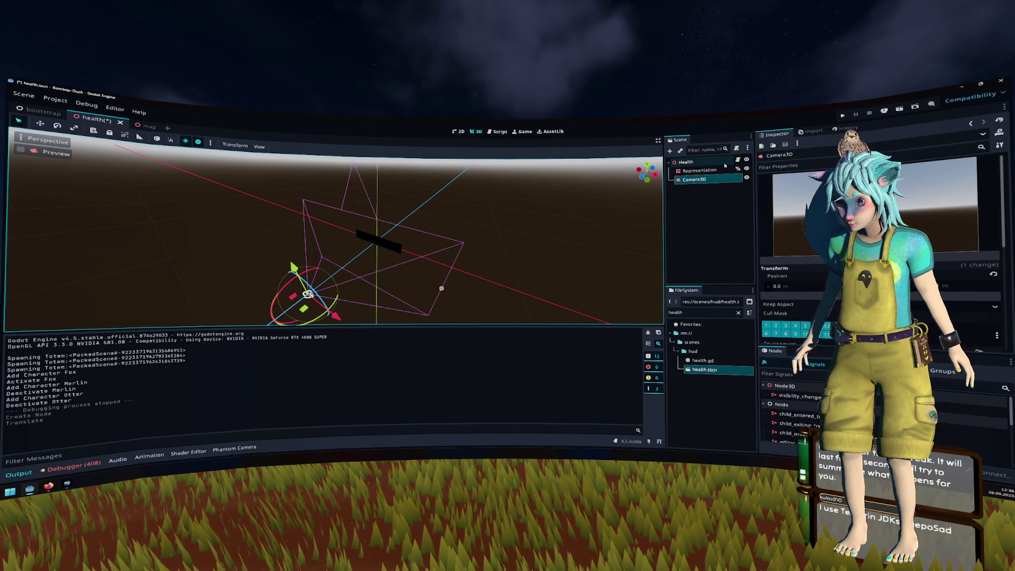
Return to the health.gd code and jump to the top of the script
left_click(737, 159)
left_click(384, 242)
key("ctrl+Home")
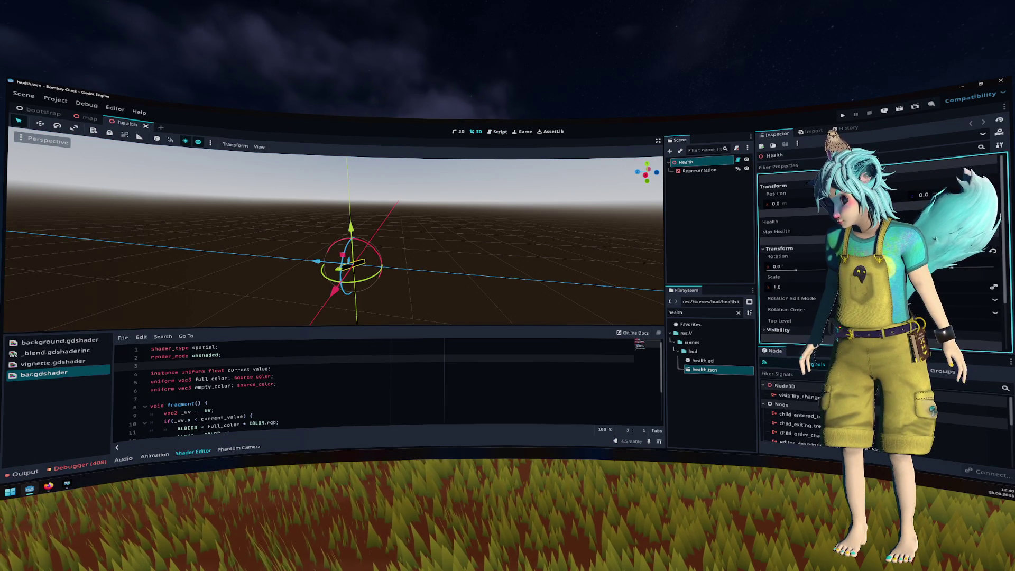
Rotate the Health node slightly and save the health scene
left_click_drag(931, 267, 950, 267)
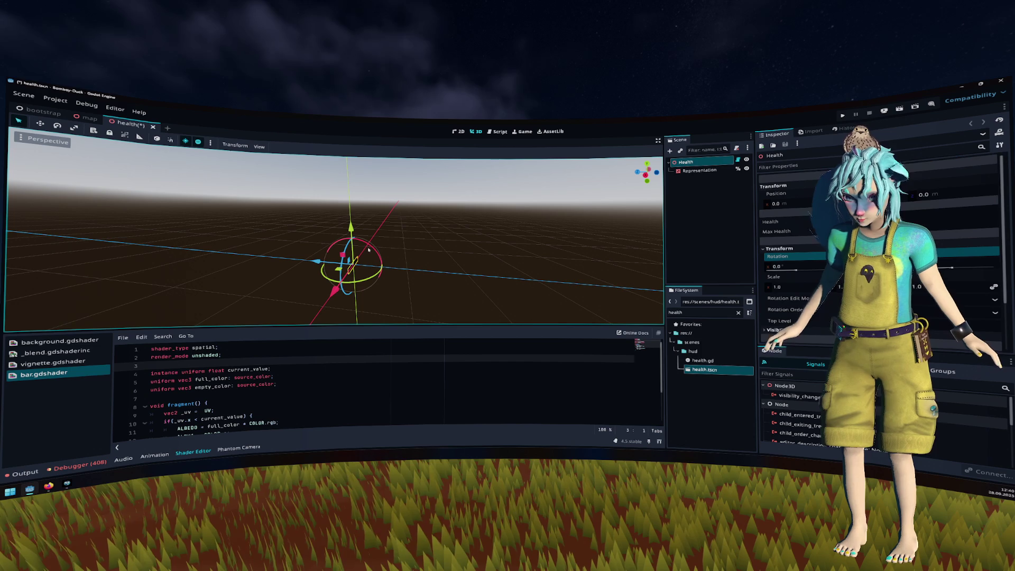
key("ctrl+s")
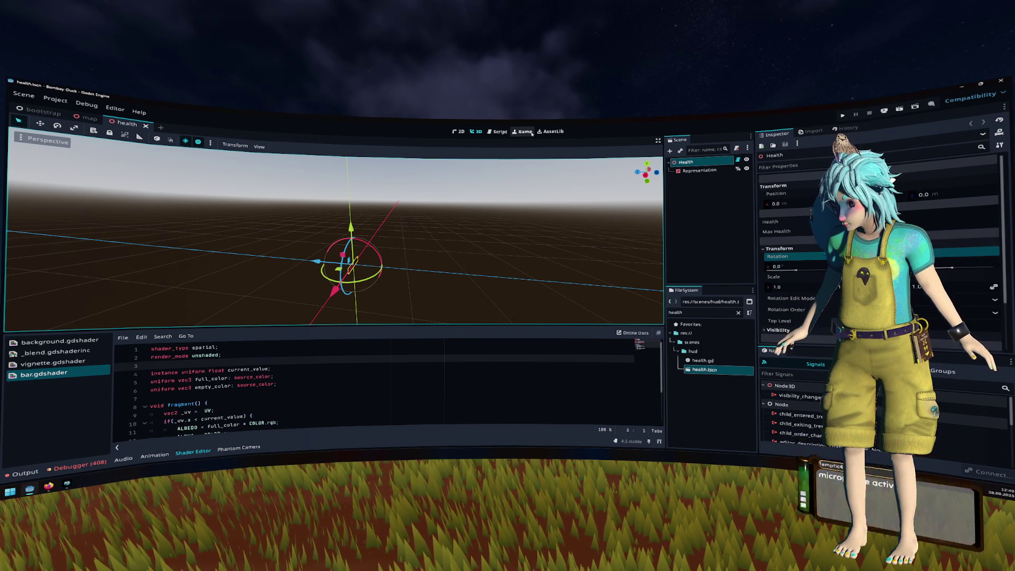
left_click(524, 131)
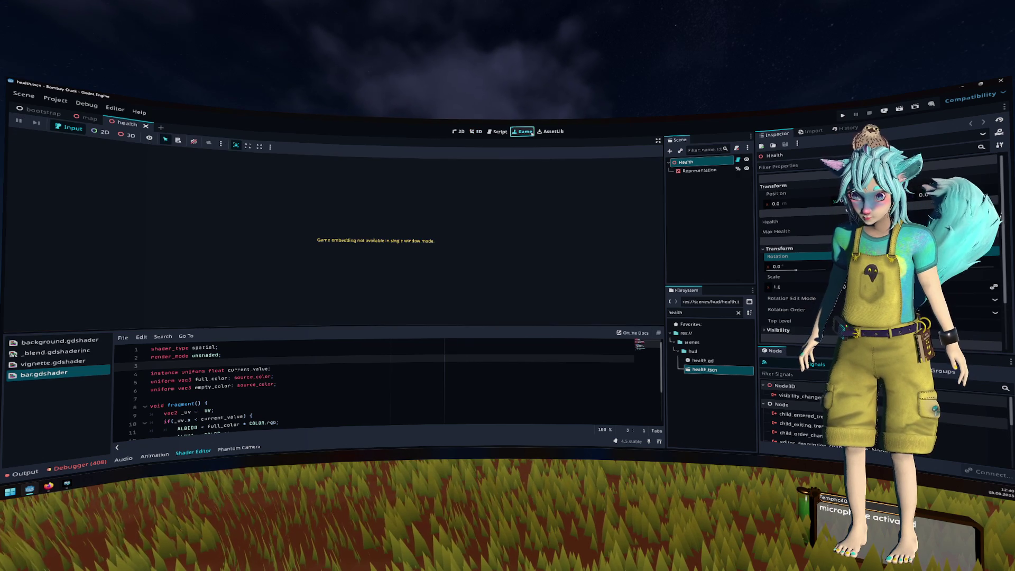
Switch to the map scene, frame its Health node in 3D and open health.gd
left_click(498, 132)
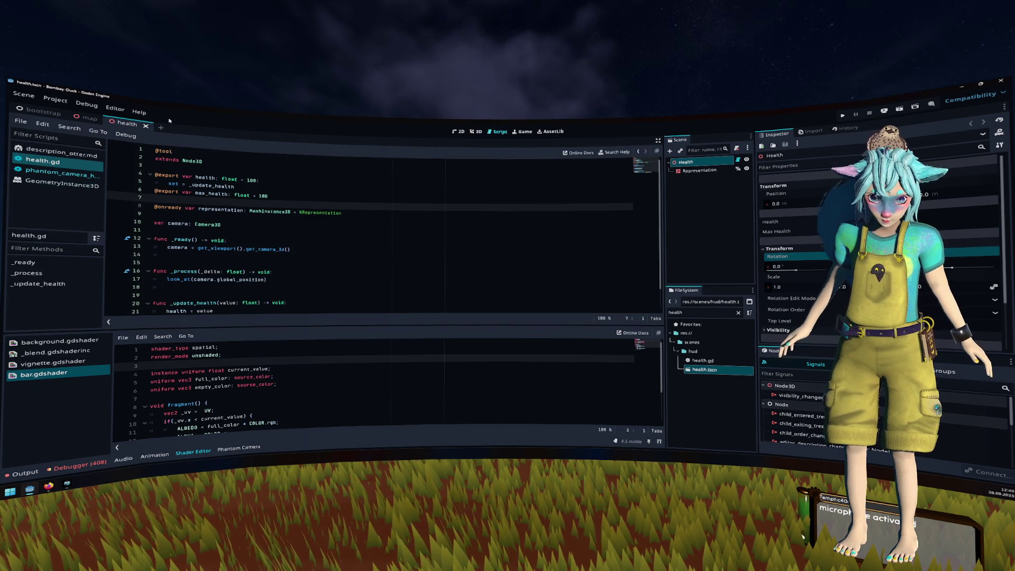
mouse_move(78, 115)
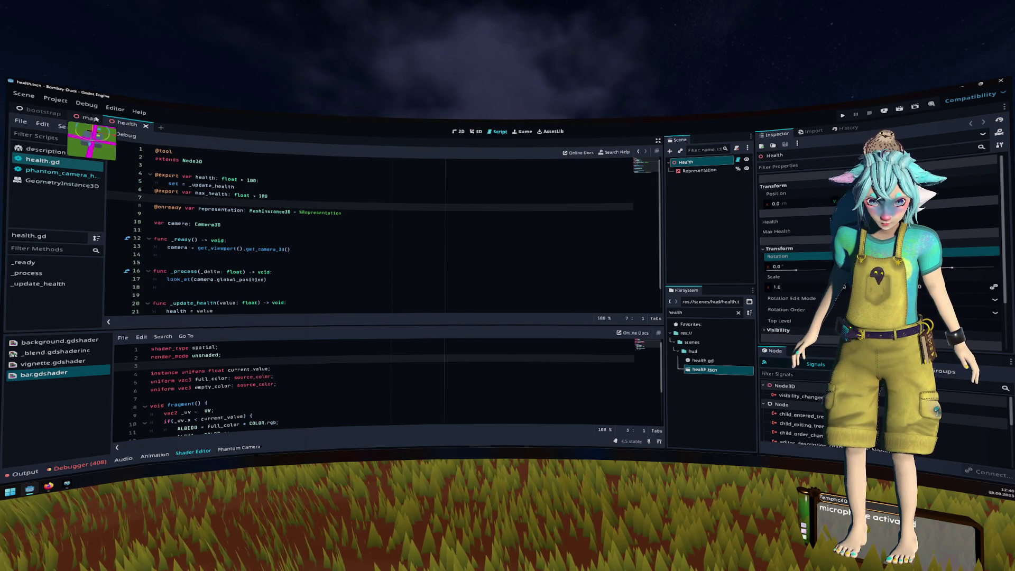
left_click(85, 118)
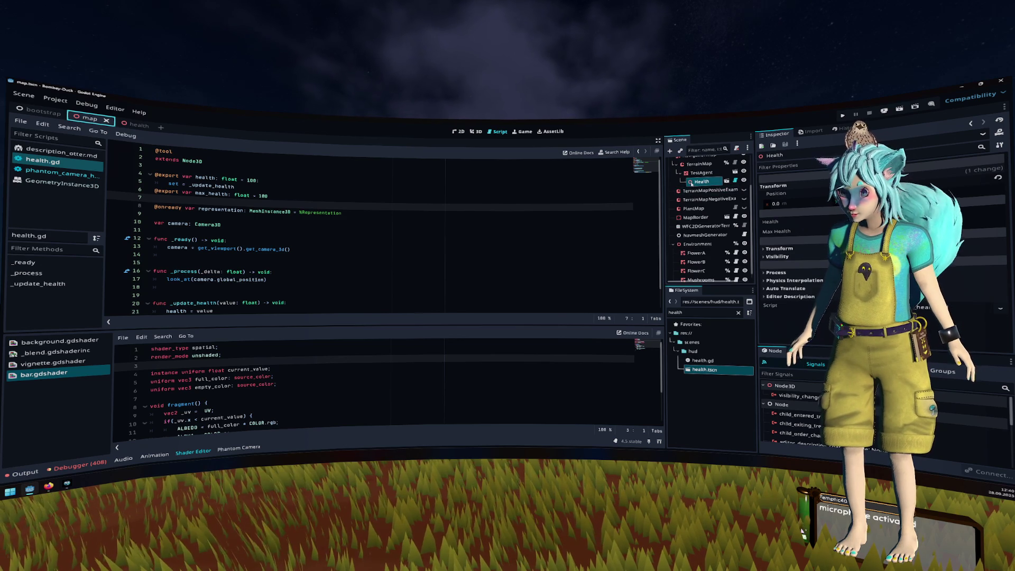
left_click(476, 131)
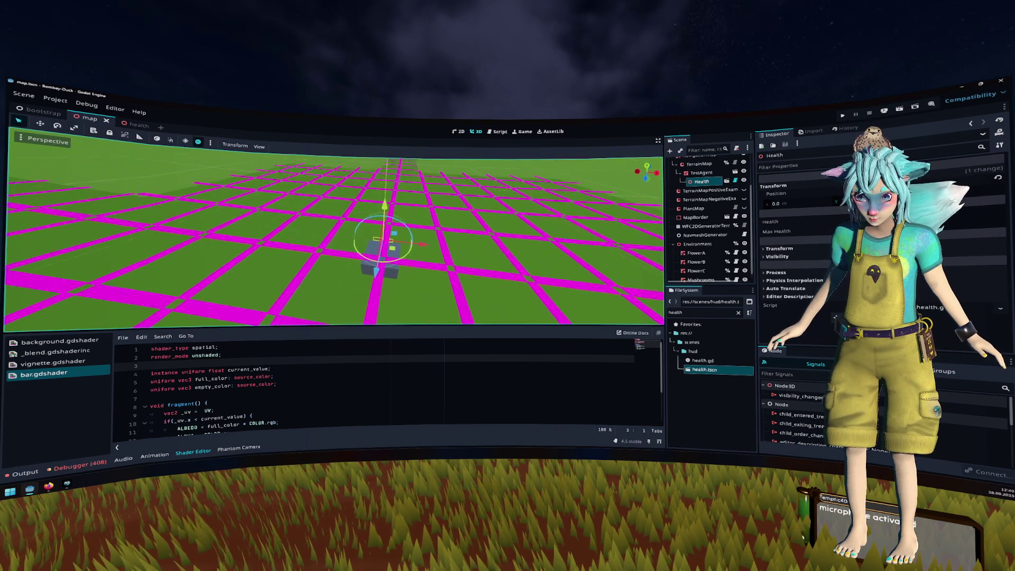
key("f")
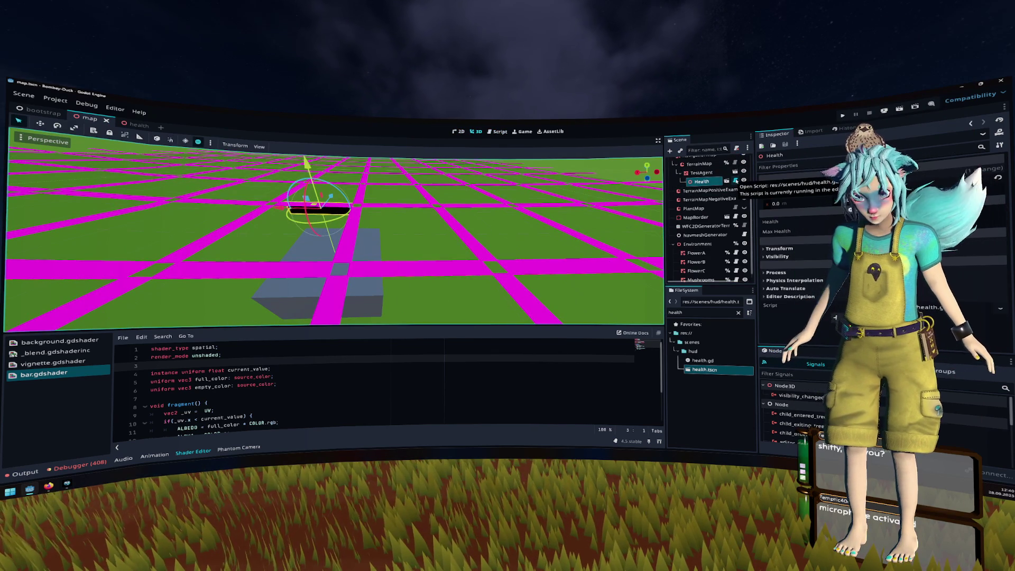
left_click(735, 181)
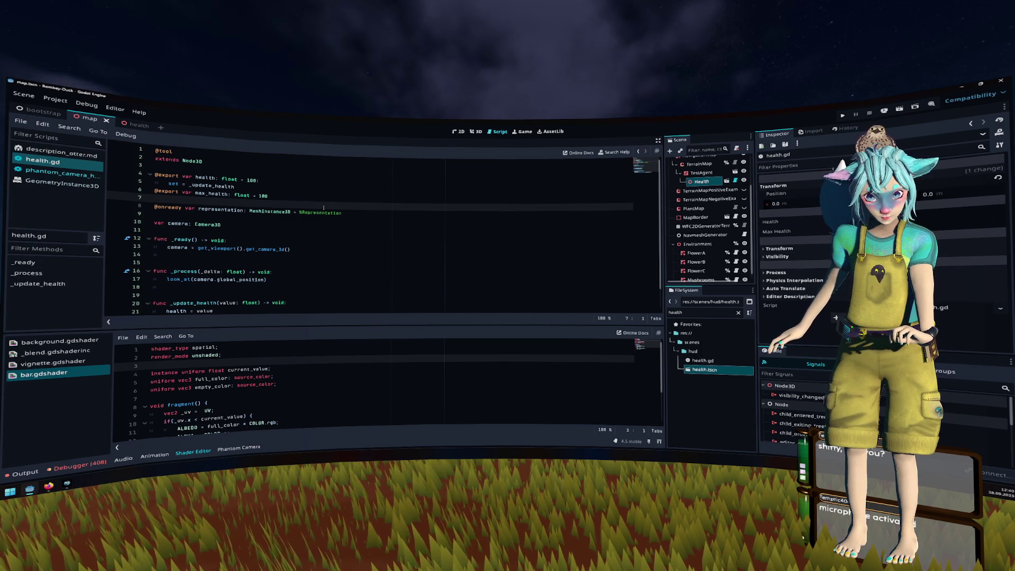
Append '/ max_health' to health in the shader parameter call, then stop the game
double_click(211, 194)
scroll(403, 215, "down", 1)
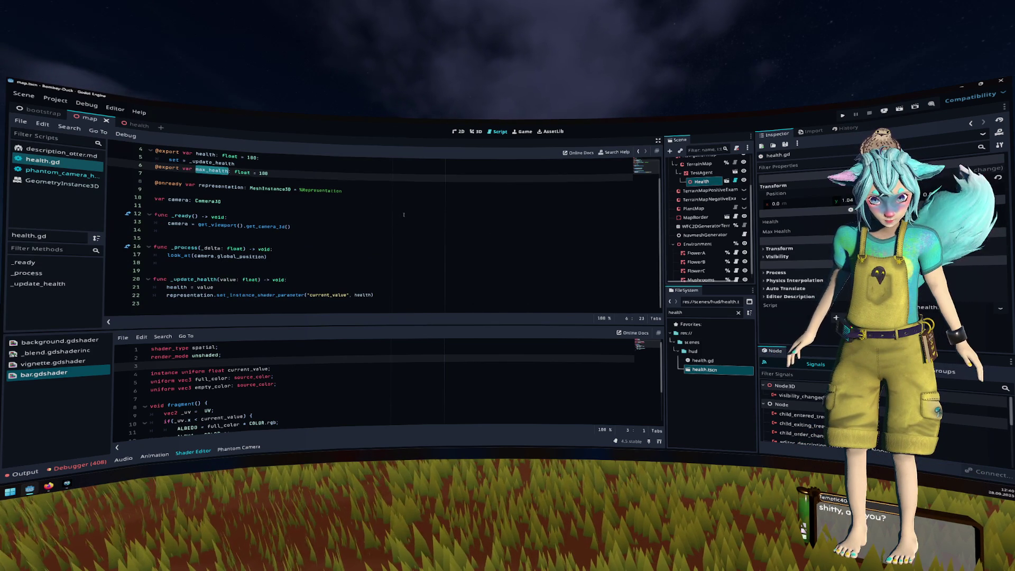
left_click(374, 295)
type("/ max_health")
left_click(453, 287)
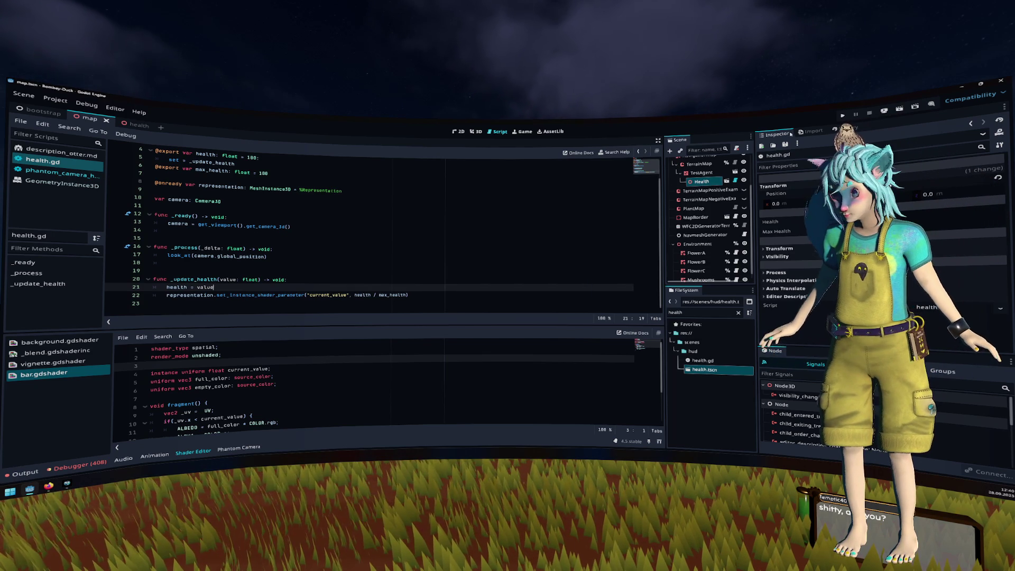
left_click(870, 113)
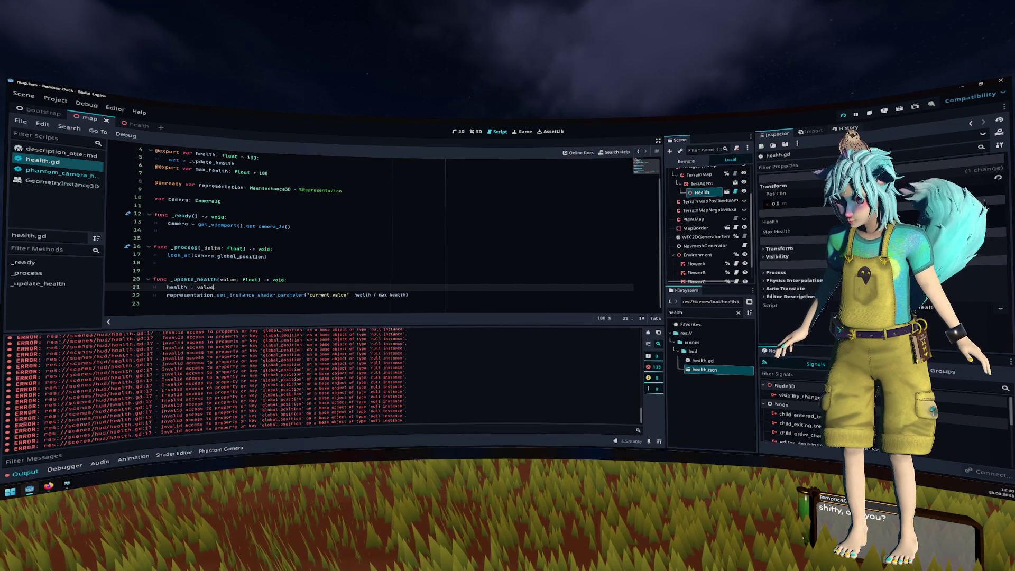
left_click(844, 115)
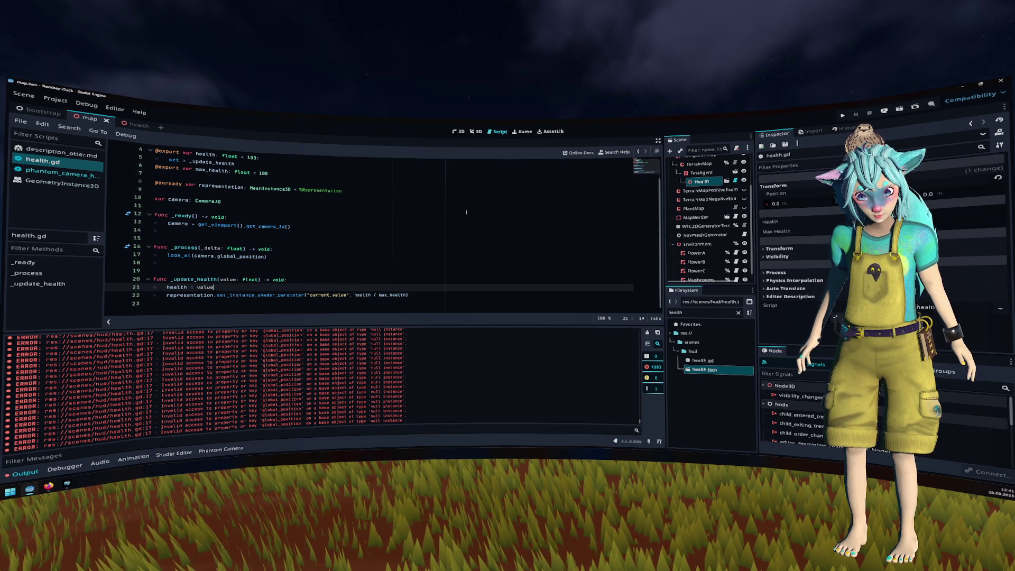
scroll(435, 211, "up", 1)
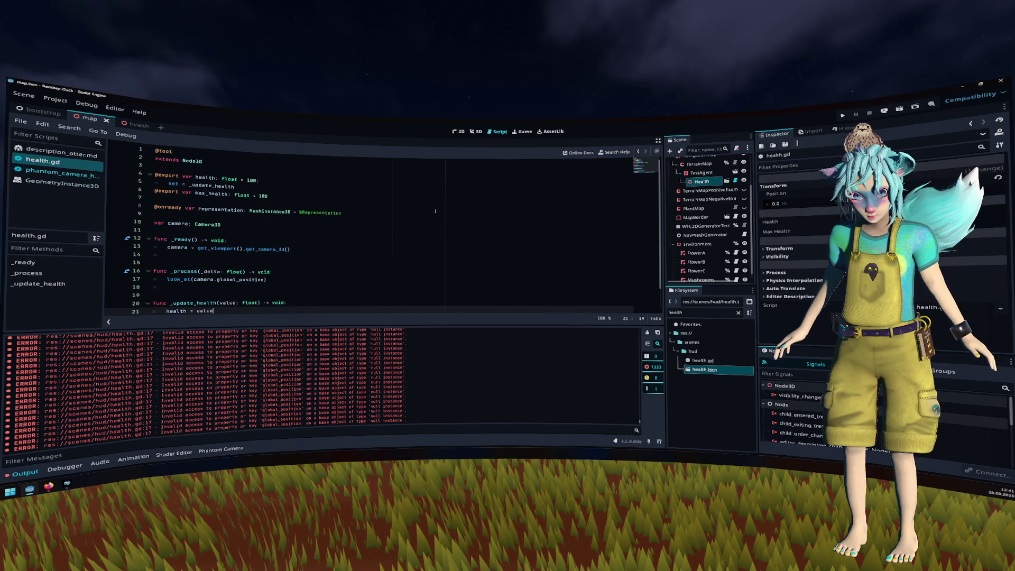
double_click(214, 154)
Reopen health.tscn and then map.tscn through Quick Open Scene
key("ctrl+shift+o")
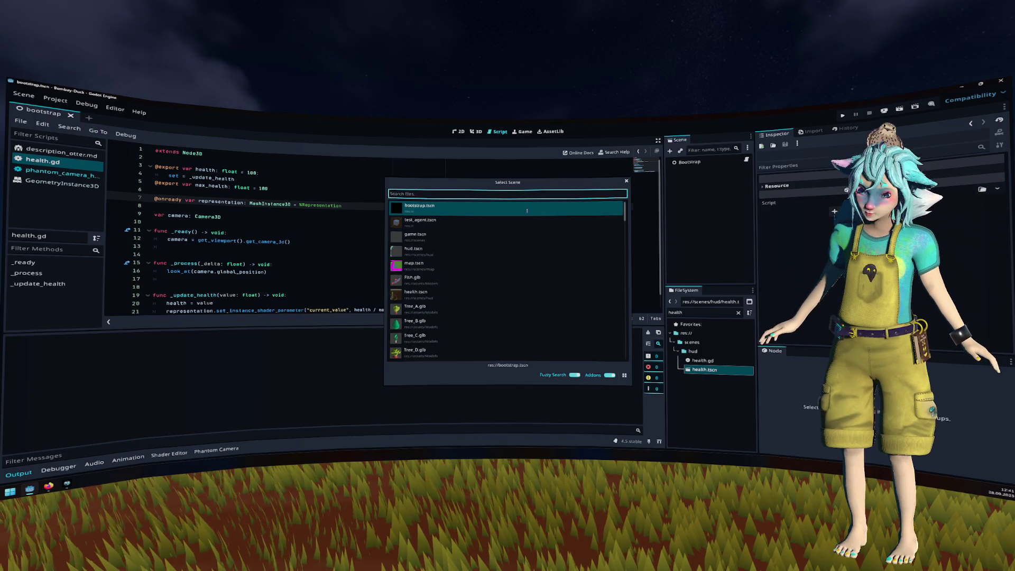
type("health")
key("Return")
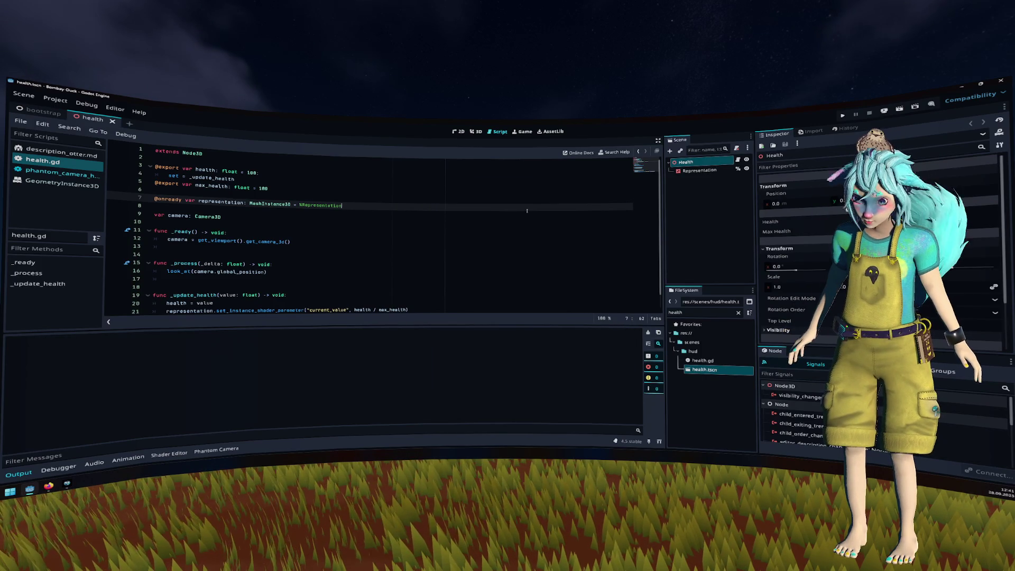
key("ctrl+shift+o")
type("map")
key("Return")
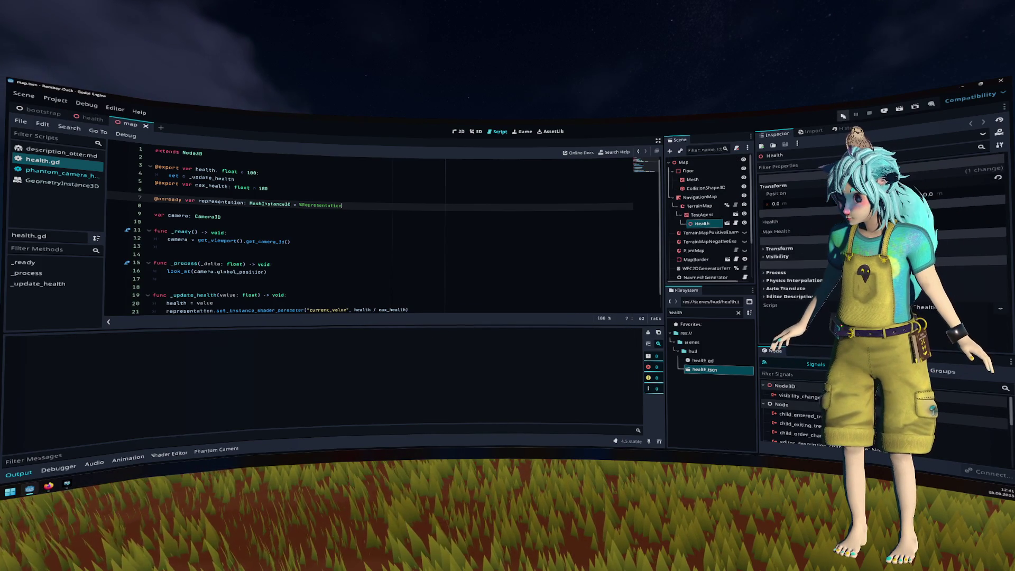
left_click(843, 115)
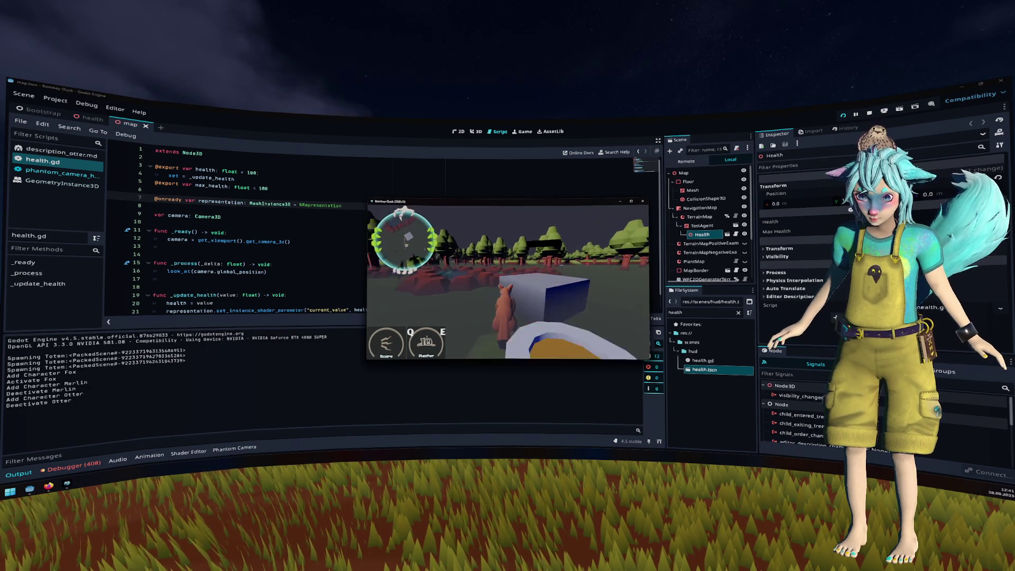
key("w")
key("a")
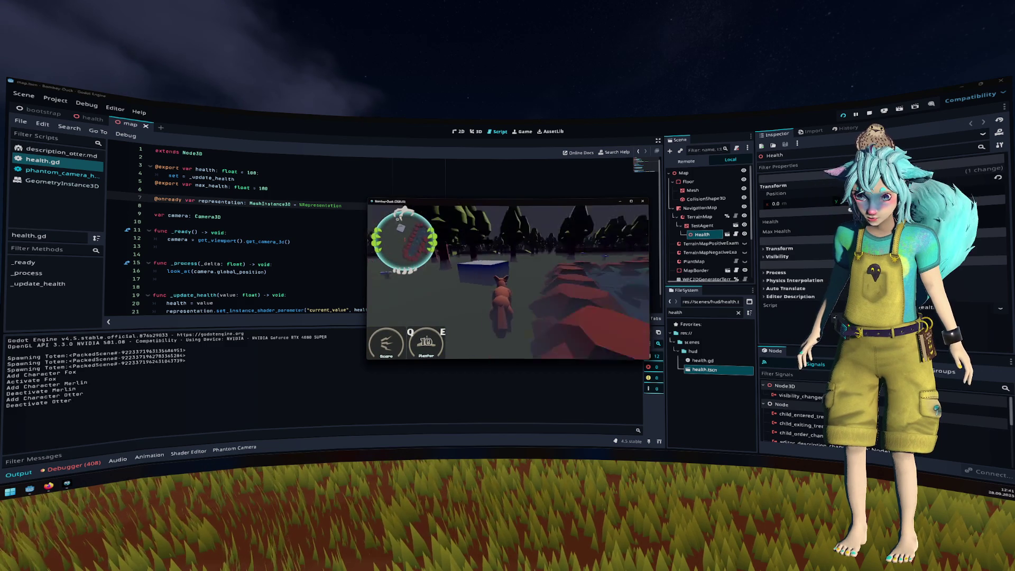
key("w")
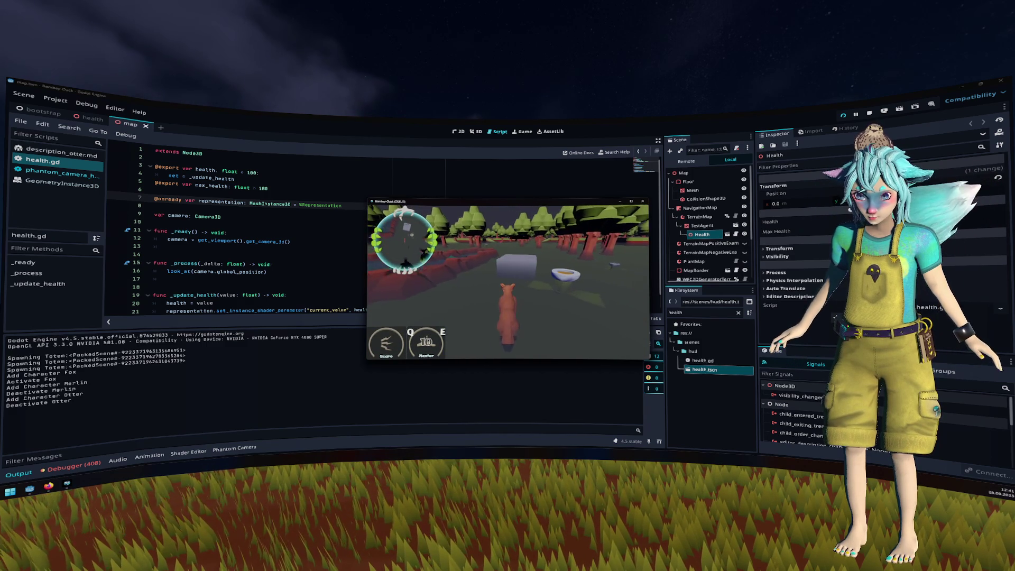
key("d")
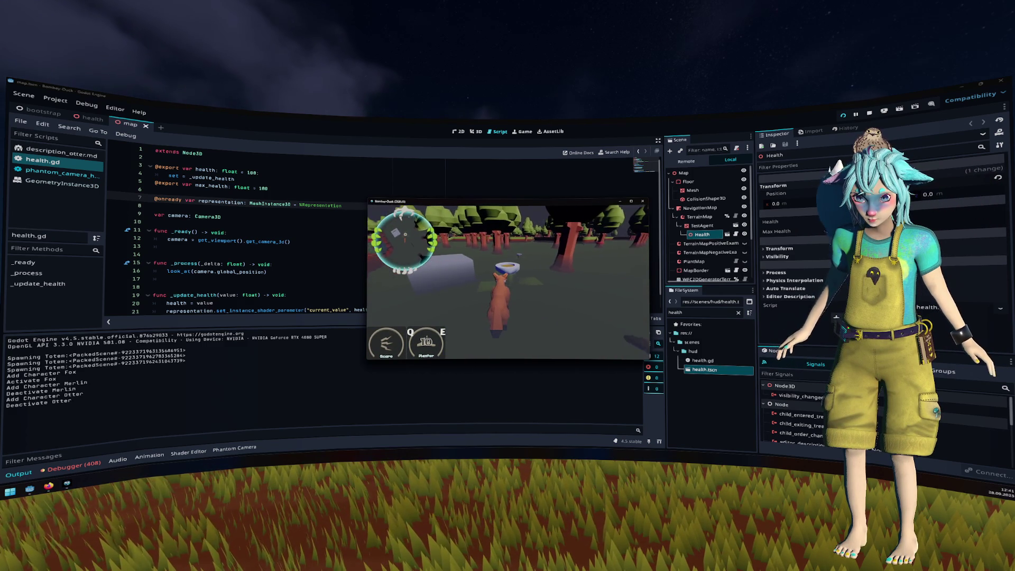
key("w")
key("s")
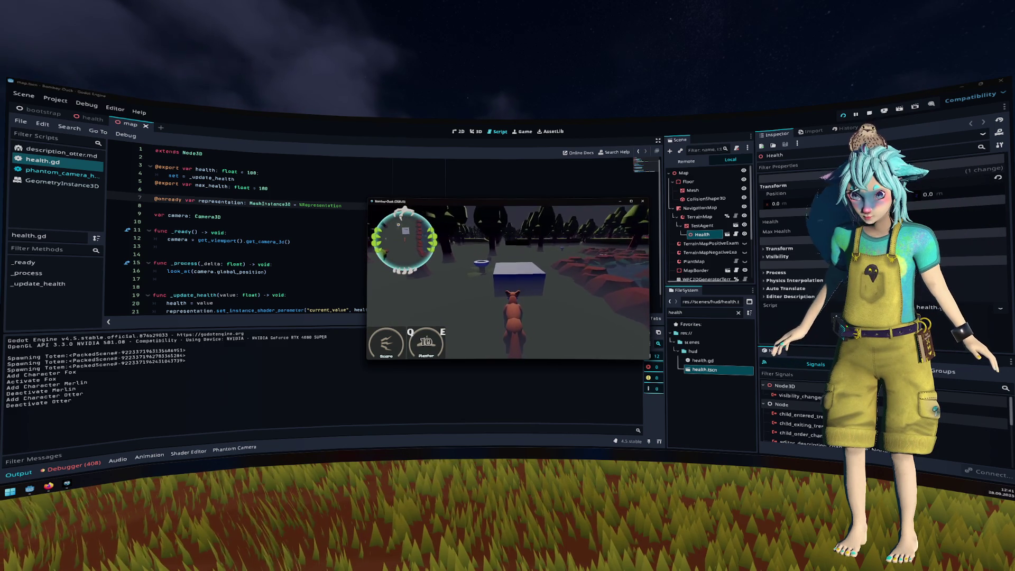
key("w")
key("F8")
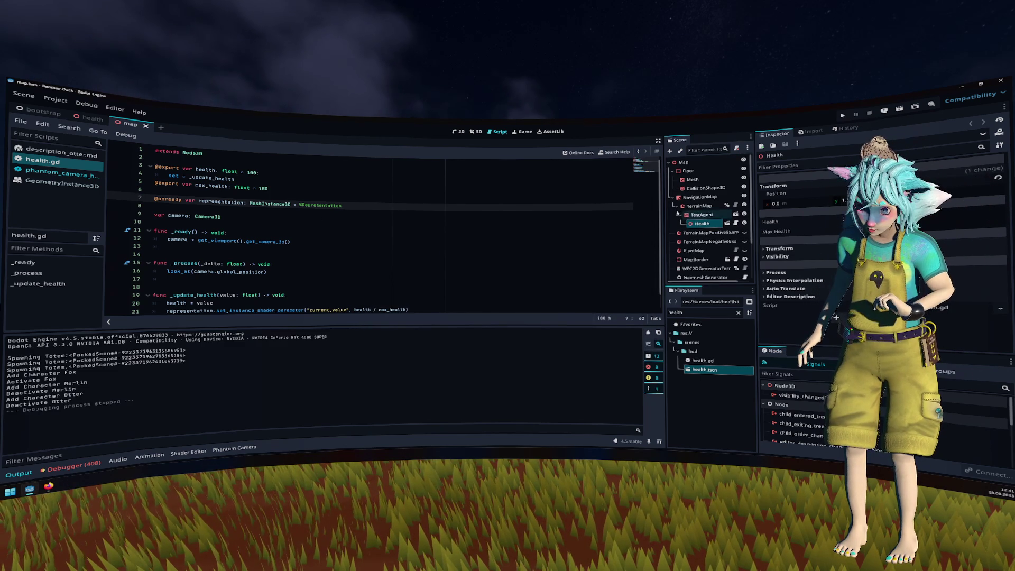
Add an _update_health(health) call at the end of _ready, then run the project
scroll(342, 212, "down", 1)
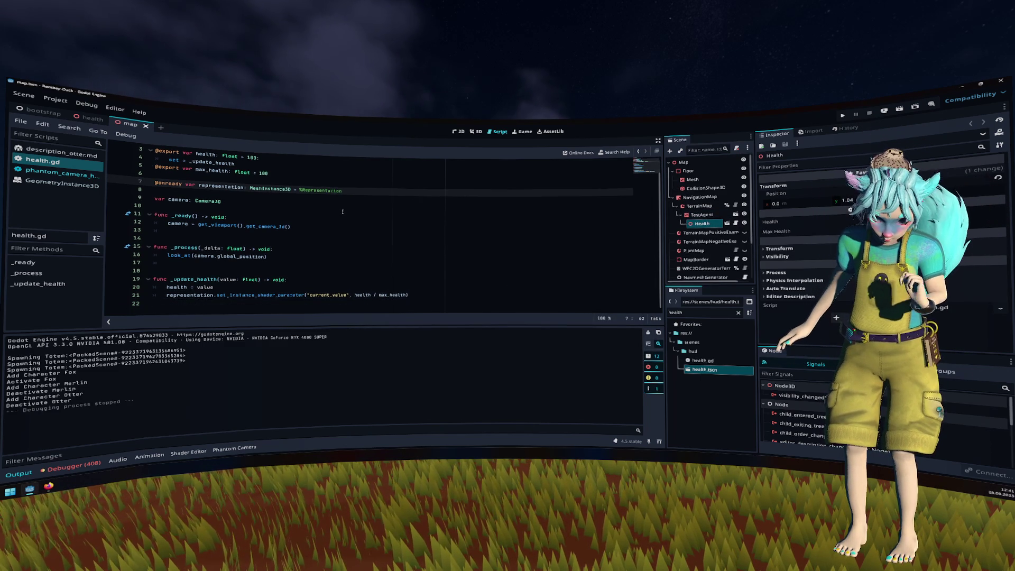
left_click(196, 279)
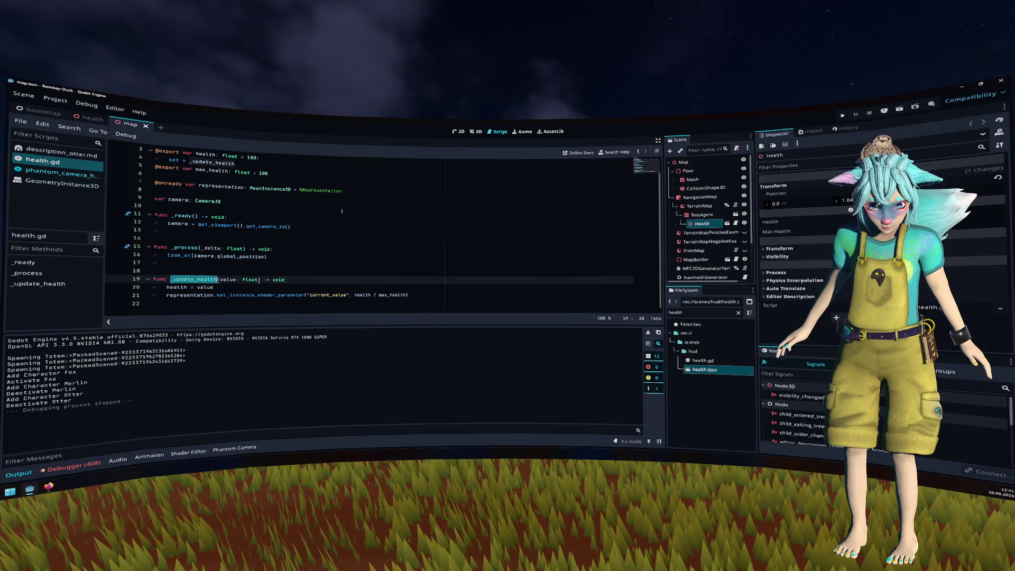
left_click(349, 226)
key("Return")
type("_update_health(hea")
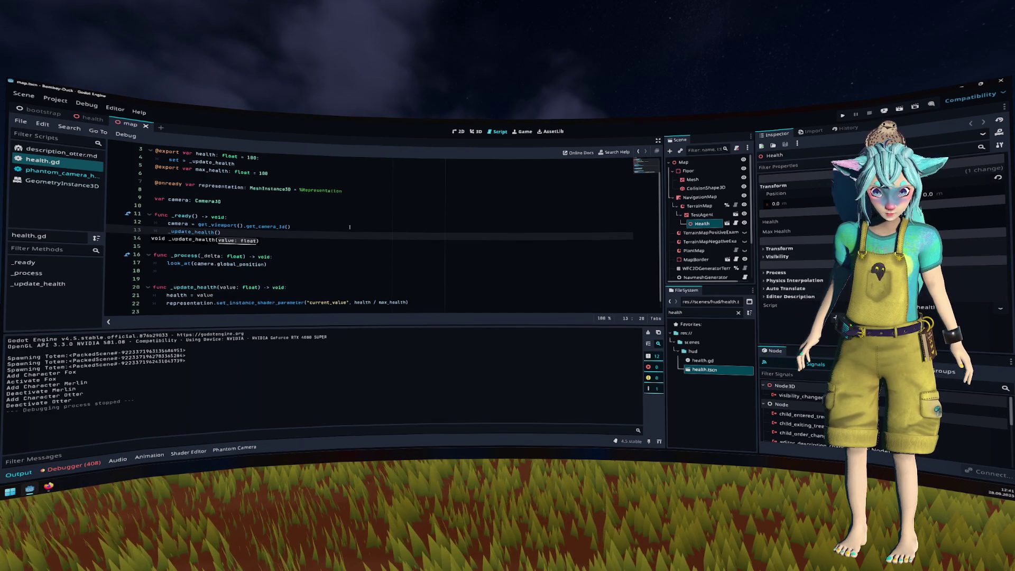
key("Return")
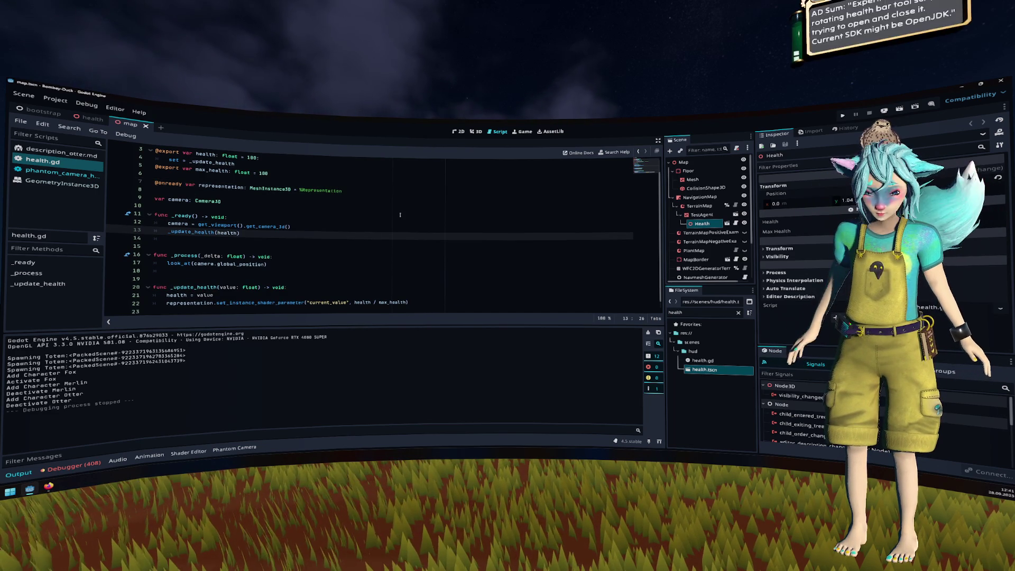
key("F5")
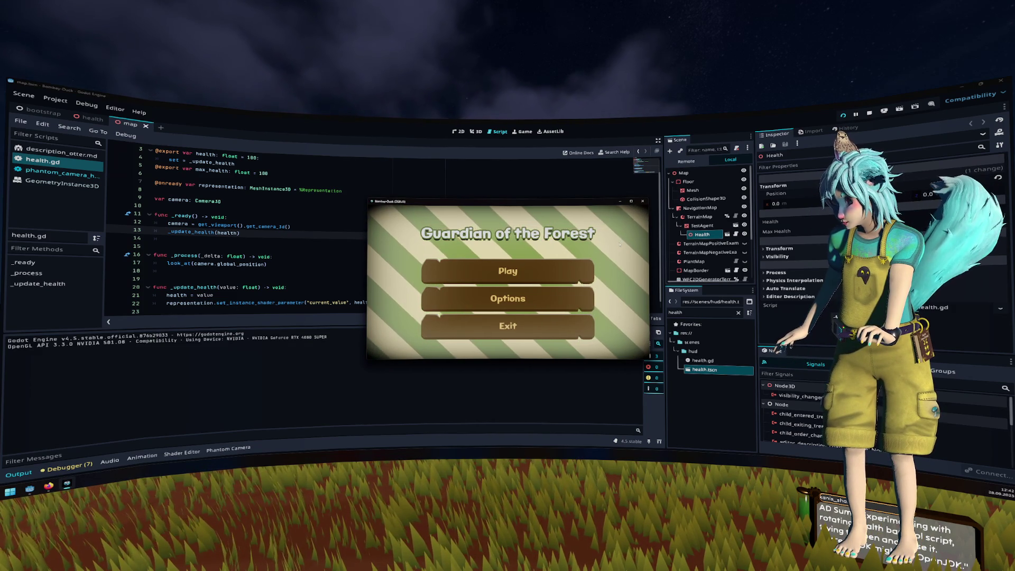
Play a round from the game menu to check the health bar, then stop and return to health.gd
left_click(537, 270)
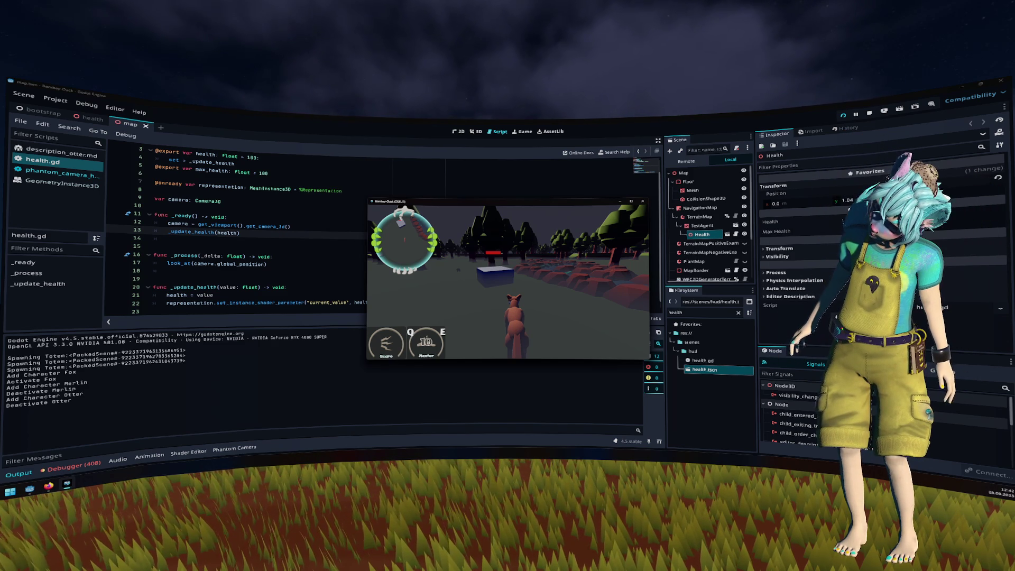
key("F8")
left_click(481, 207)
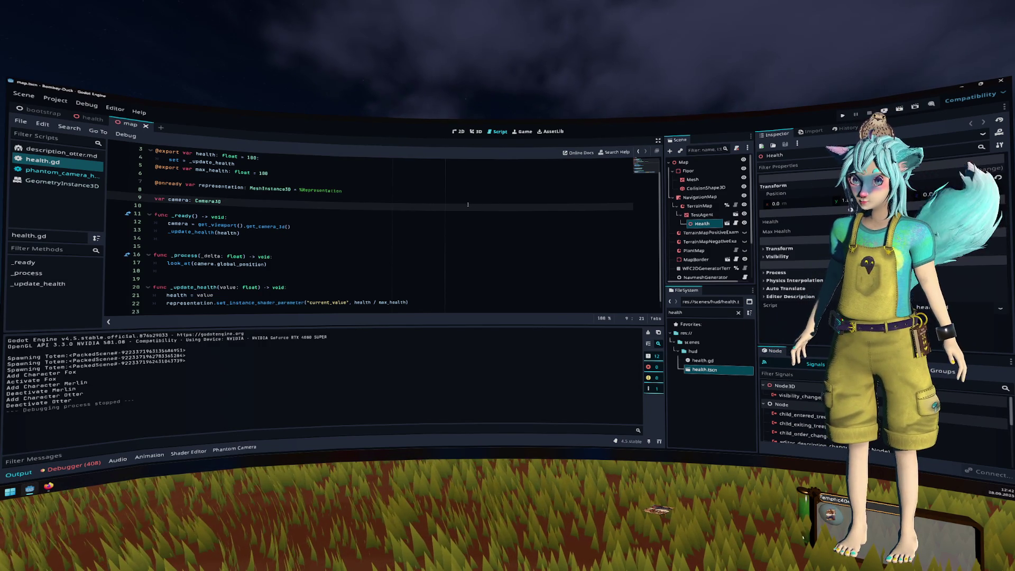
key("Up")
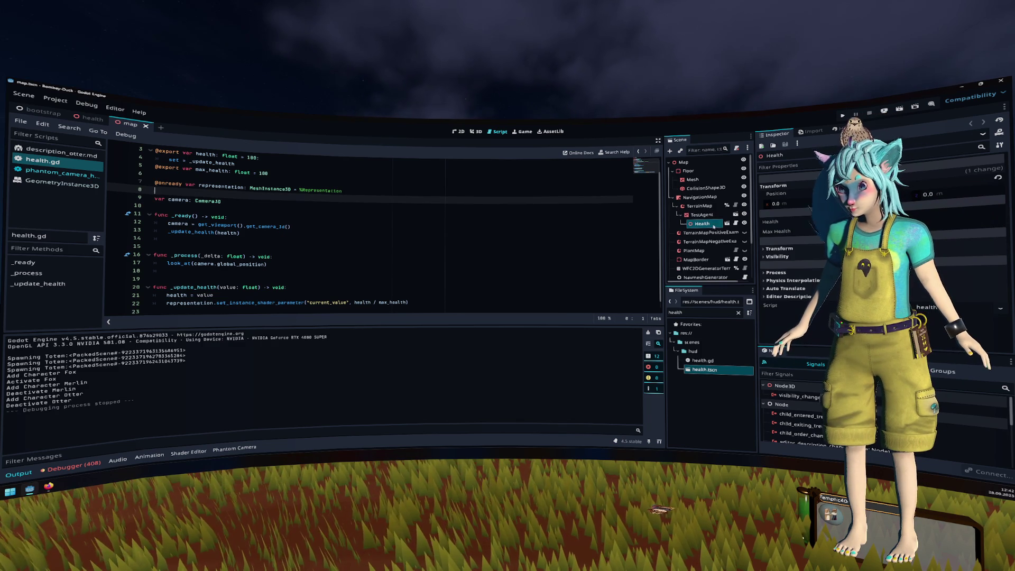
Open the health scene and select its Representation mesh node
left_click(727, 223)
left_click(727, 223)
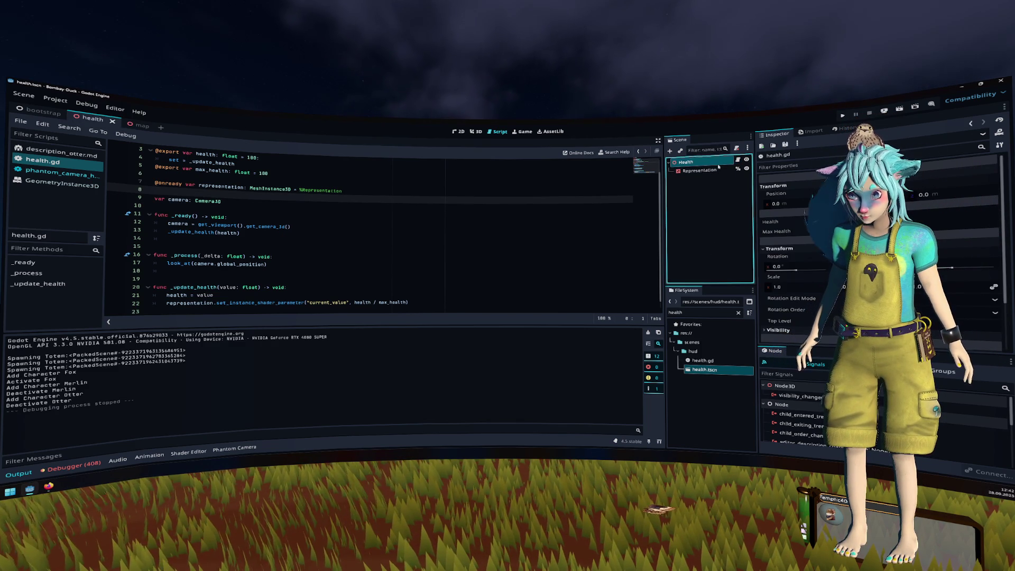
left_click(699, 170)
left_click(738, 160)
left_click(435, 212)
In _process, add 'if camera.global_position.distance_squared_to(global_position)' above look_at
left_click(413, 253)
key("Return")
key("Down")
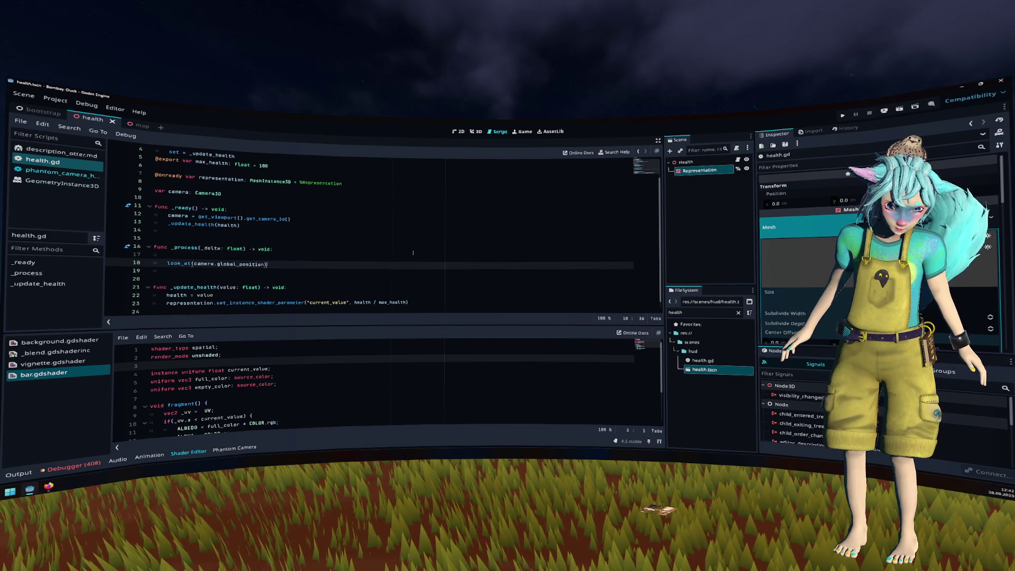
type(")")
key("Up")
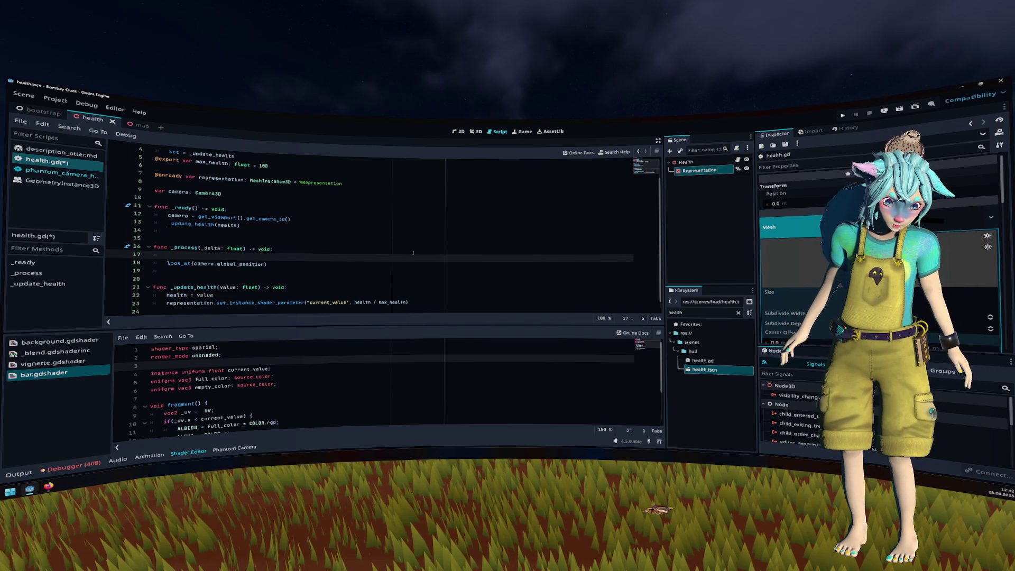
type("camera.global_position")
type("dist")
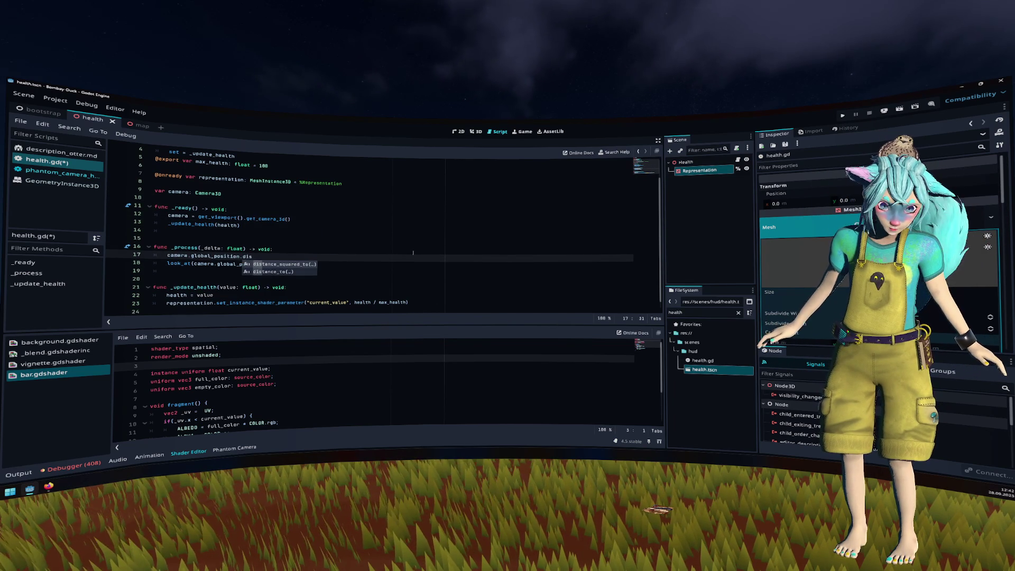
key("Return")
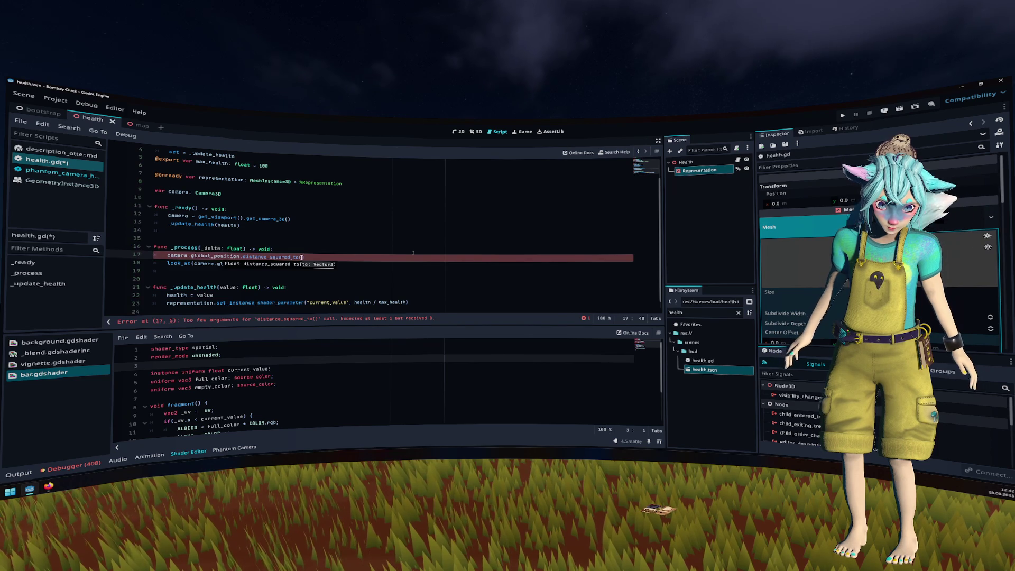
type("lb")
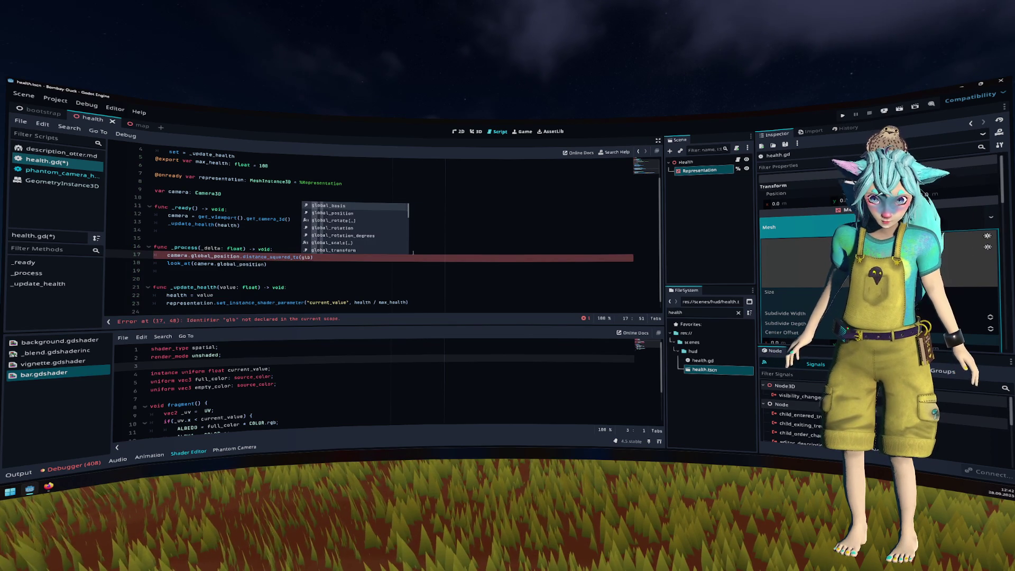
key("Return")
key("Home")
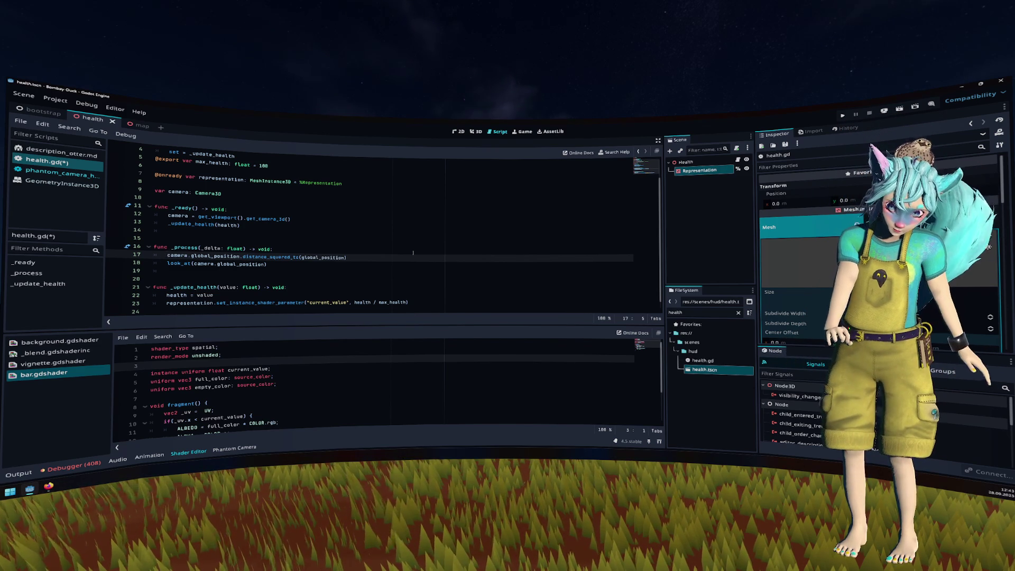
type("if")
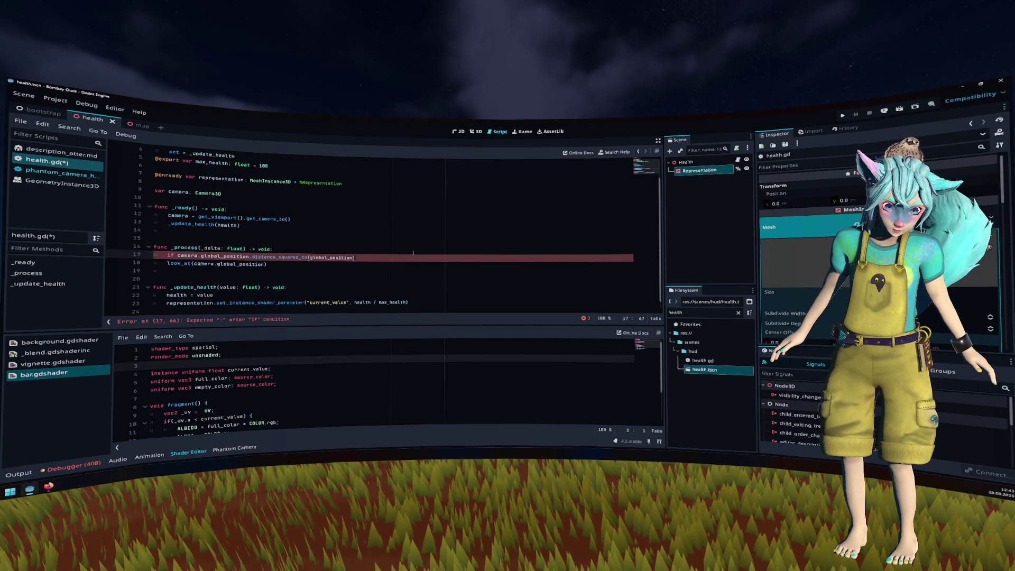
Move the squared-distance expression into a 'var dist' line above the if, and test dist
key("shift+Home")
key("ctrl+shift+Right")
key("ctrl+x")
key("ctrl+shift+Return")
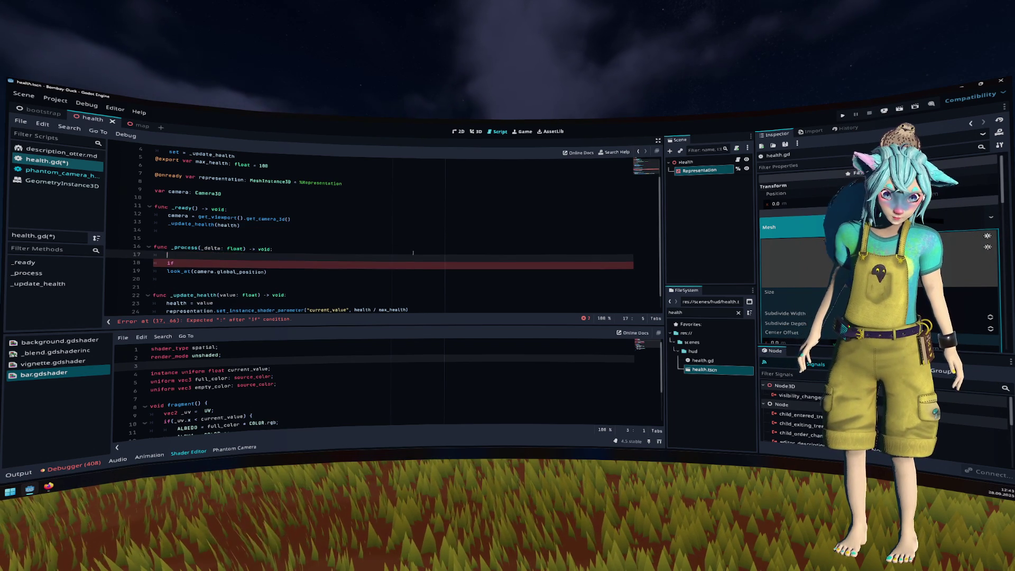
type("var dist")
key("ctrl+v")
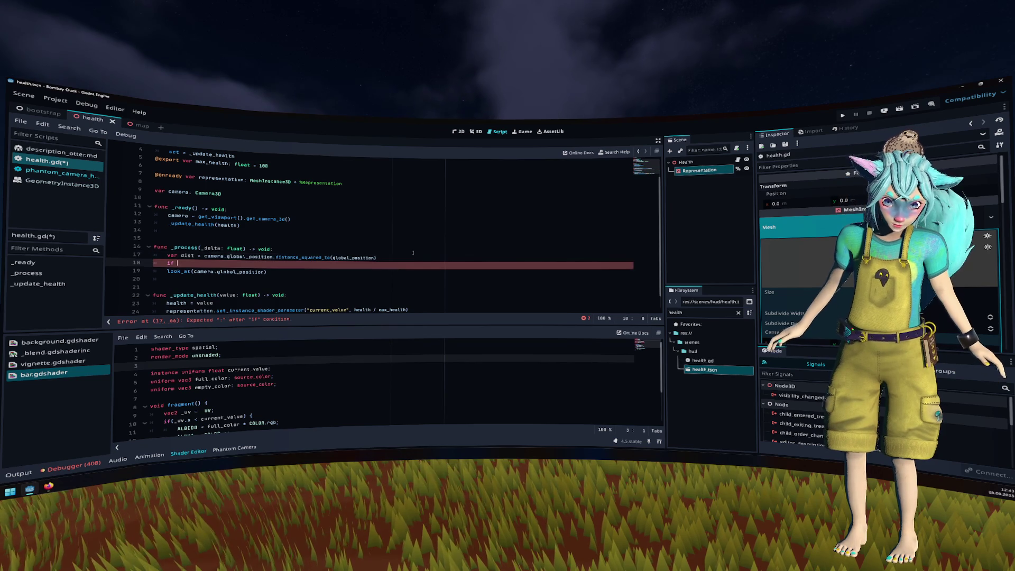
key("Down")
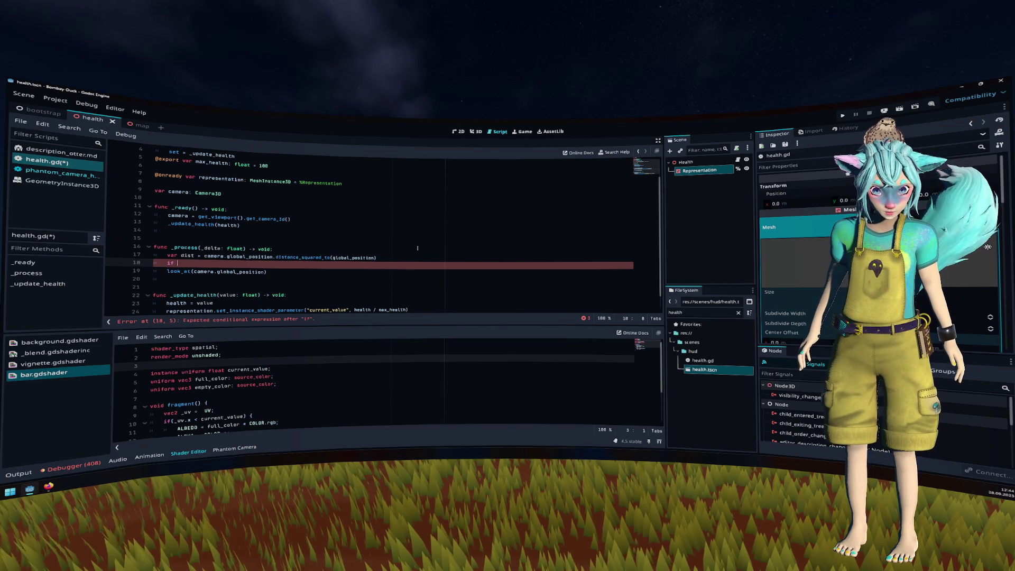
type("dist >")
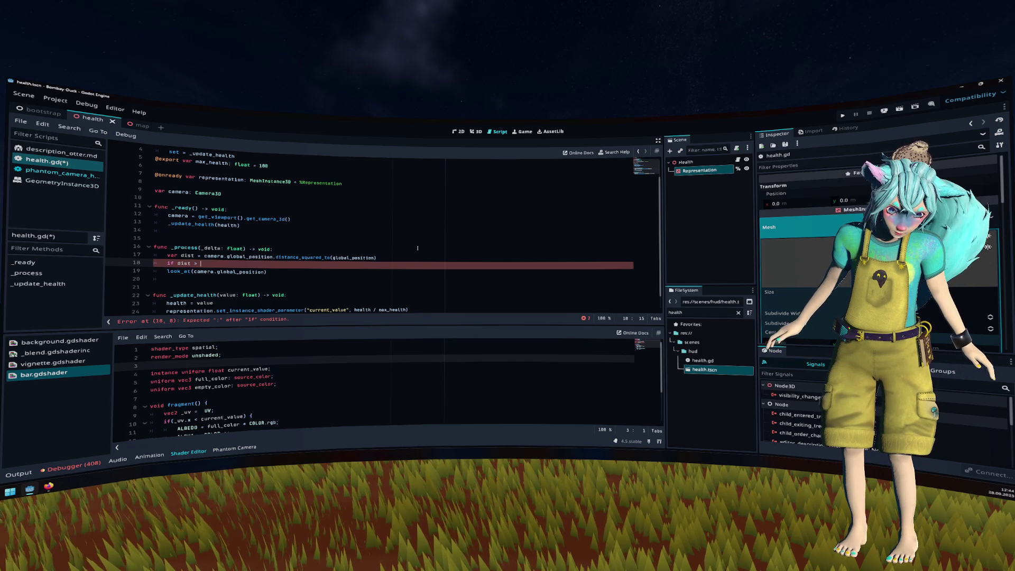
Add a show_distance float export defaulting to 2, with a descriptive comment
left_click(374, 181)
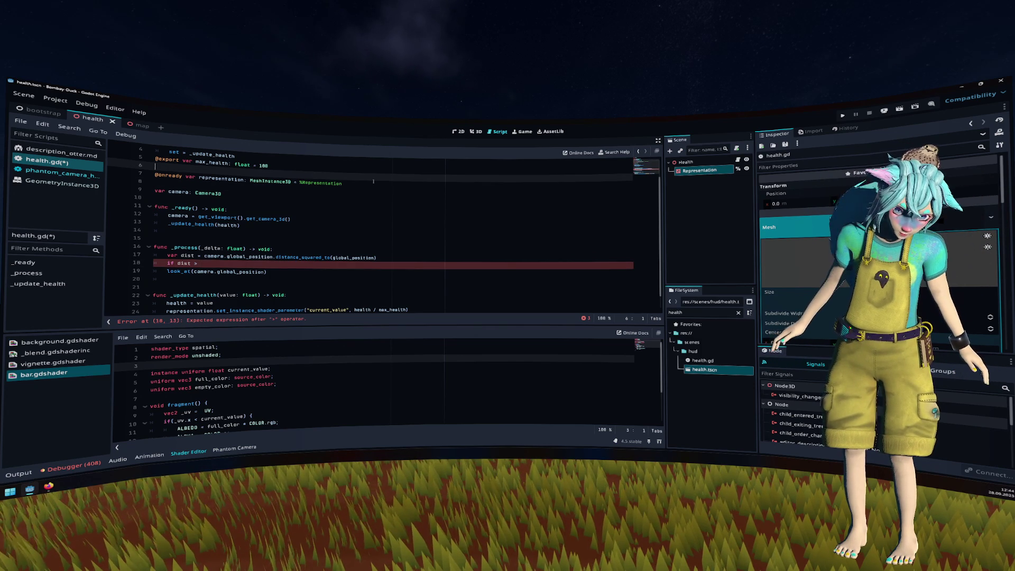
type("@export avar")
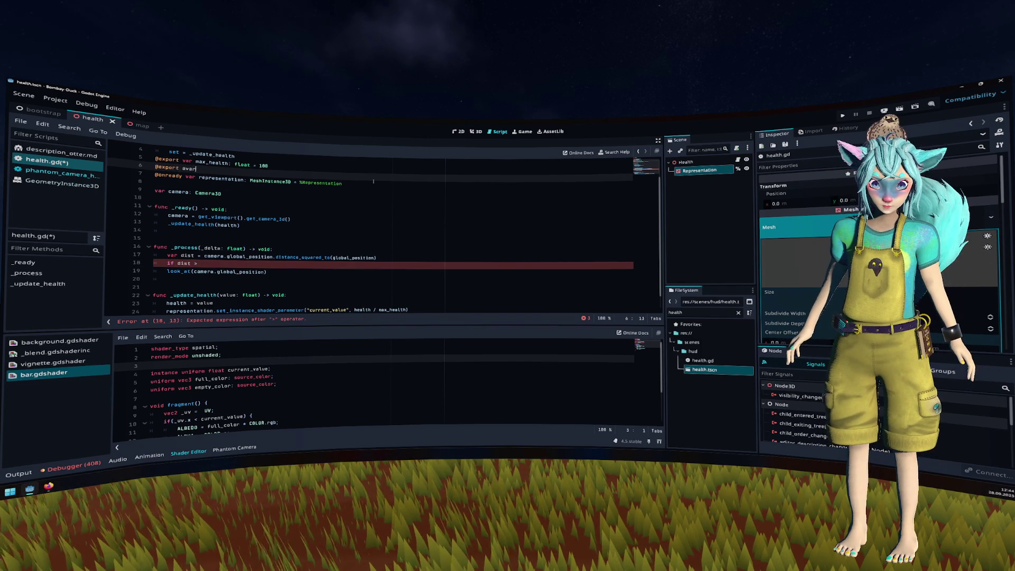
type("show_d")
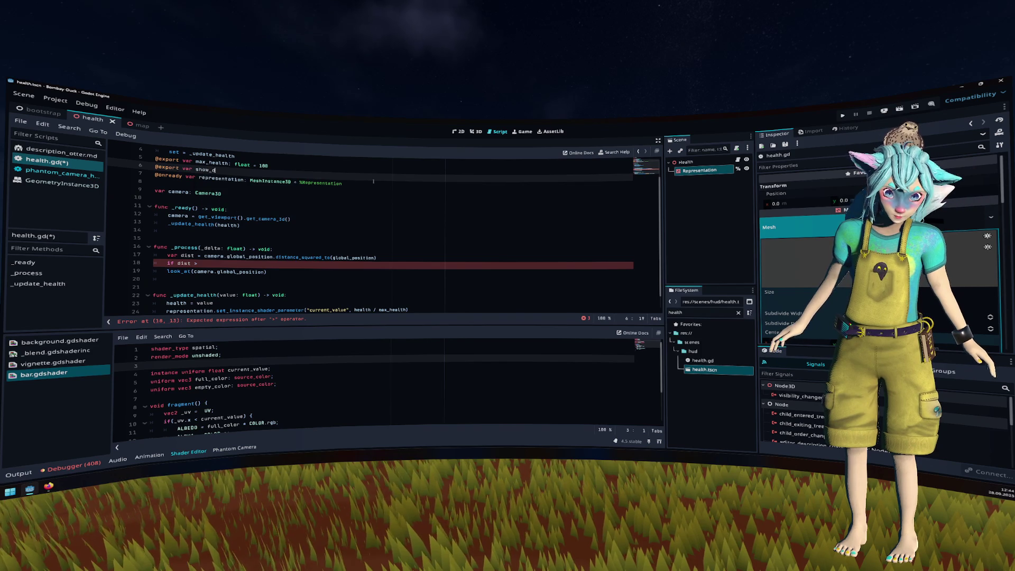
type("istance")
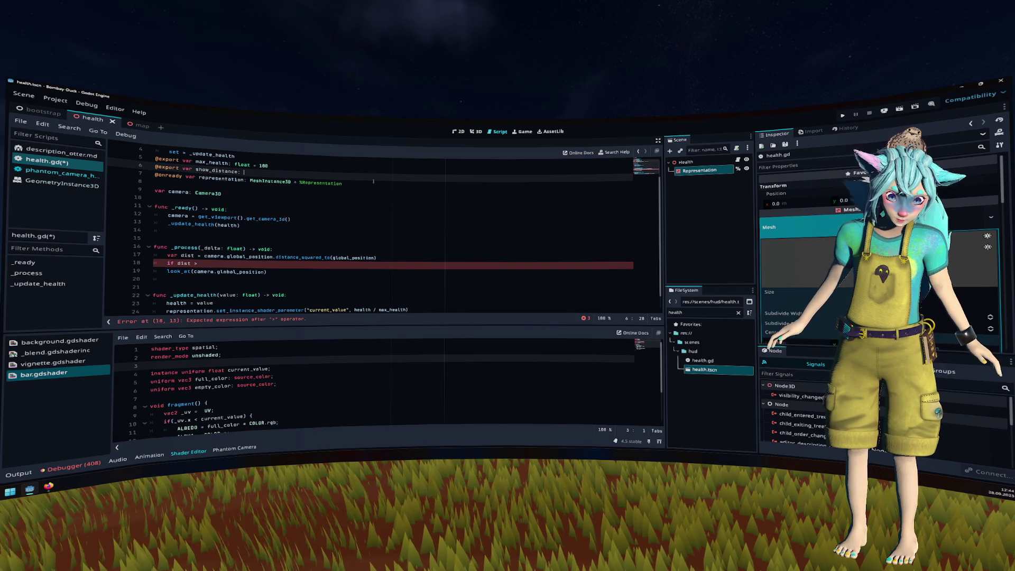
type(": float = ")
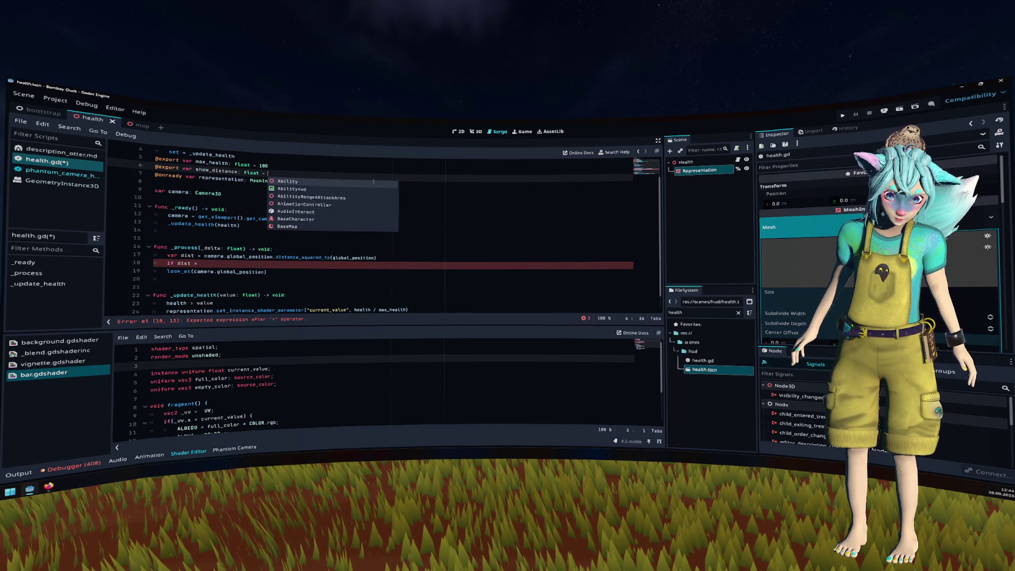
type("2")
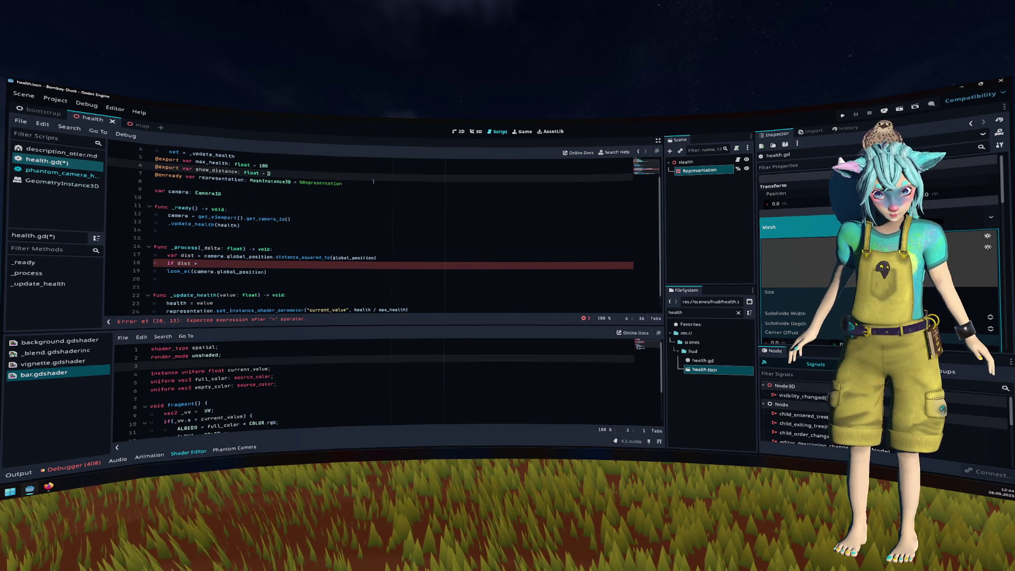
type("@e")
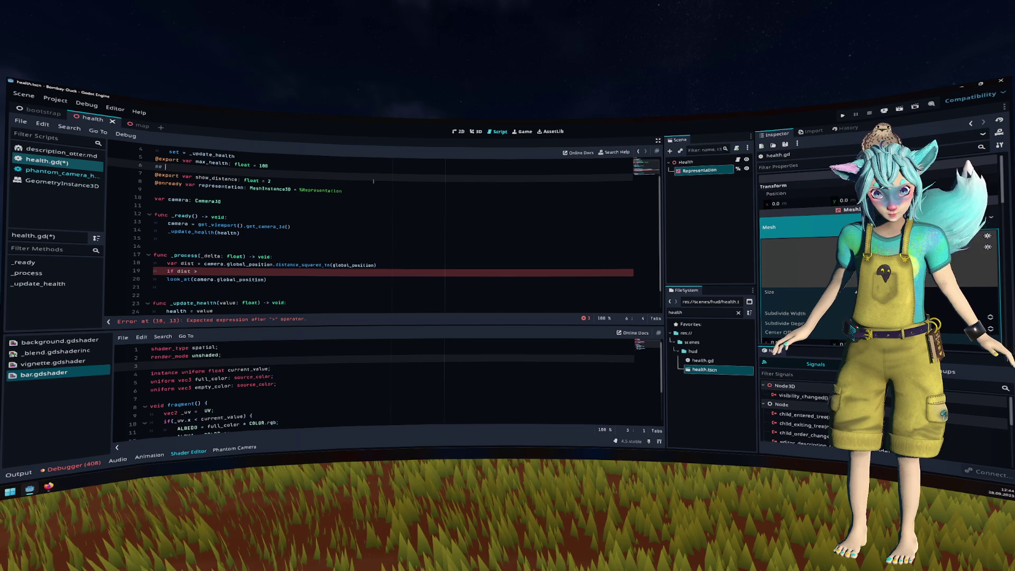
type(" wich di")
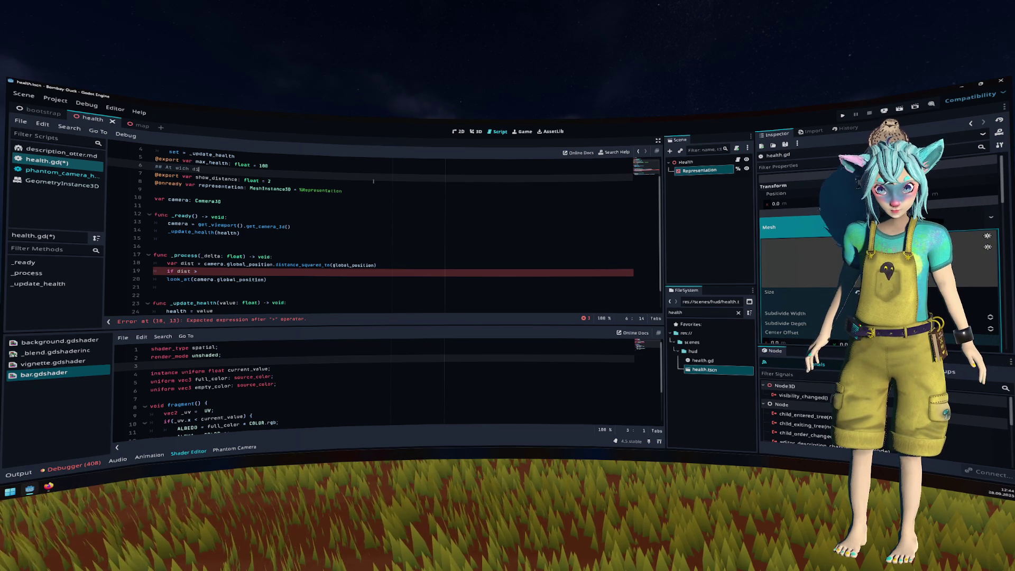
type("stance he")
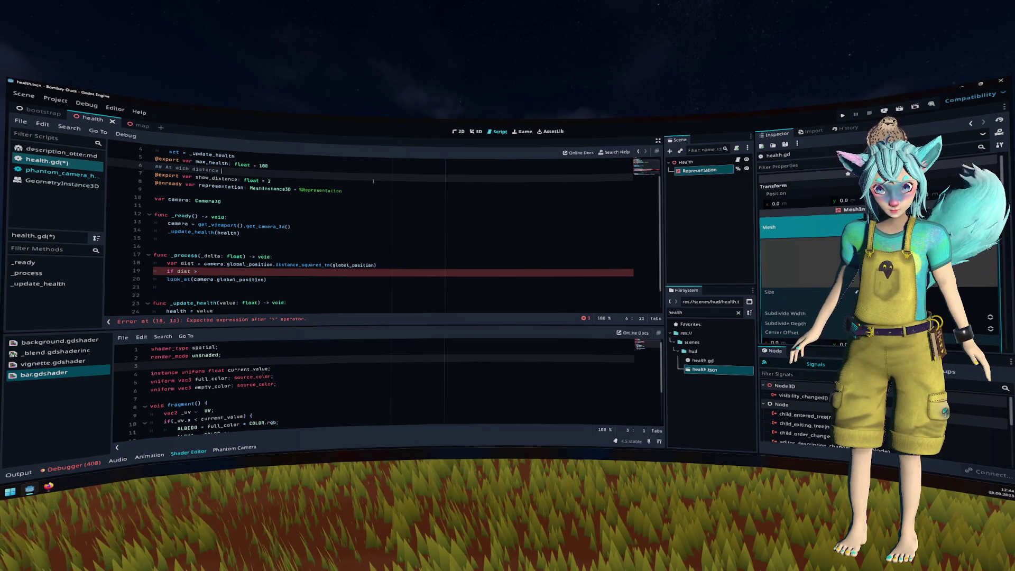
type("e healthbar")
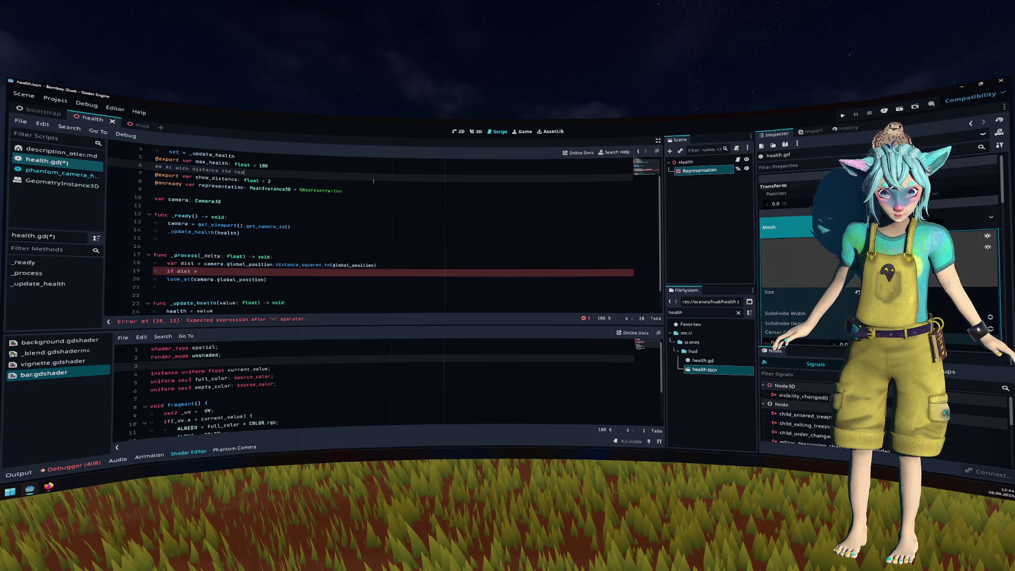
type(" is shown")
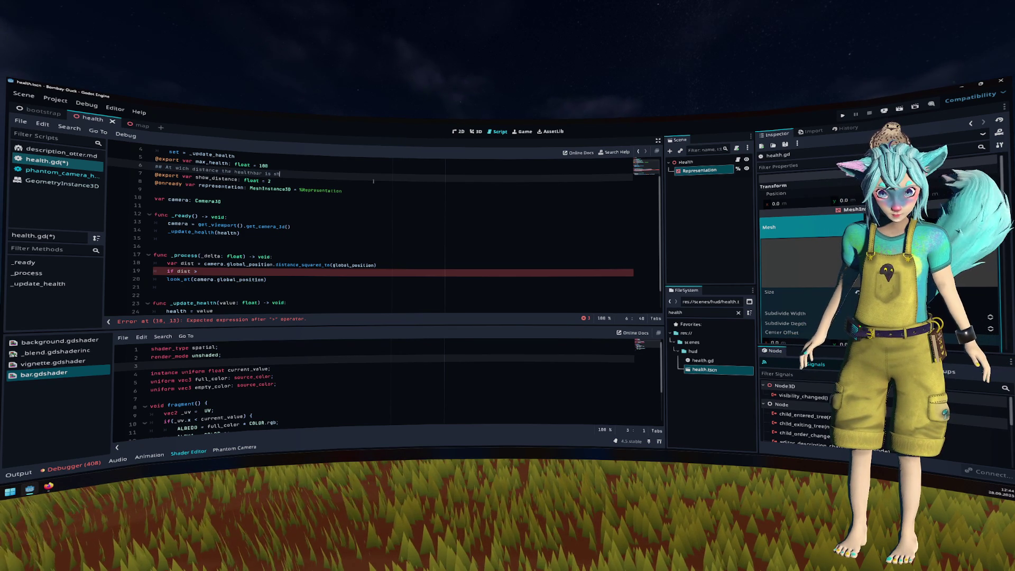
Compare dist against pow(show_distance, 2) in the if and end it with a colon
left_click(275, 271)
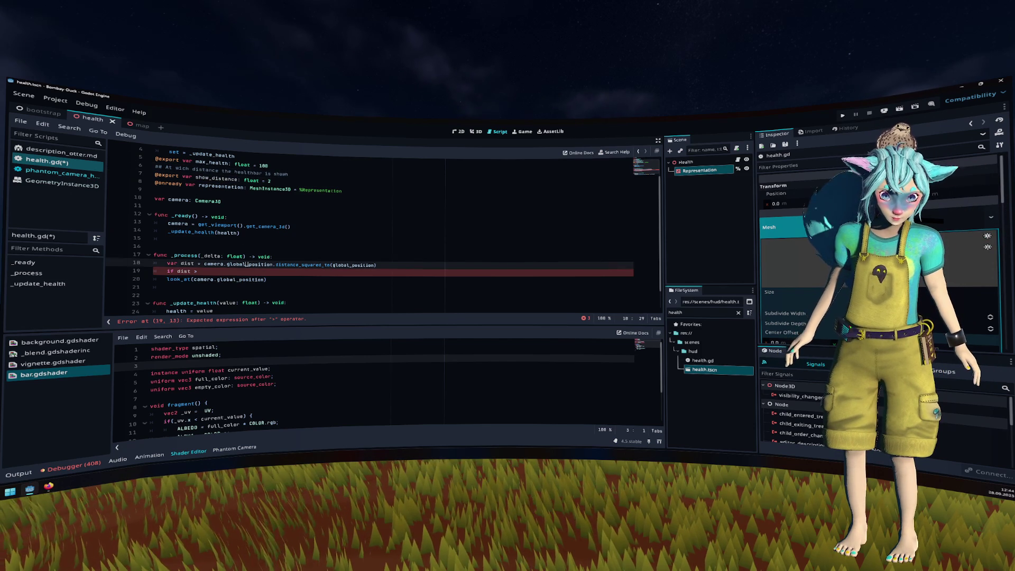
type("show_distancepow(")
key("End")
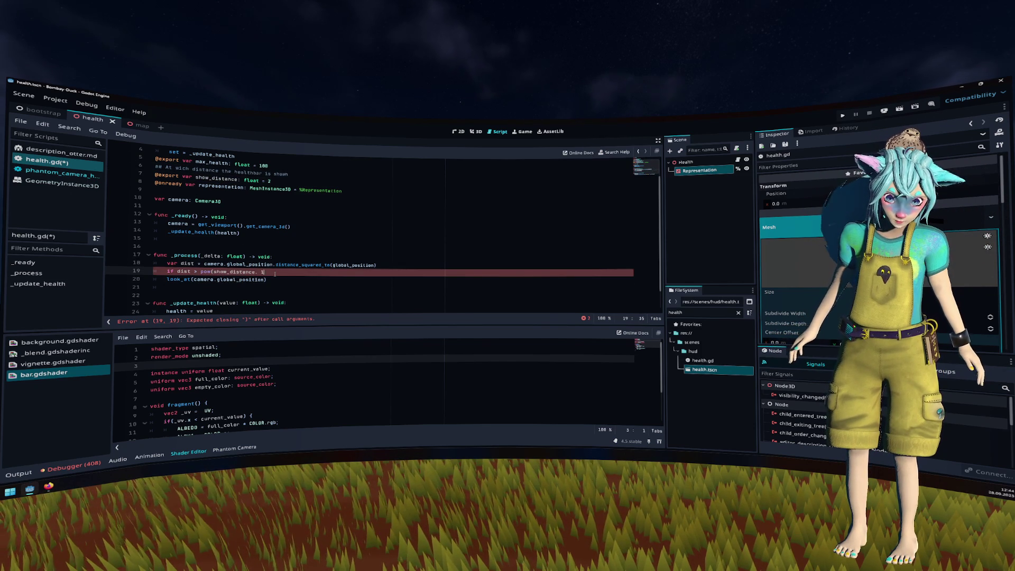
key("BackSpace")
type("2)")
key("Up")
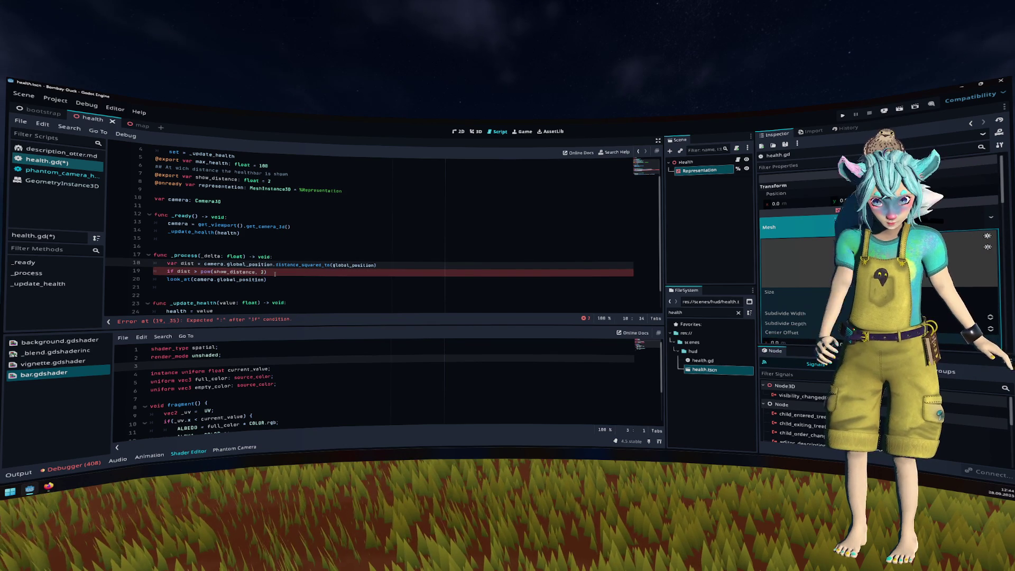
key("Down")
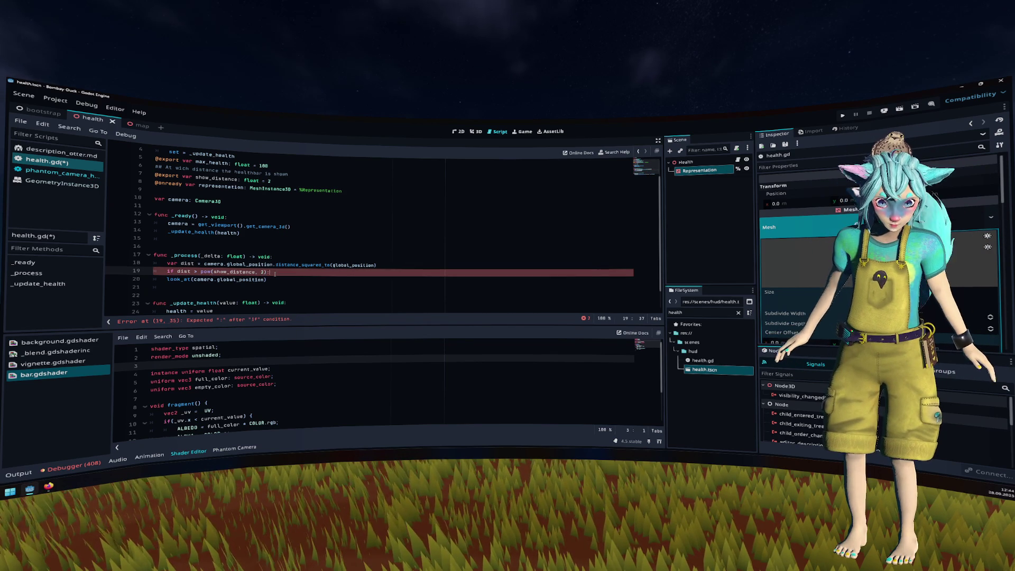
type(":")
key("Return")
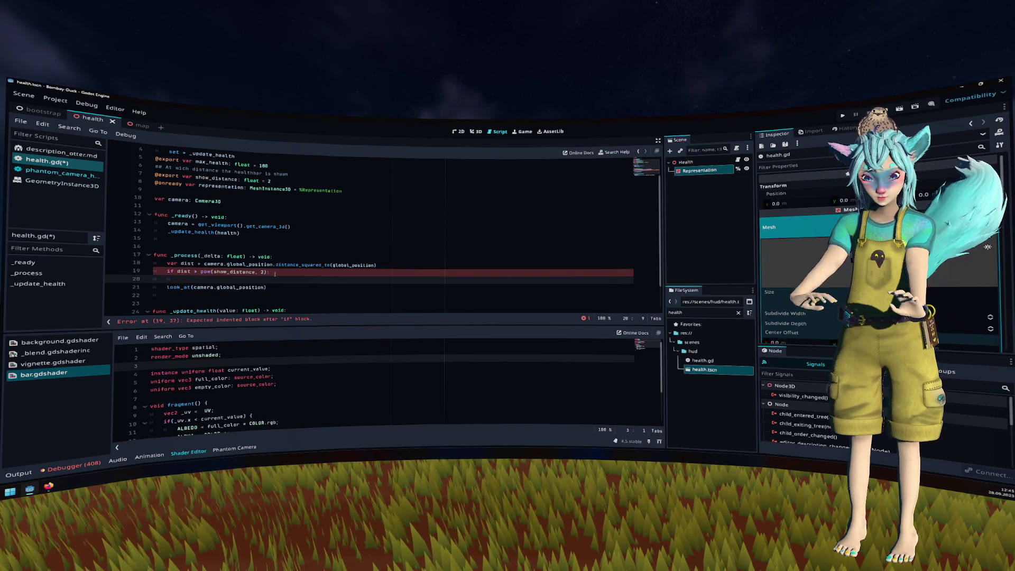
Delete the show_distance export line and its comment
left_click(313, 182)
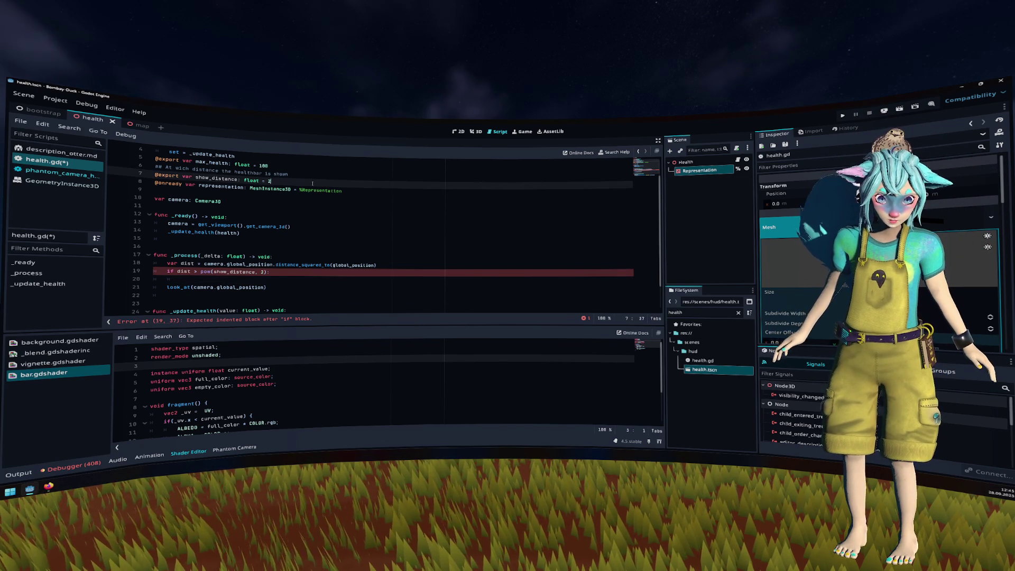
key("ctrl+shift+k")
key("Up")
key("ctrl+shift+k")
key("Down")
key("Down")
key("Down")
key("Down")
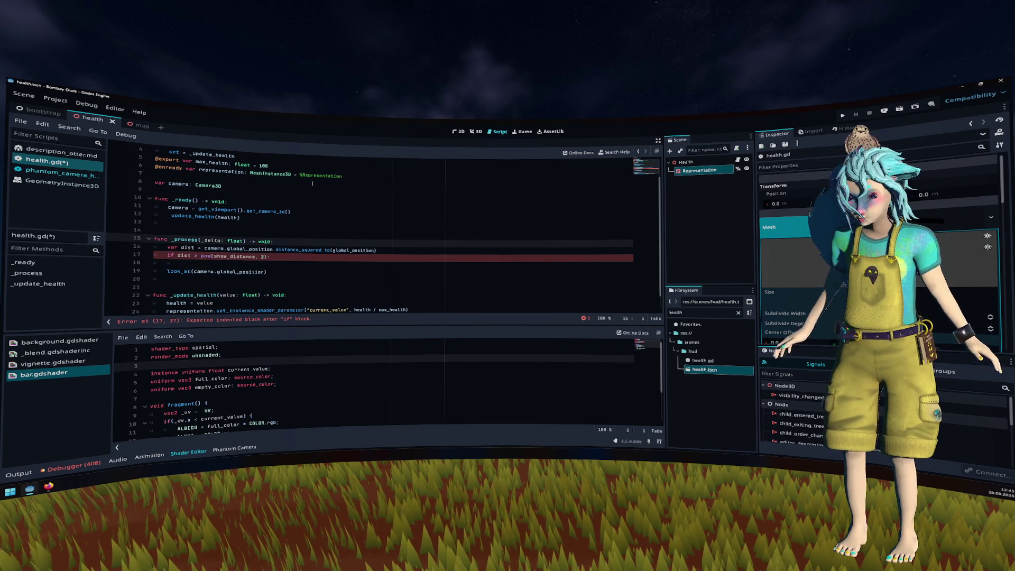
Open fox.tscn in the 3D workspace and select its CollisionShape3D
key("ctrl+shift+o")
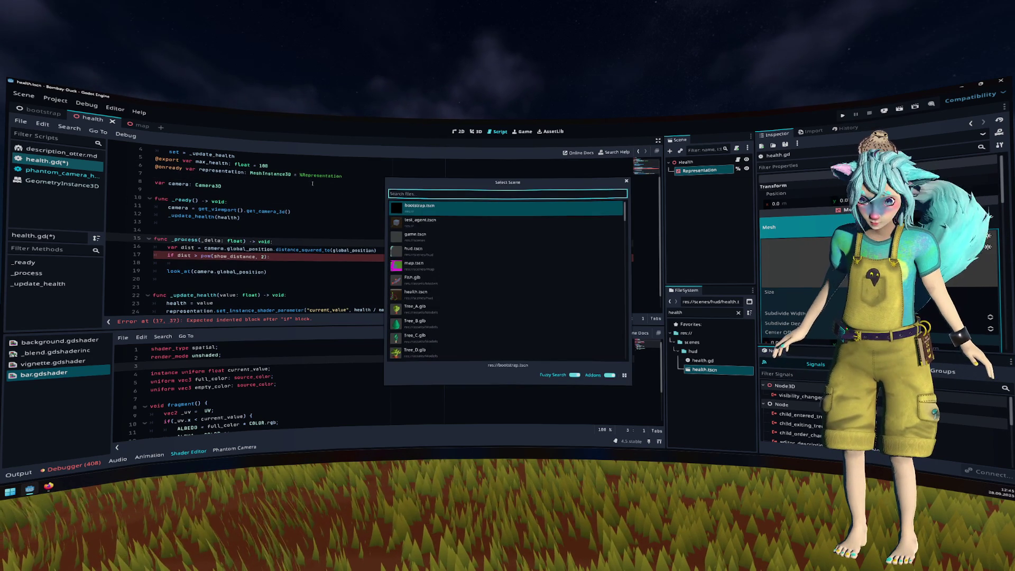
type("fox")
key("Return")
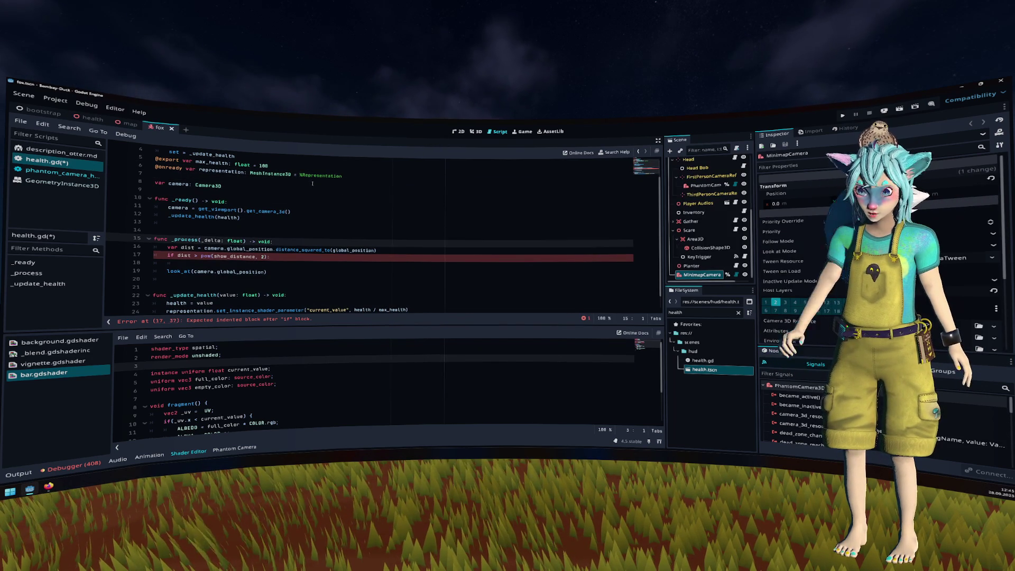
left_click(476, 131)
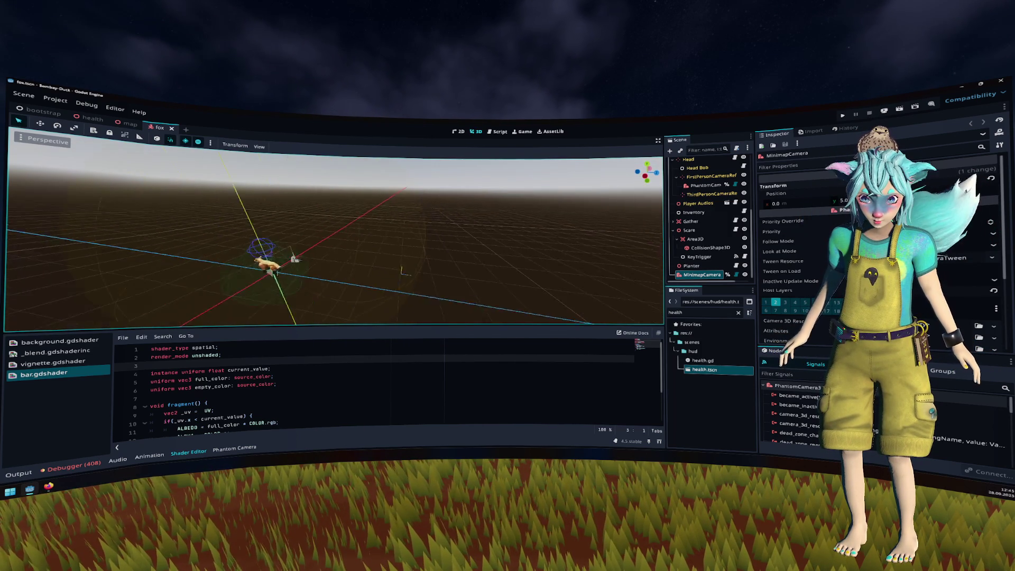
left_click(404, 228)
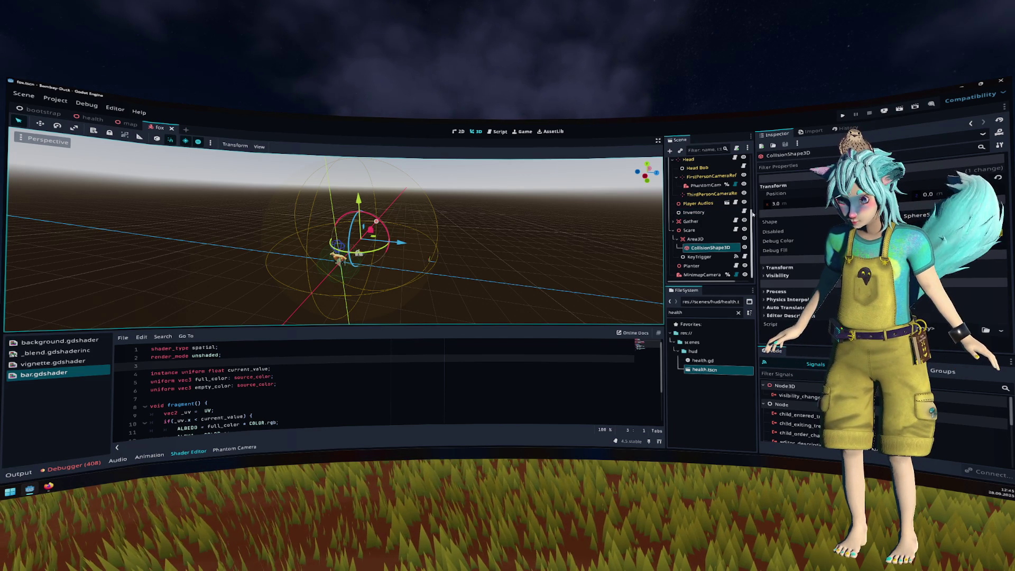
Set the collision shape's Position X to 0 and another axis to -3
left_click(781, 204)
type("0")
key("Return")
left_click(947, 195)
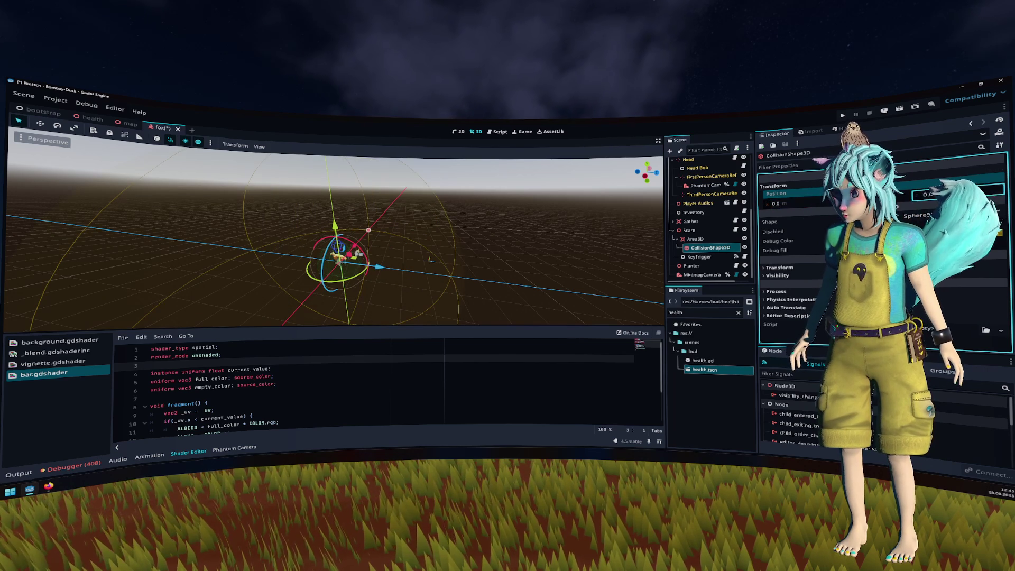
type("3")
key("Return")
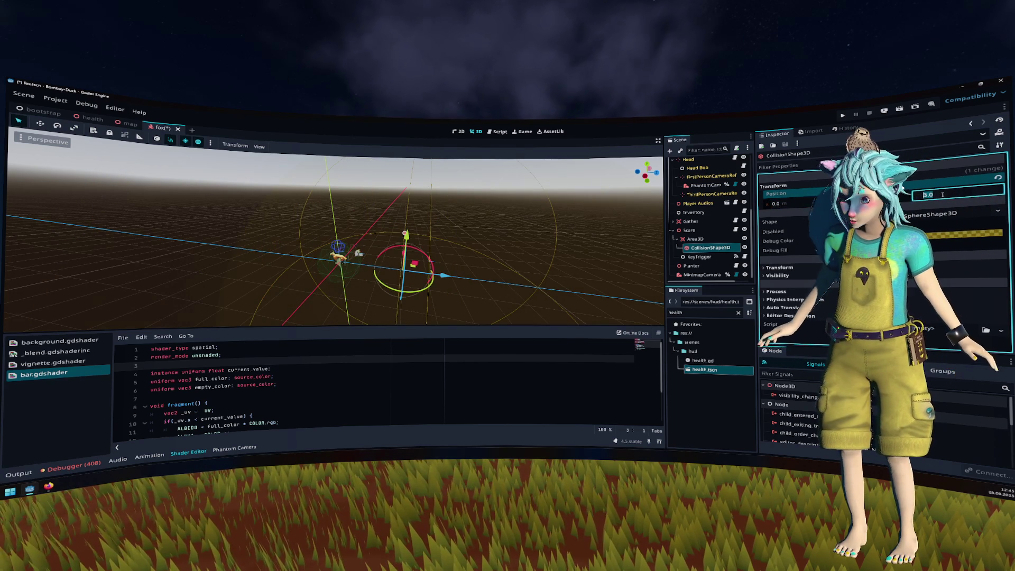
type("-")
key("Return")
Save the fox scene, then select the Scare node and frame it in the viewport
mouse_move(338, 238)
left_mouse_down()
mouse_move(285, 244)
mouse_move(281, 222)
left_mouse_up()
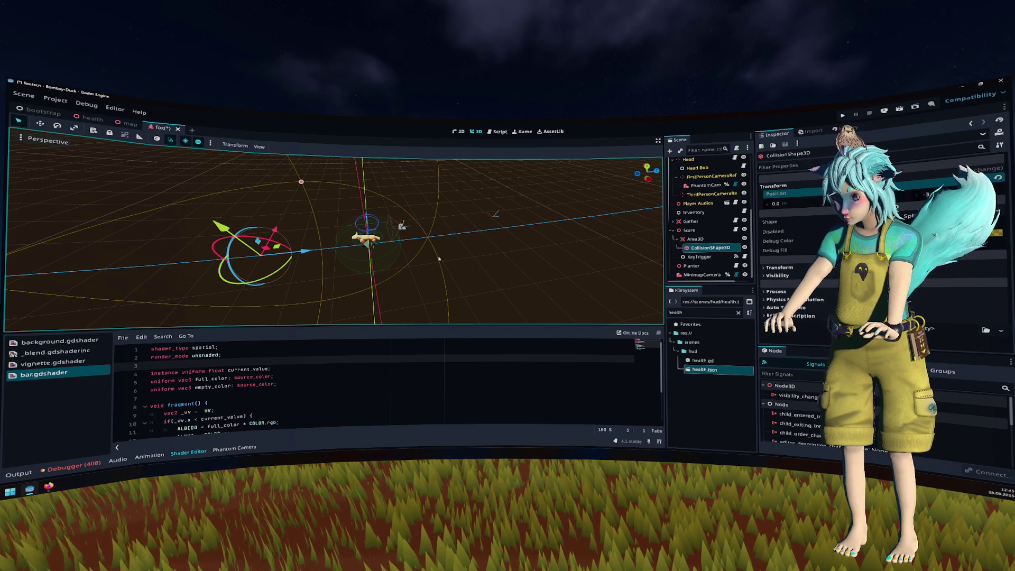
left_click(505, 230)
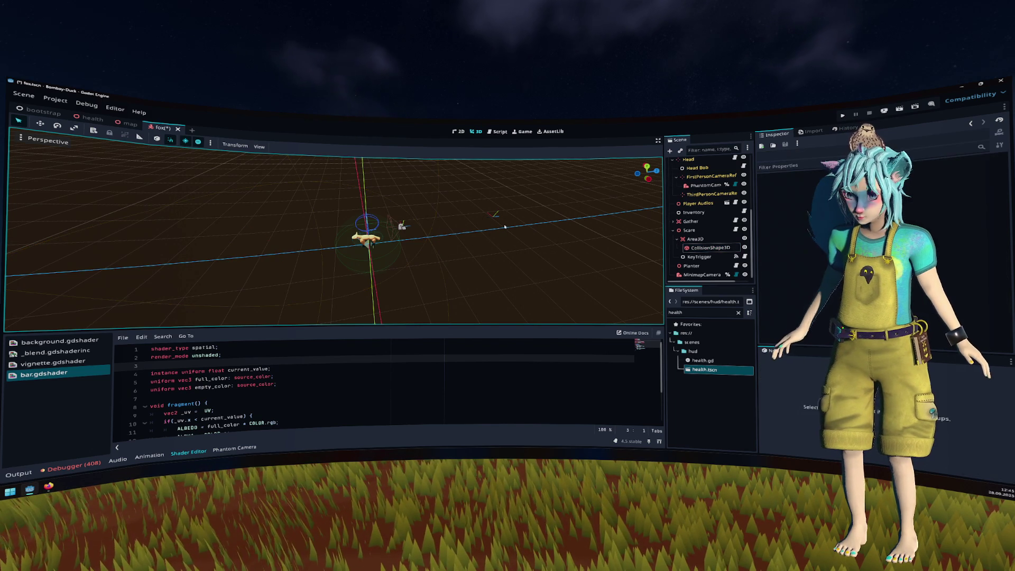
mouse_move(505, 230)
left_mouse_down()
mouse_move(512, 223)
mouse_move(528, 232)
mouse_move(516, 232)
left_mouse_up()
key("ctrl+s")
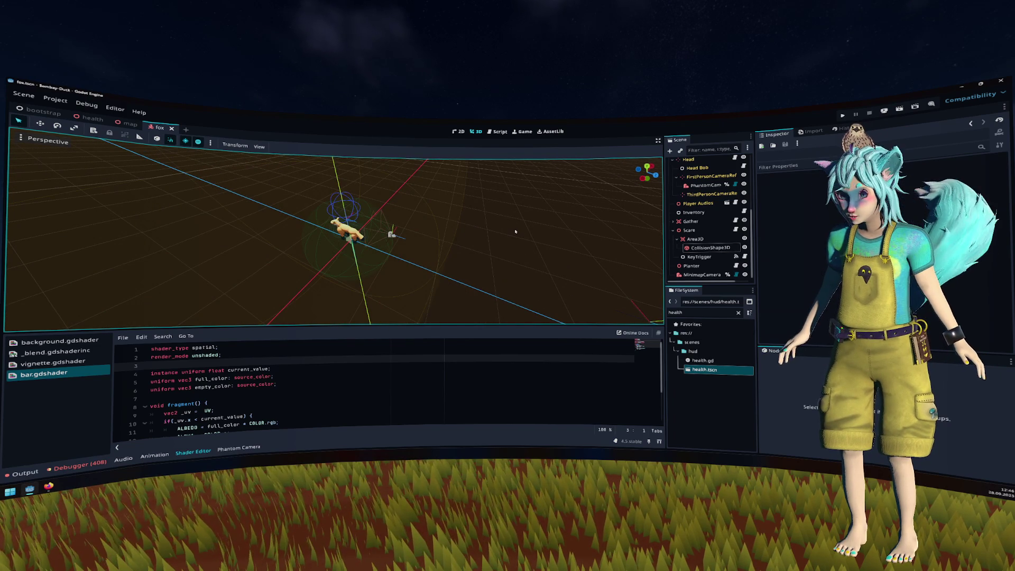
left_click(689, 231)
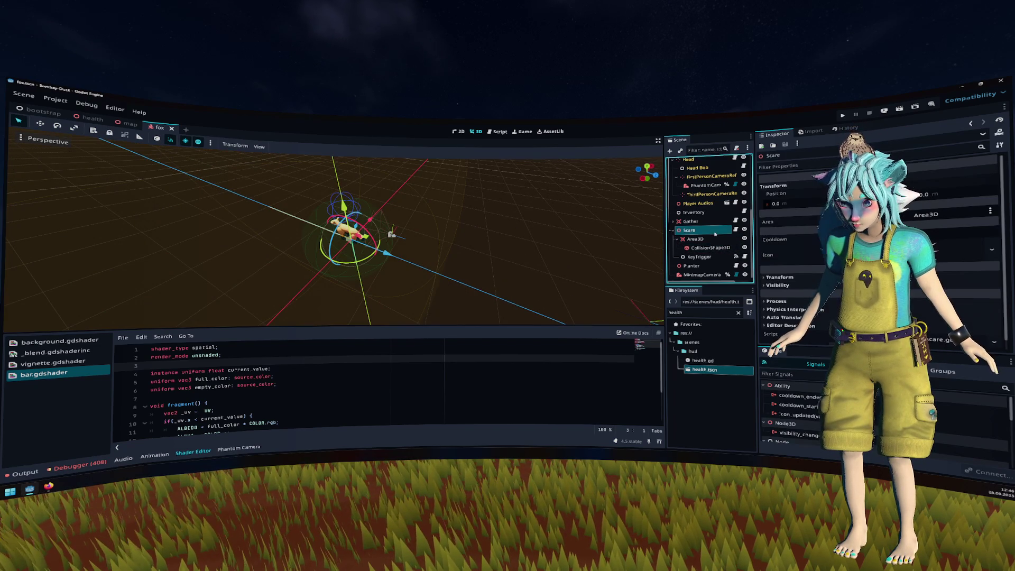
key("f")
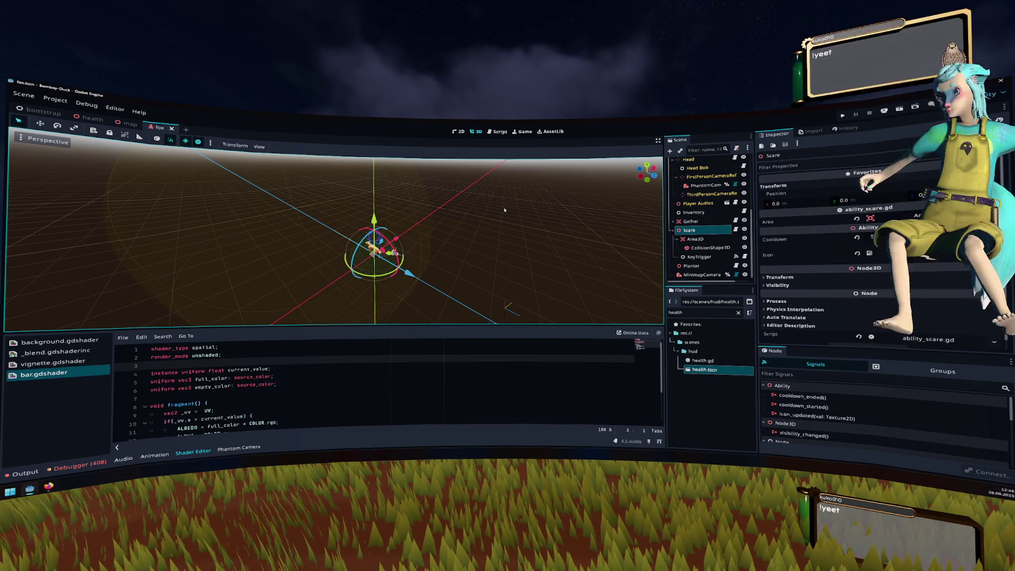
Add an Area3D child under Fox and rename it SeeingView
scroll(698, 188, "up", 4)
right_click(690, 164)
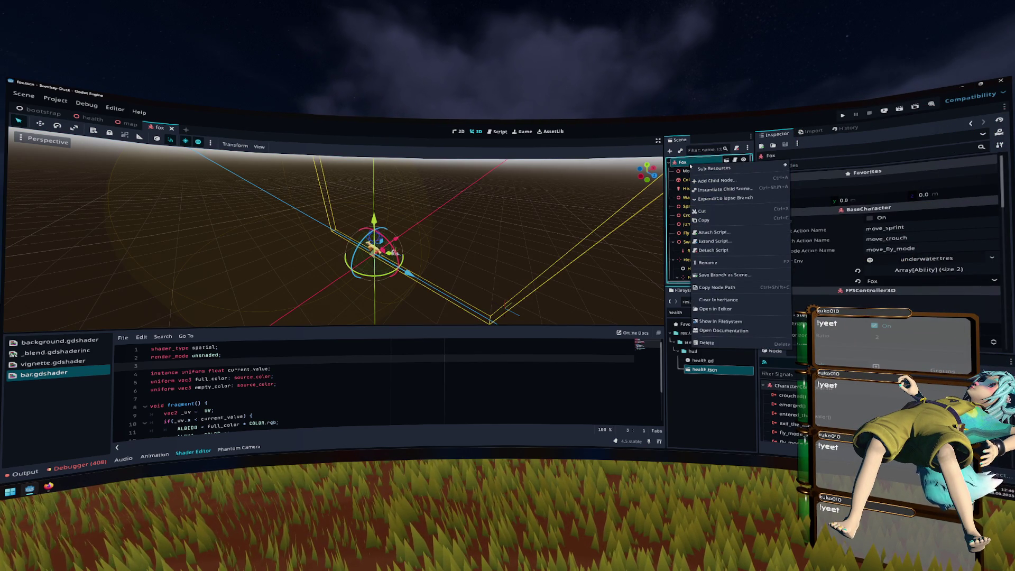
left_click(711, 181)
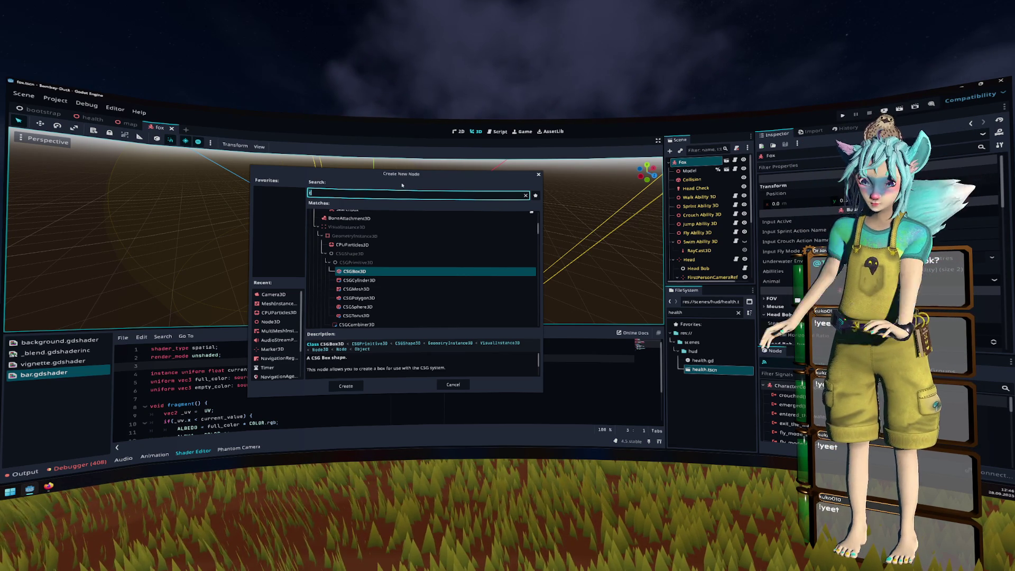
key("Escape")
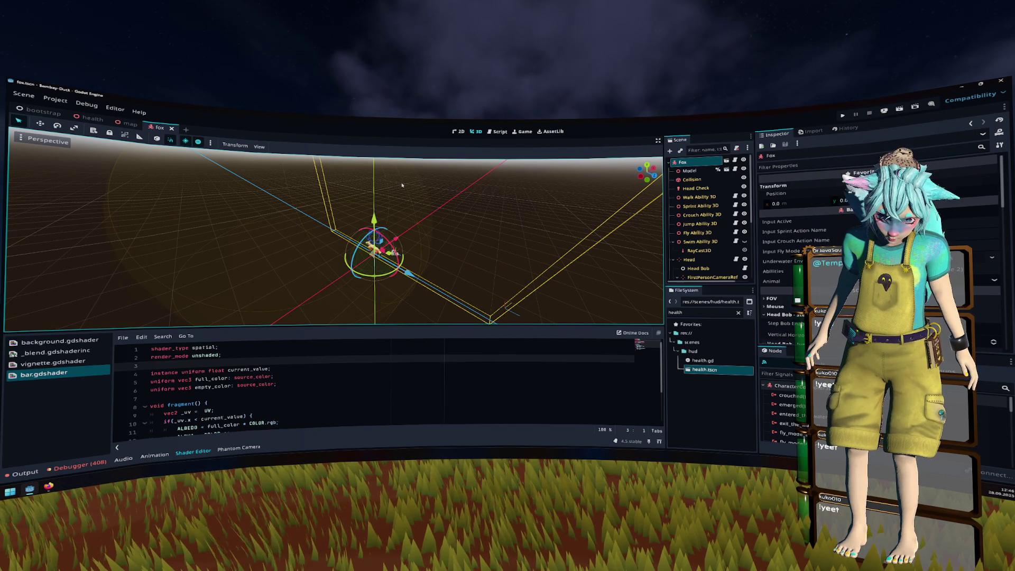
right_click(684, 159)
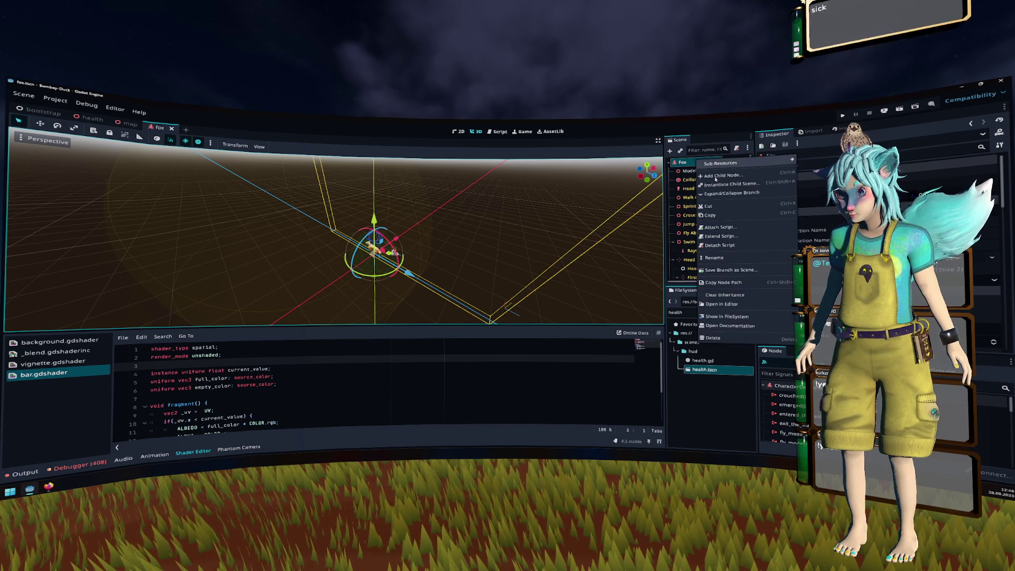
left_click(709, 163)
type("area3d")
key("Return")
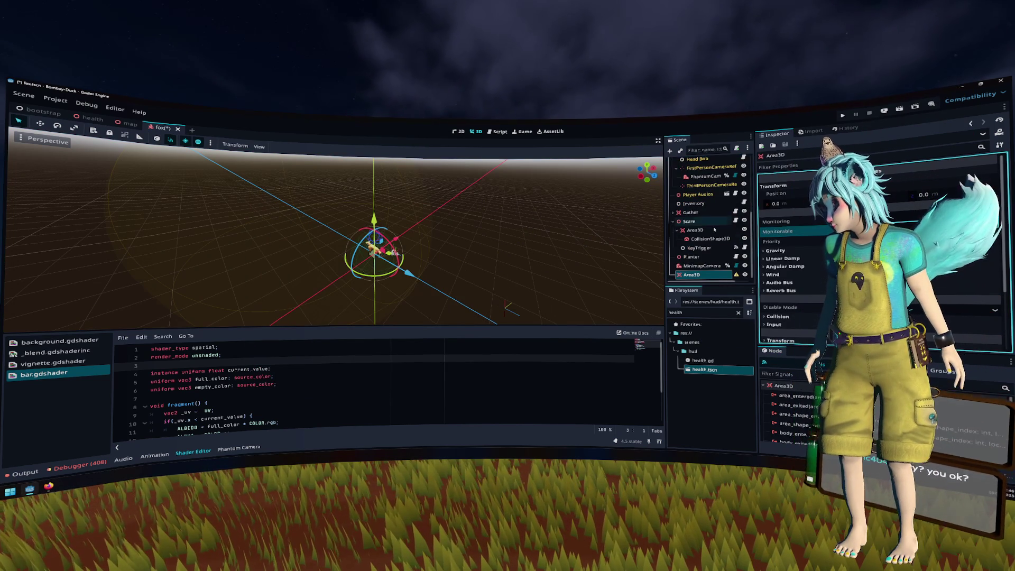
double_click(699, 274)
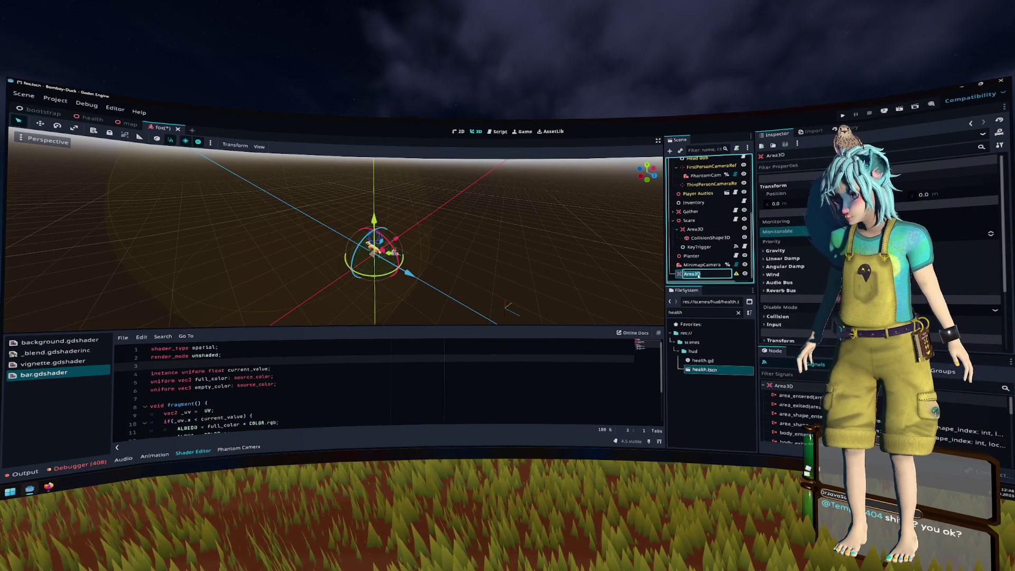
type("SeeingM")
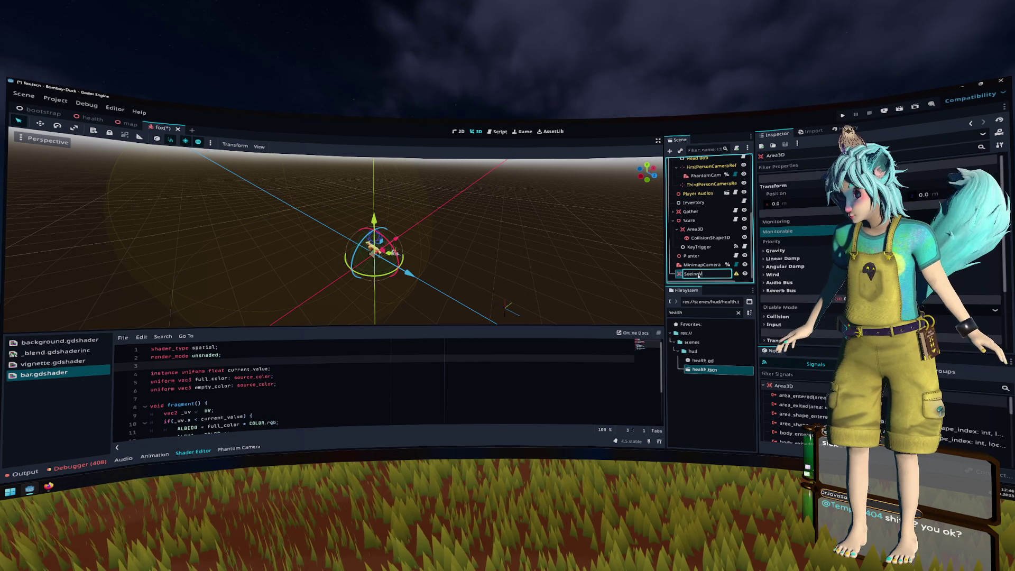
key("Return")
Add a CollisionShape3D child under SeeingView
right_click(699, 274)
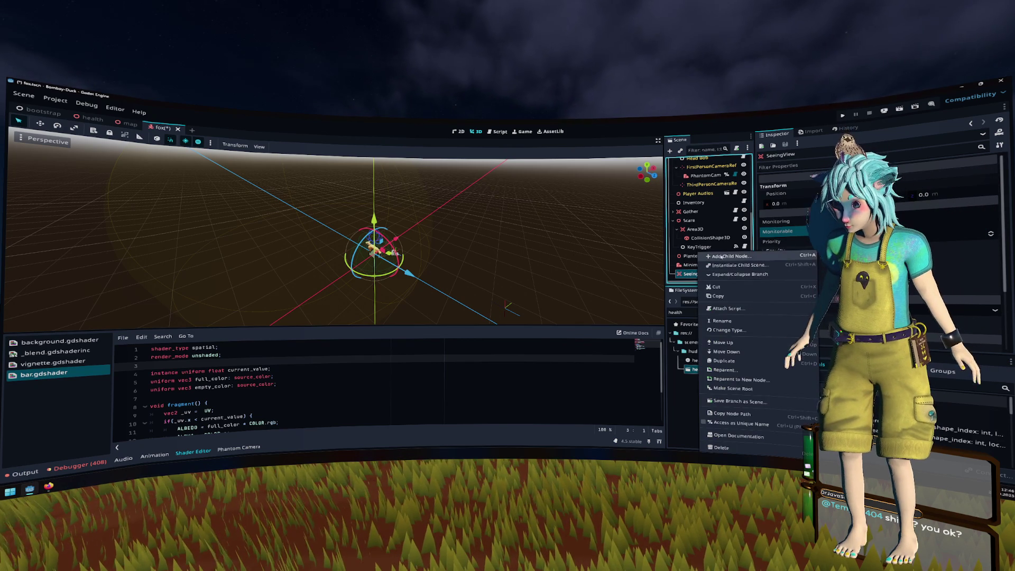
left_click(708, 257)
type("collision")
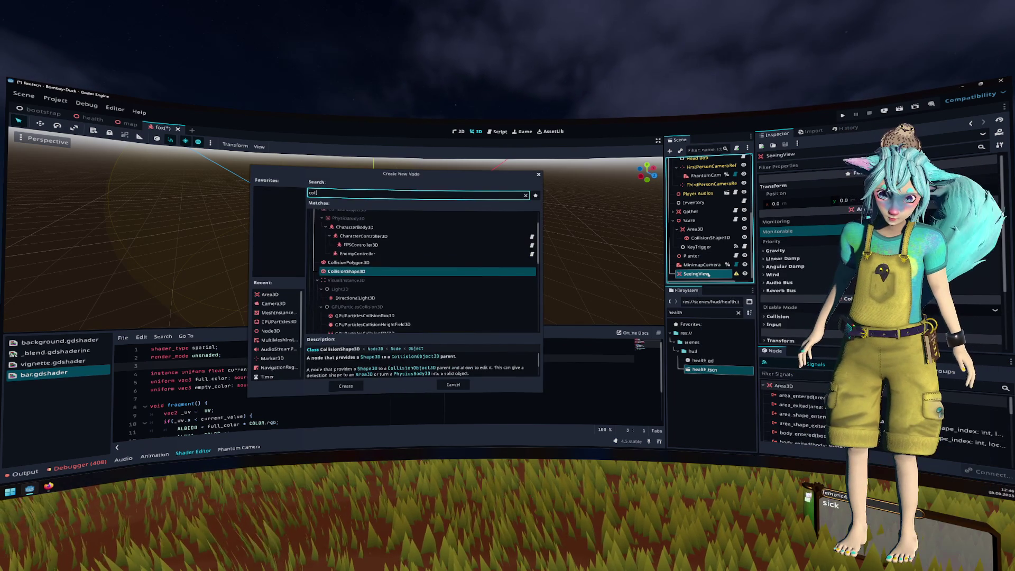
key("Return")
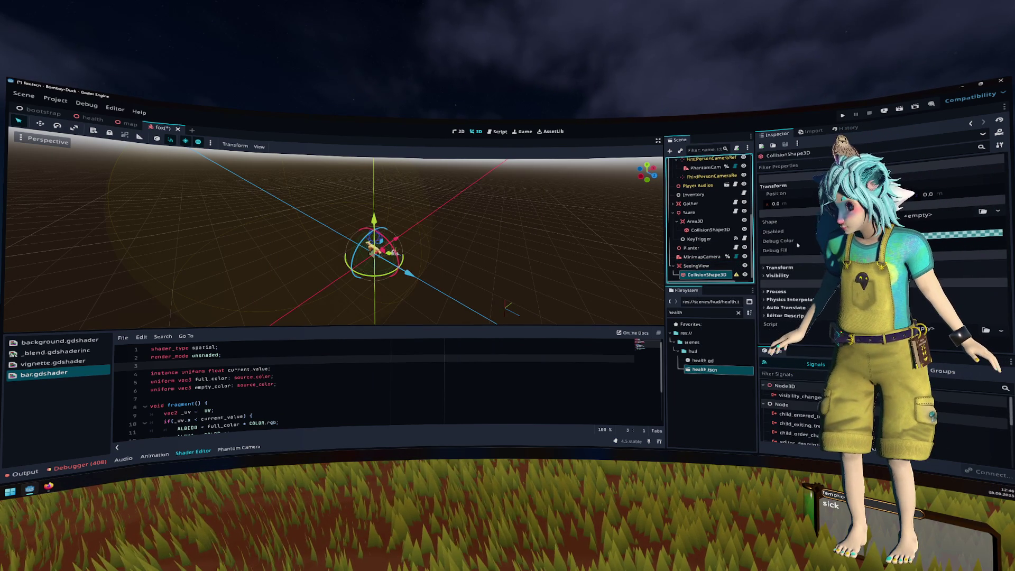
Give the collision shape a sphere of radius 2 and save the fox scene
left_click(922, 215)
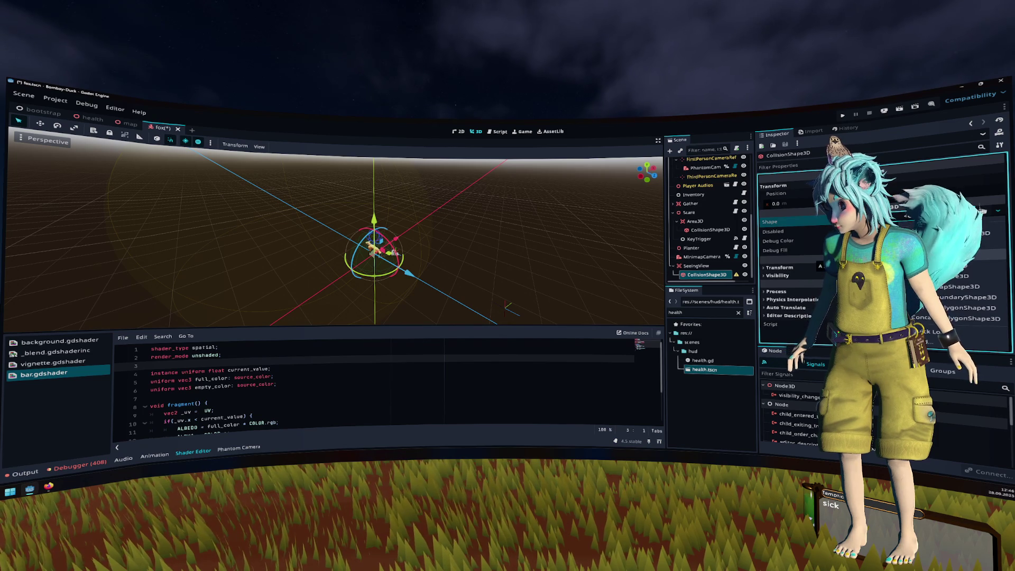
left_click(951, 264)
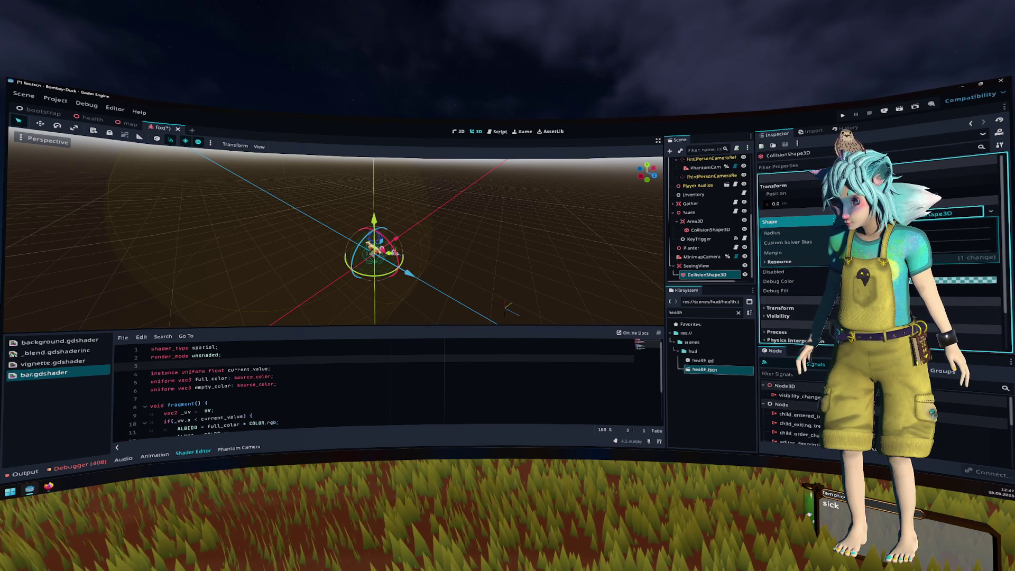
left_click(947, 225)
type("2")
key("Return")
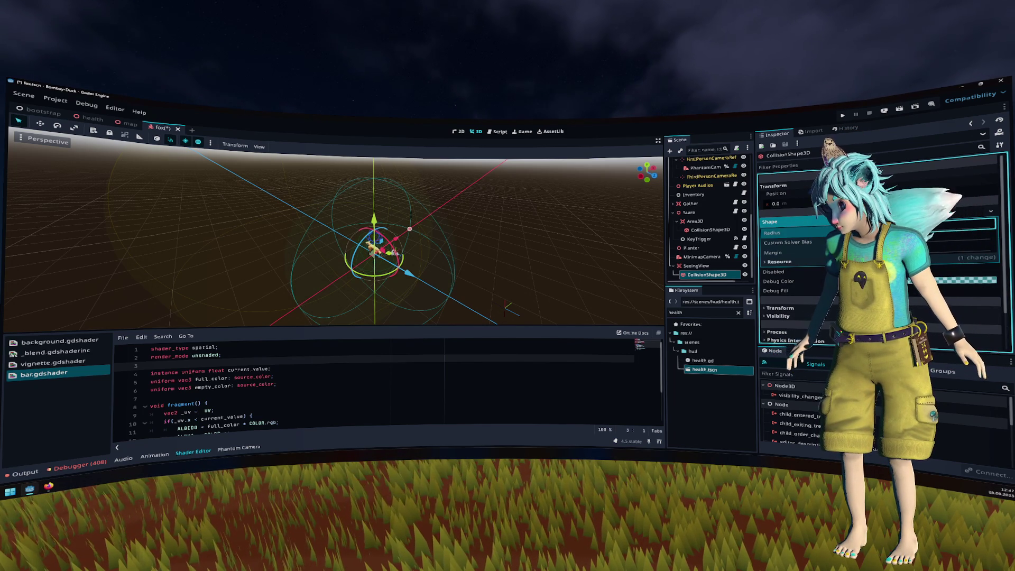
mouse_move(507, 307)
left_mouse_down()
mouse_move(508, 245)
mouse_move(518, 245)
left_mouse_up()
key("ctrl+s")
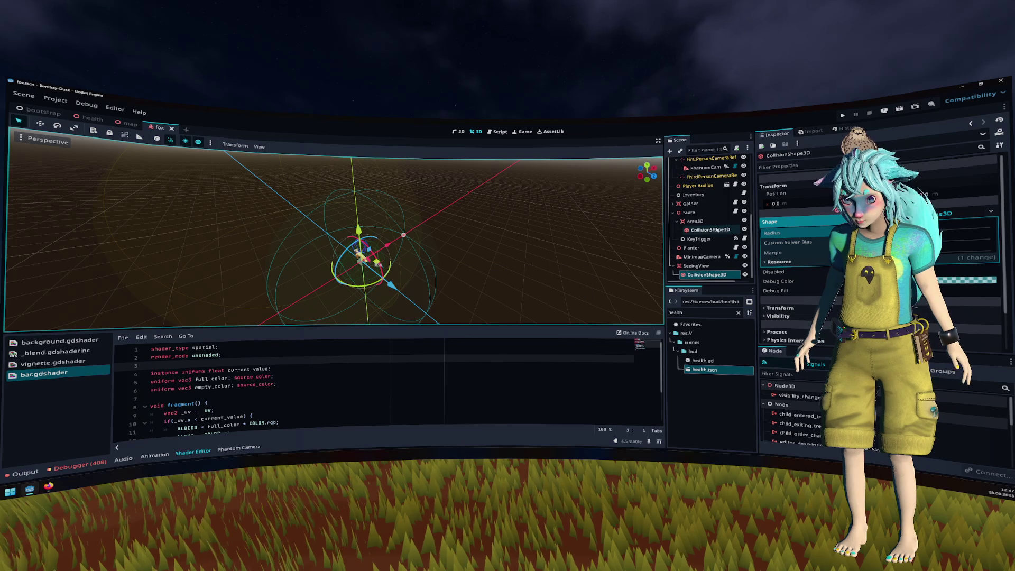
left_click(697, 265)
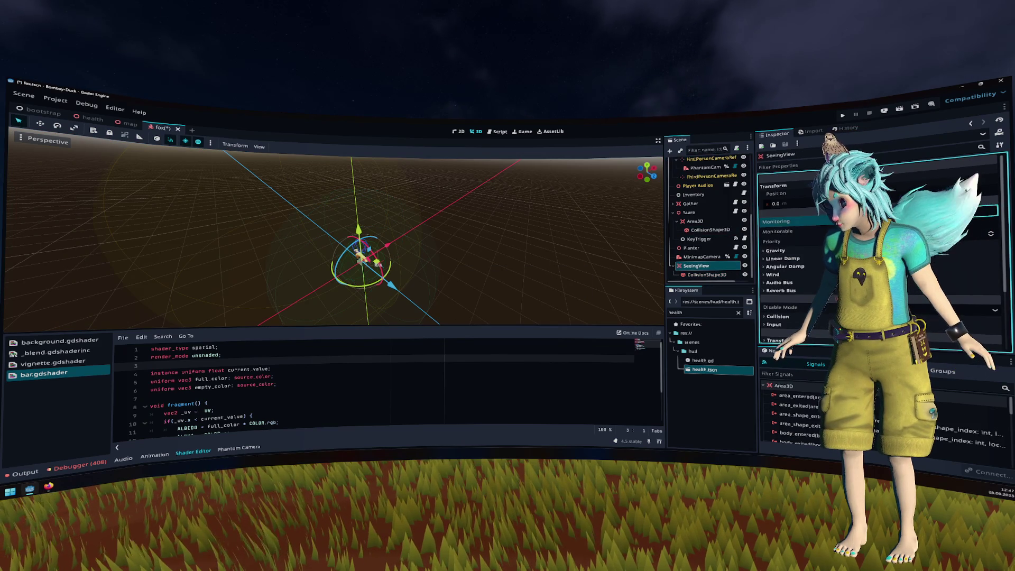
key("ctrl+s")
Expand SeeingView's Collision settings, enable mask bit 2, and name layer 6 SeeingView
scroll(799, 232, "down", 3)
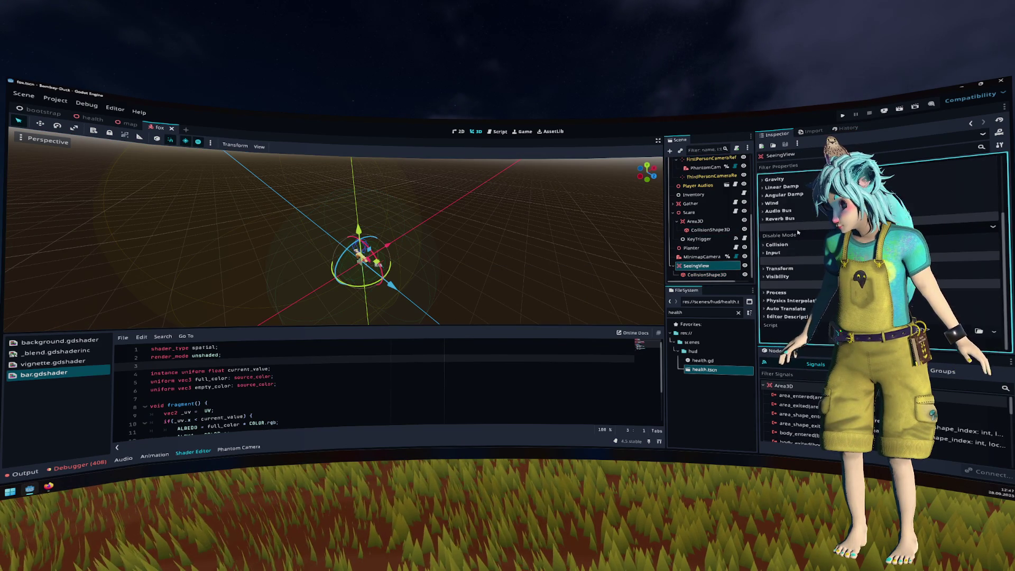
left_click(778, 244)
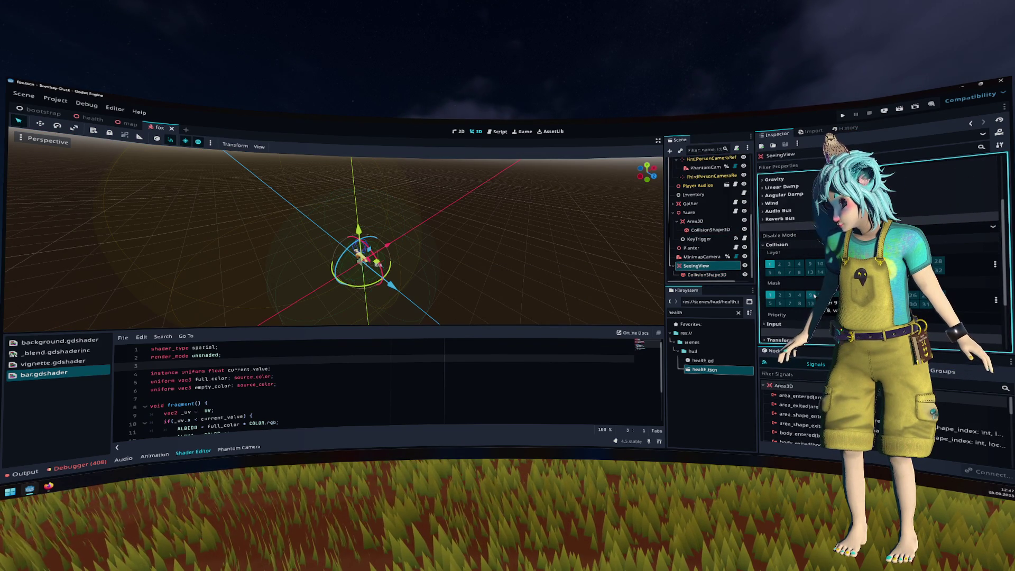
left_click(780, 295)
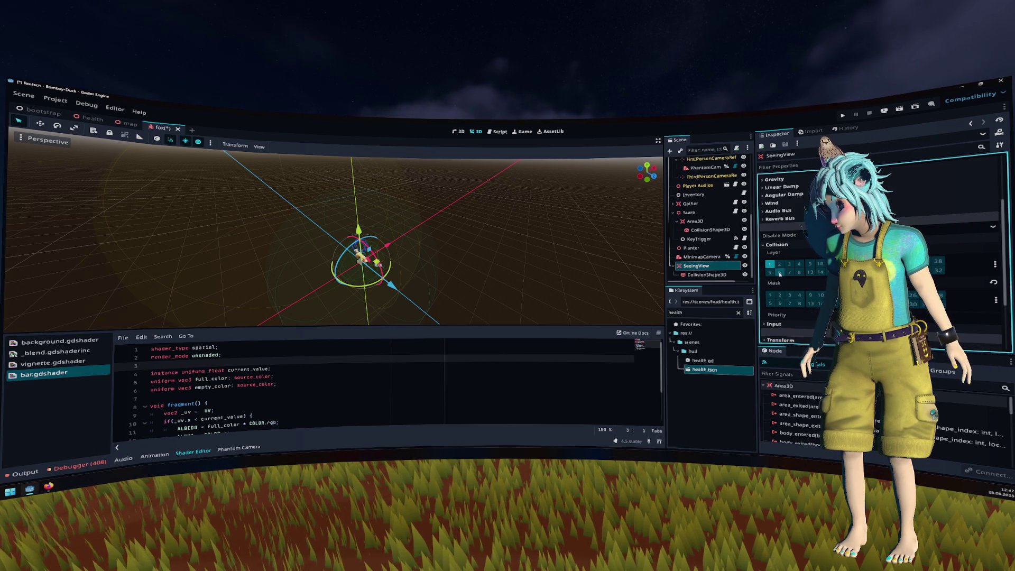
right_click(779, 274)
left_click(799, 280)
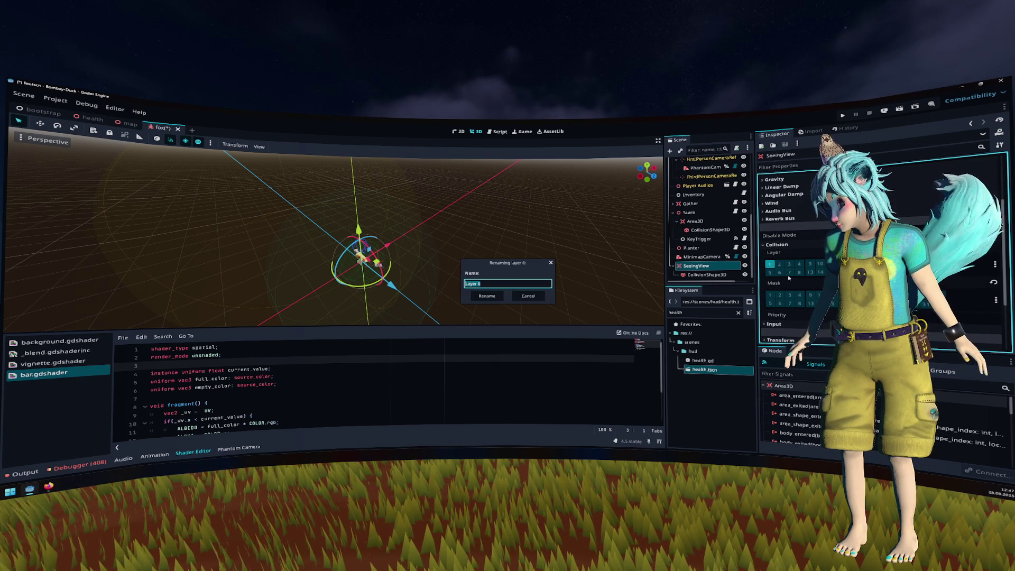
key("BackSpace")
type("eeingVie")
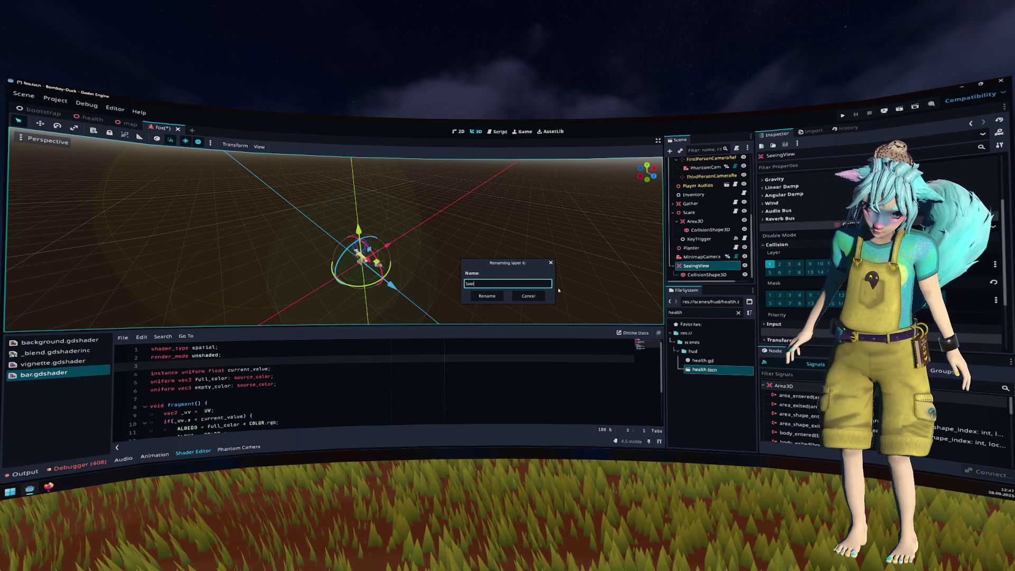
type("w")
key("Return")
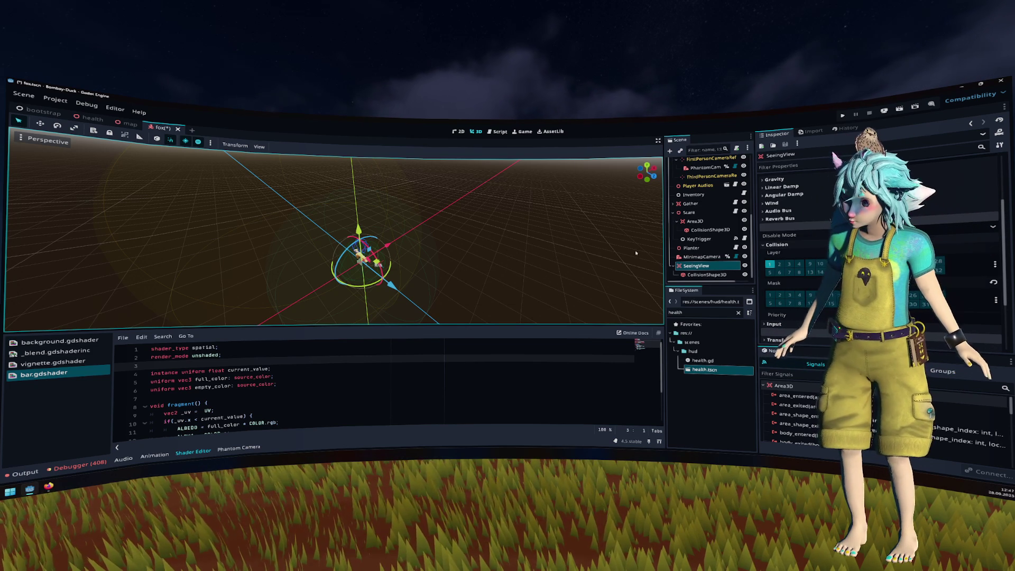
Rename collision layer 6 to PlayerView and save the fox scene
left_click(783, 279)
key("End")
key("BackSpace")
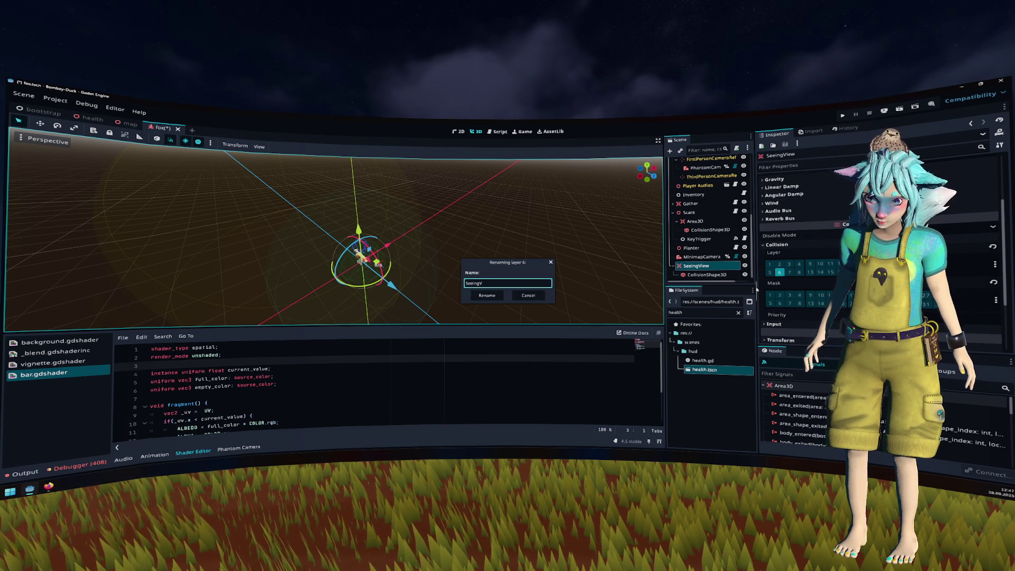
key("BackSpace")
key("Home")
type("Player")
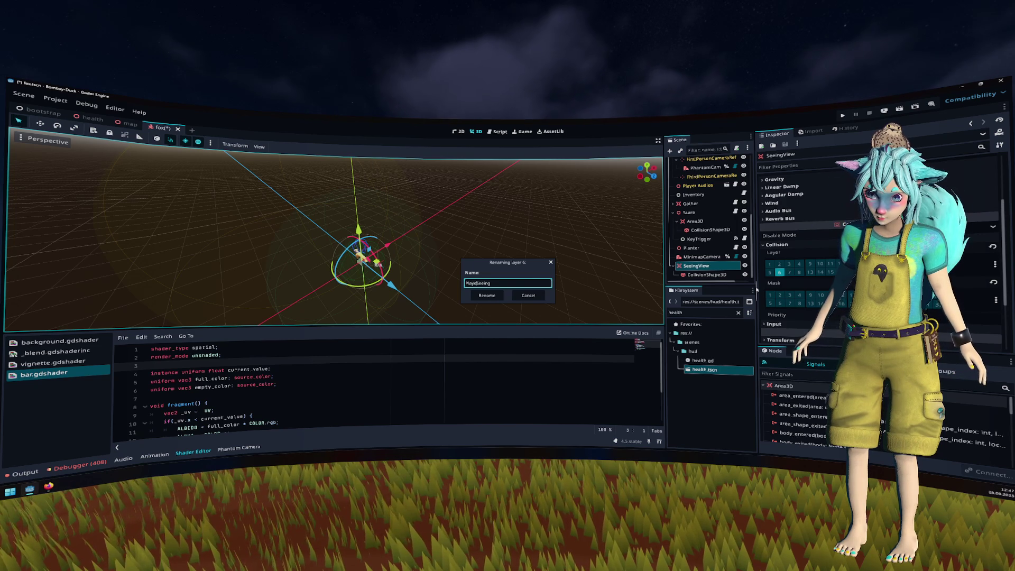
key("shift+End")
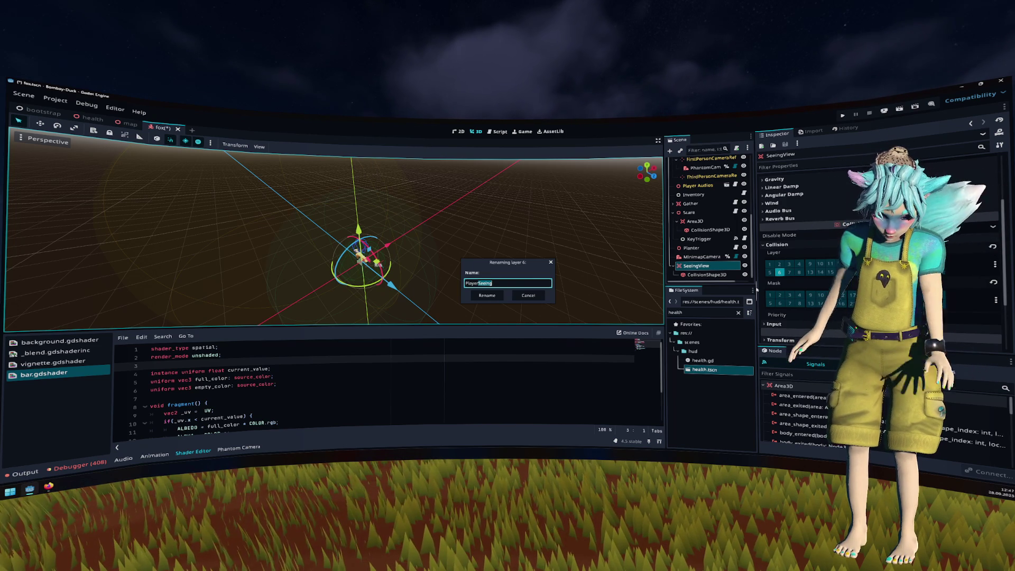
type("View")
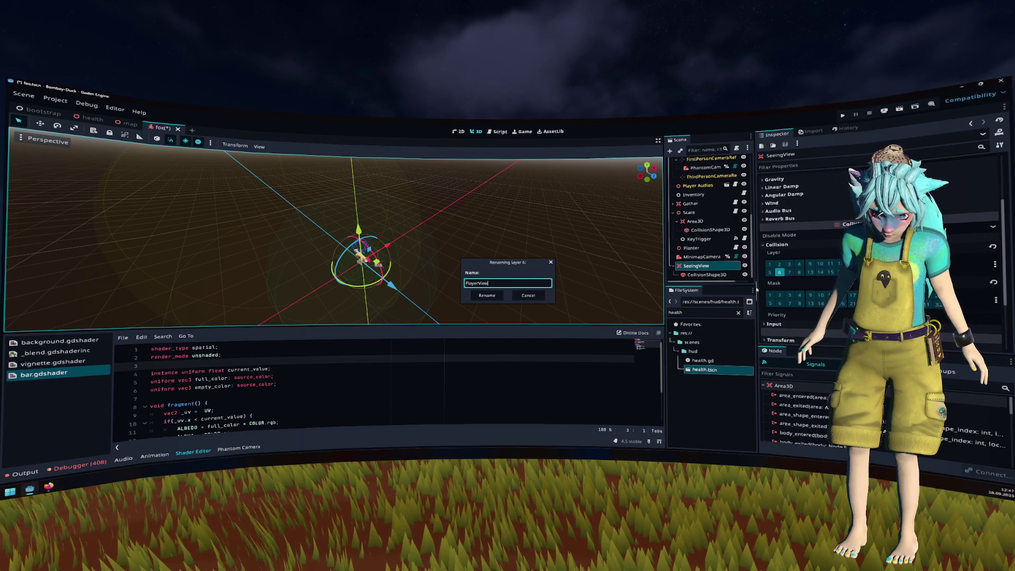
key("Return")
key("ctrl+s")
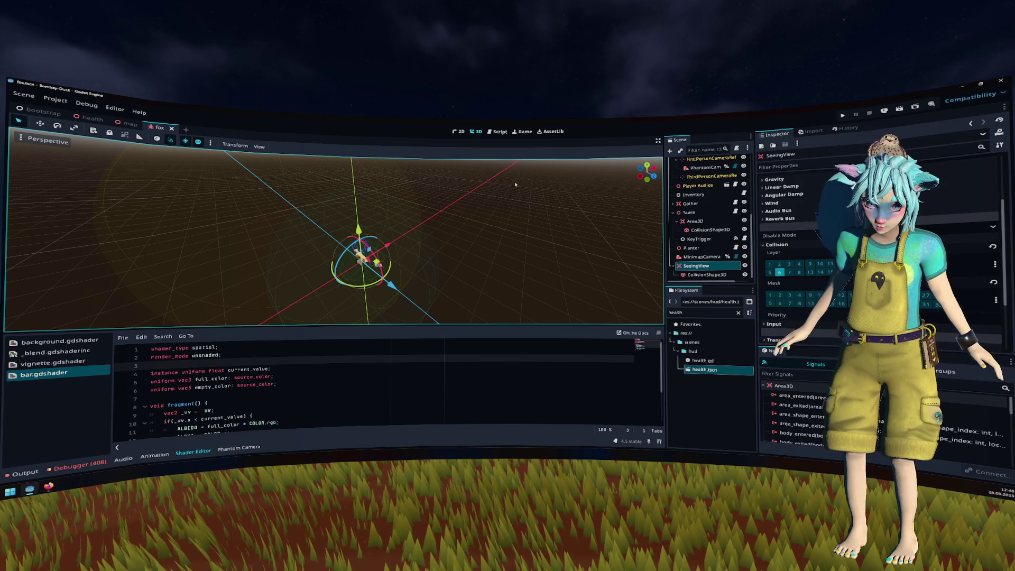
Add an indented line under health.gd's line 17 distance check, then switch to the health scene
left_click(498, 132)
left_click(337, 256)
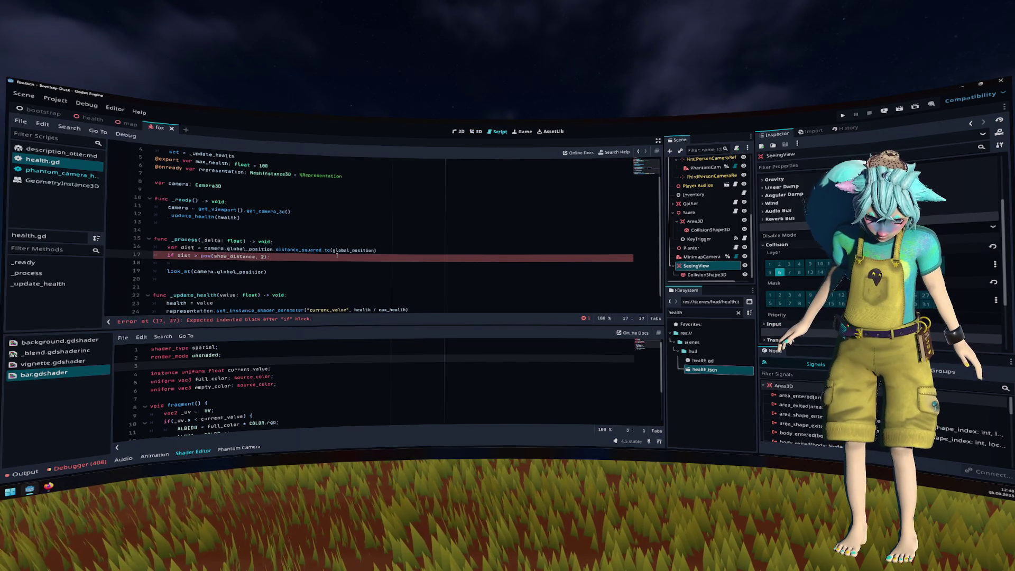
key("Return")
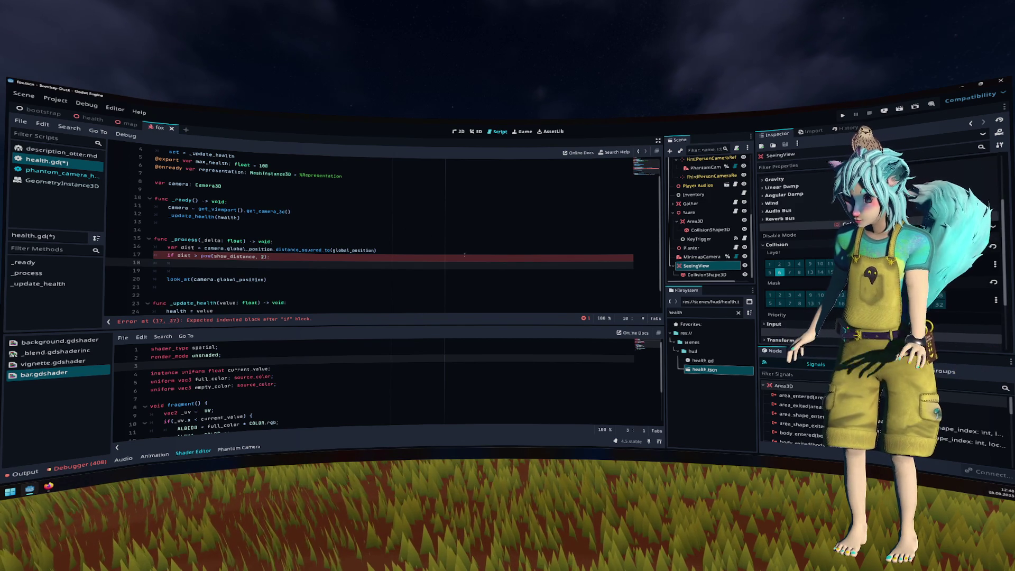
scroll(709, 245, "down", 1)
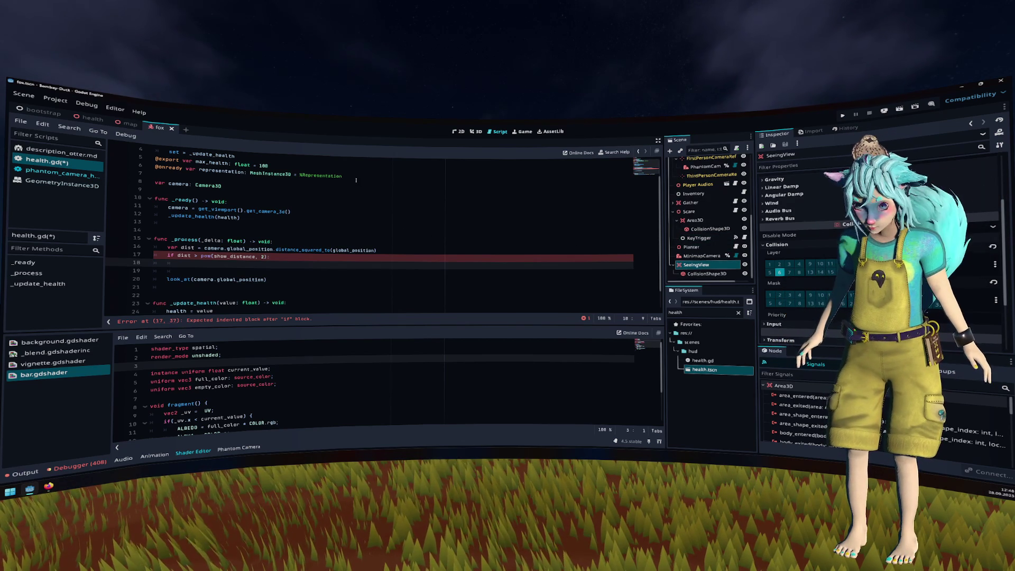
left_click(91, 118)
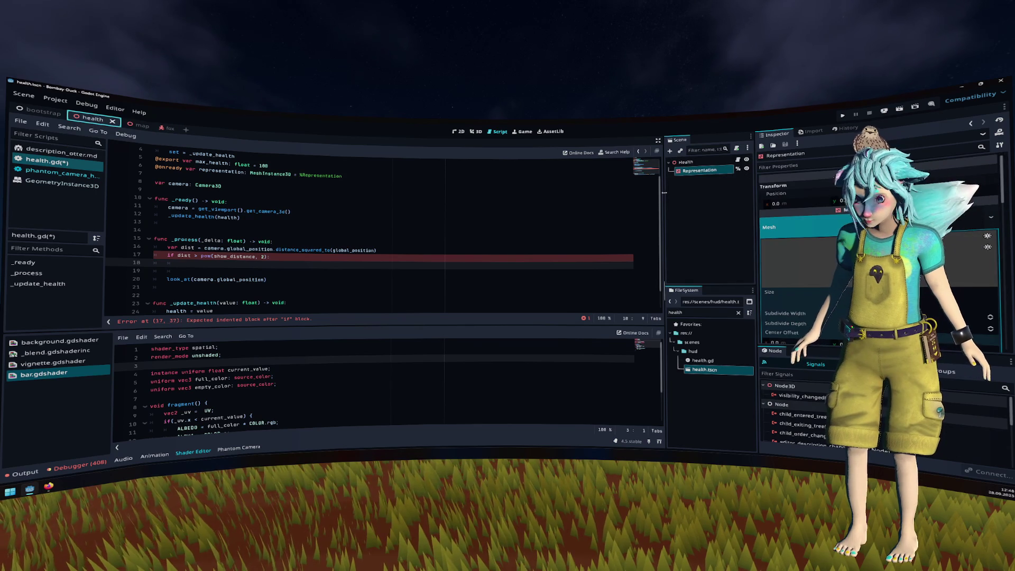
Add an Area3D under Health, with a CollisionShape3D child
right_click(685, 165)
left_click(709, 168)
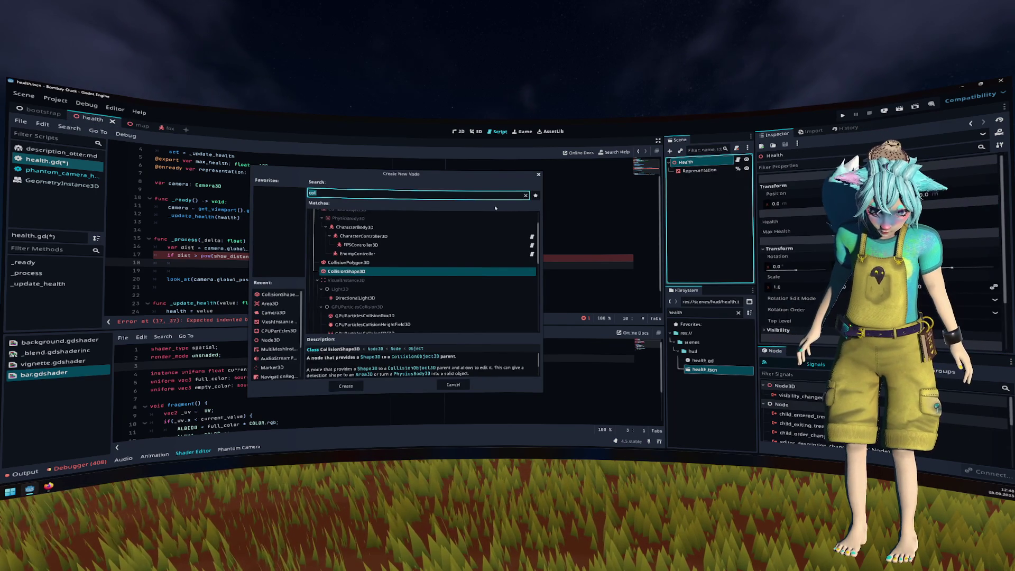
key("BackSpace")
key("BackSpace")
key("BackSpace")
type("area")
key("Return")
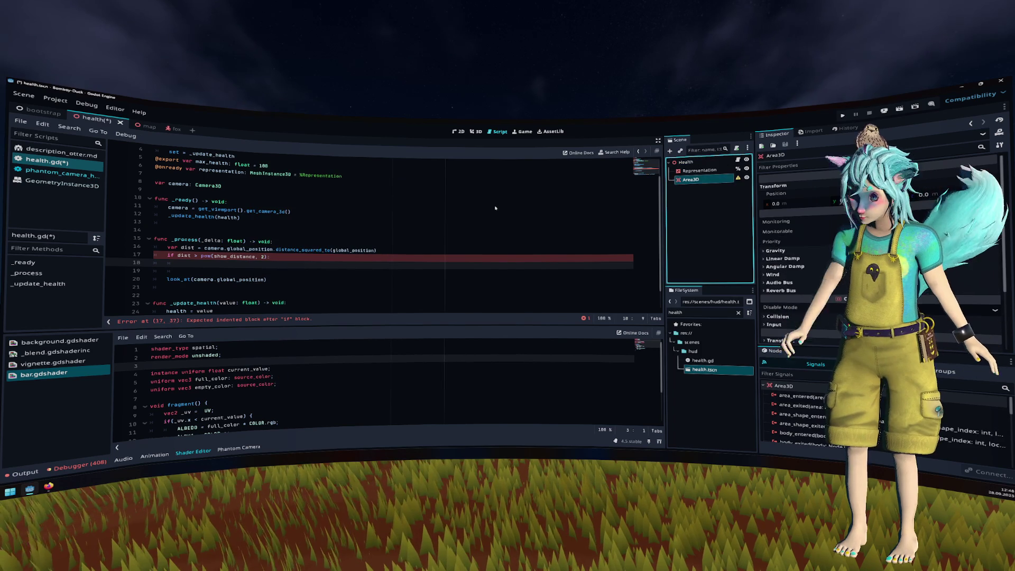
right_click(697, 181)
left_click(700, 187)
type("coll")
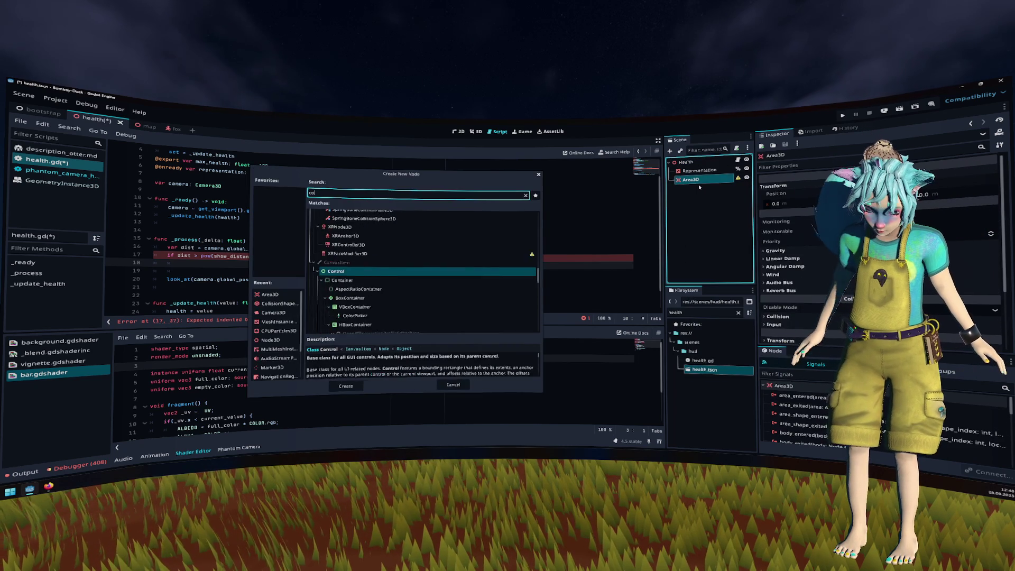
key("Return")
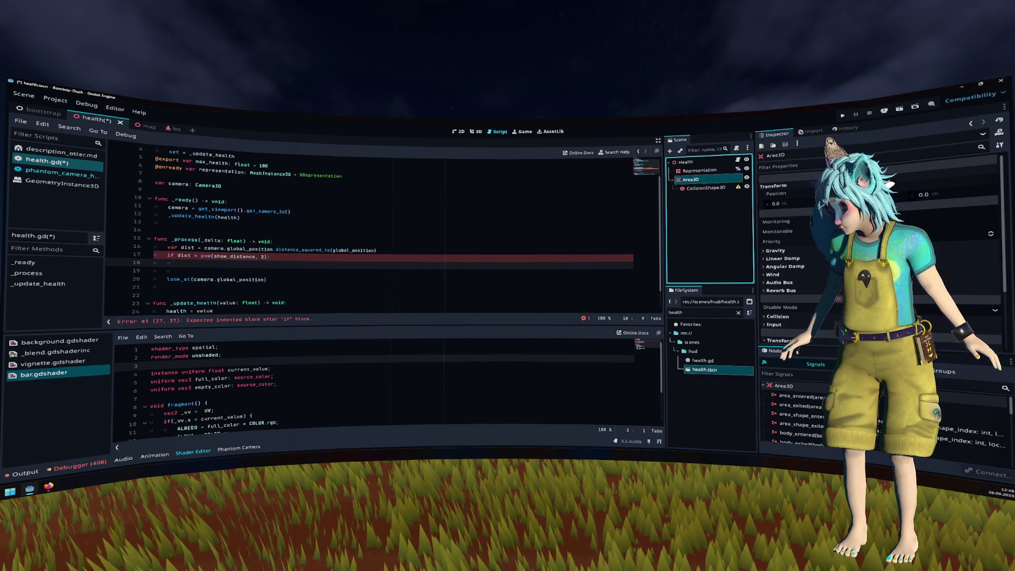
Clear the Area3D's collision layer 1 and mask bit 1, and enable mask bit 6
left_click(690, 180)
scroll(791, 222, "down", 2)
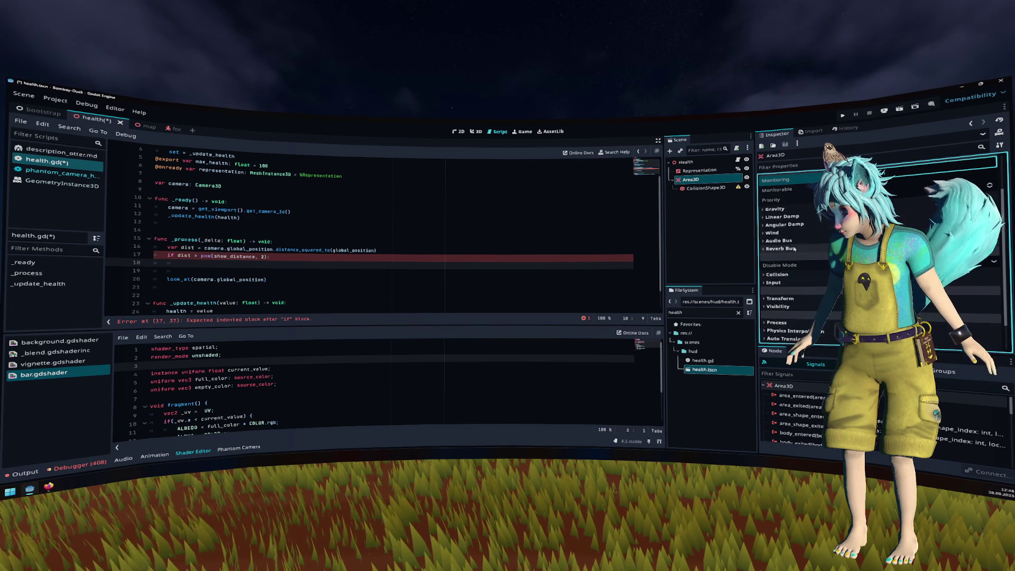
left_click(777, 274)
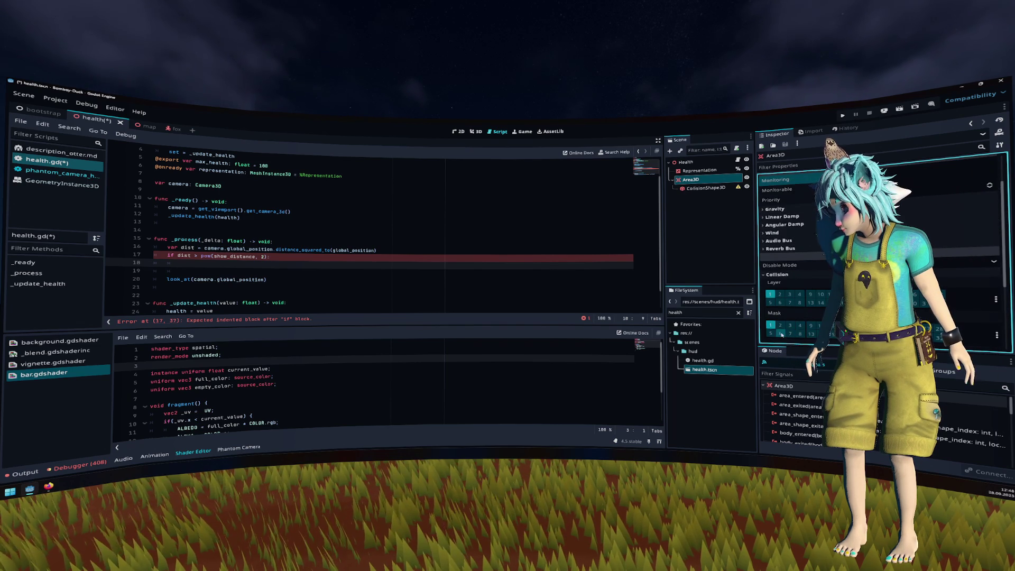
left_click(781, 334)
left_click(770, 294)
left_click(770, 326)
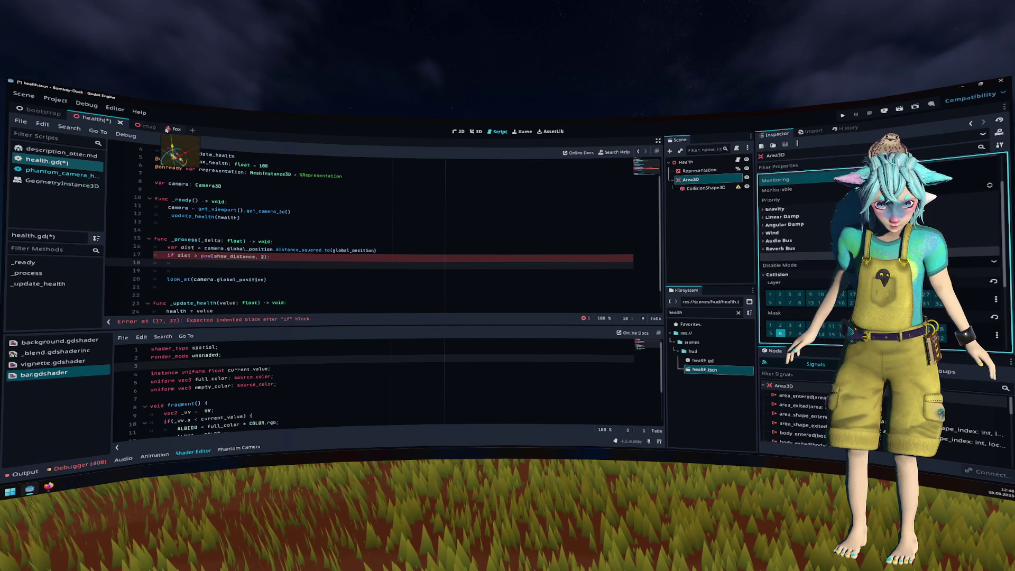
left_click(179, 130)
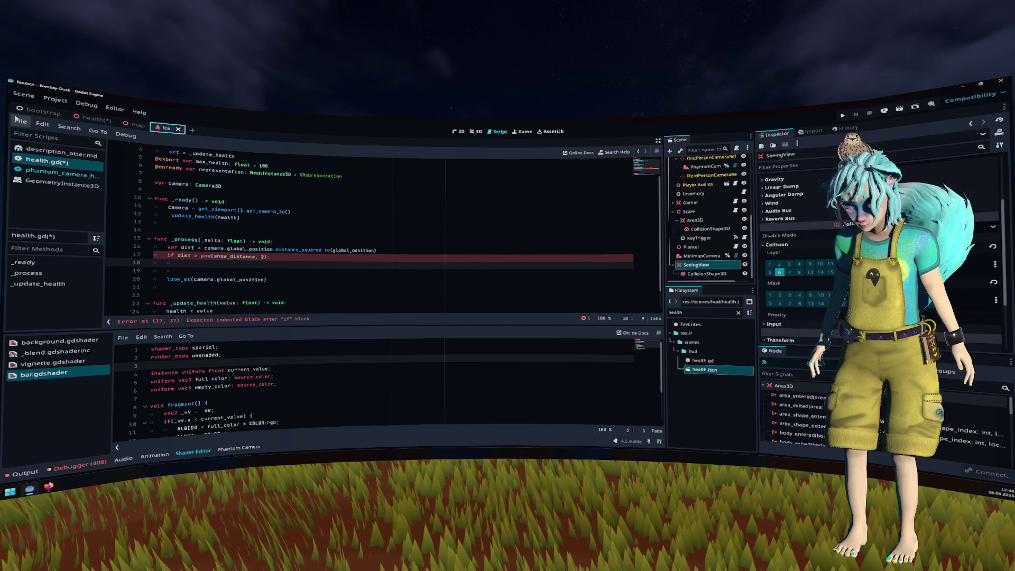
left_click(107, 121)
Rename the Area3D to VisibleArea and give its CollisionShape3D a new SphereShape3D
left_click(705, 213)
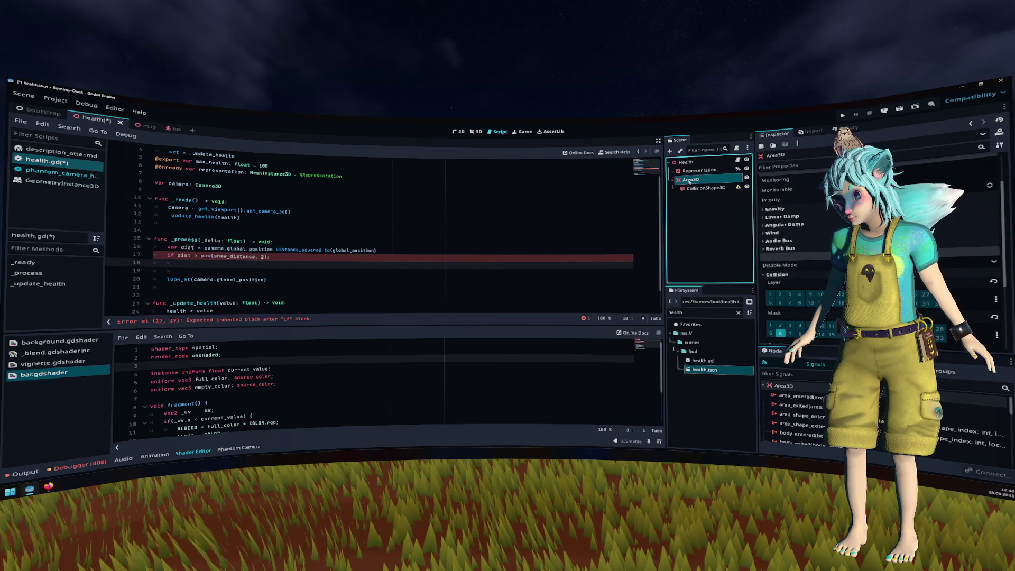
type("Visible")
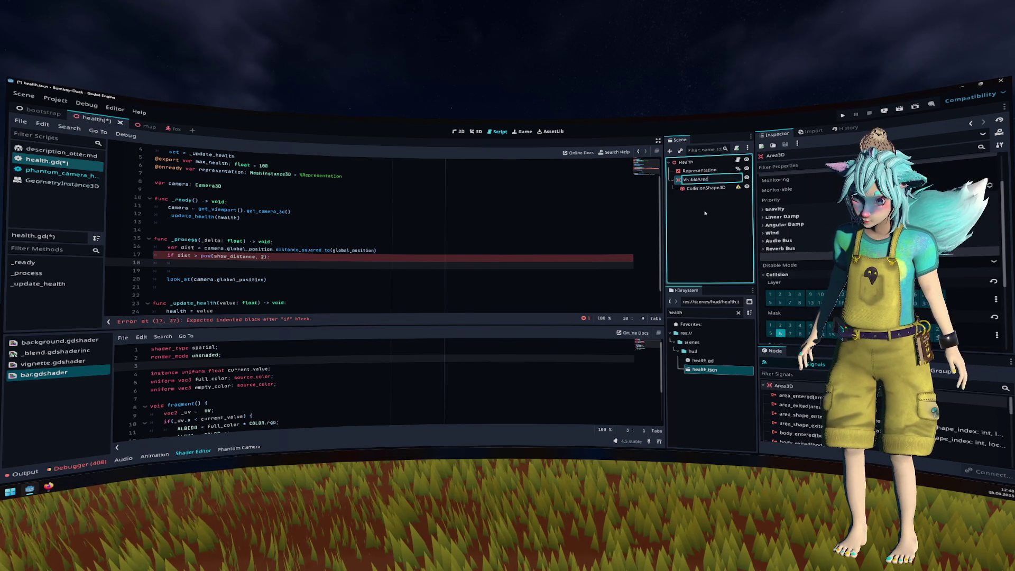
type("Area")
key("Return")
key("Down")
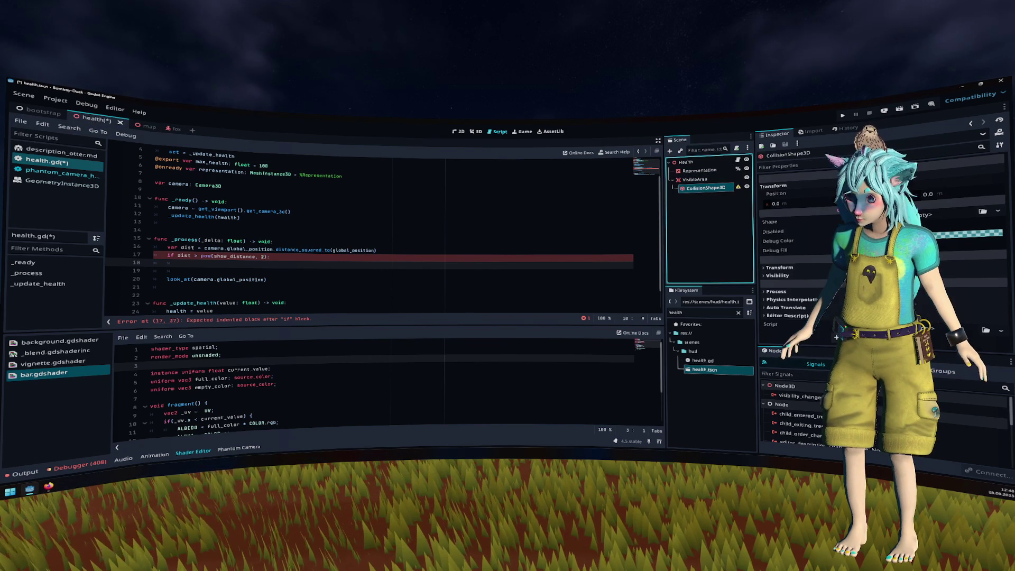
left_click(998, 212)
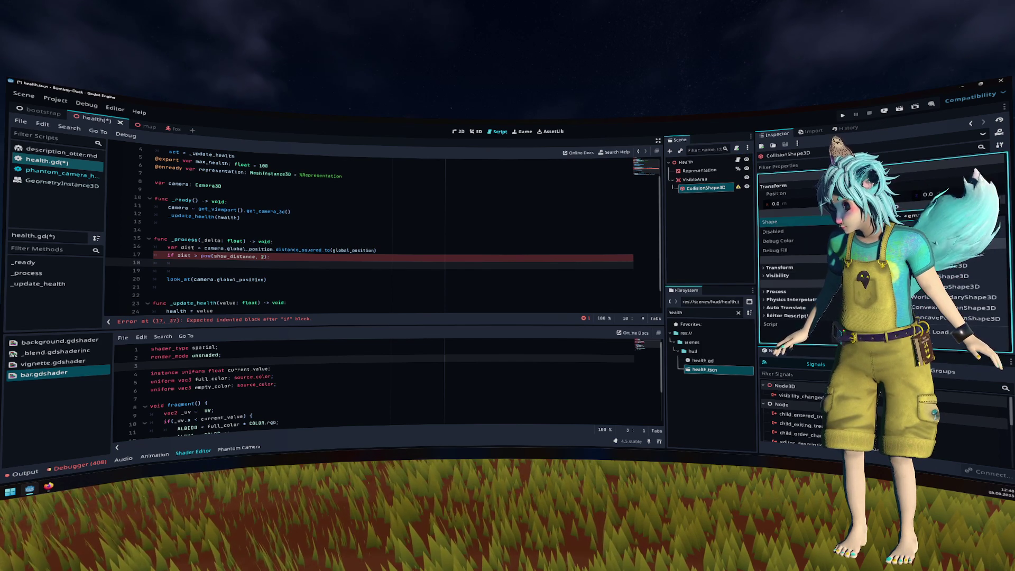
left_click(792, 245)
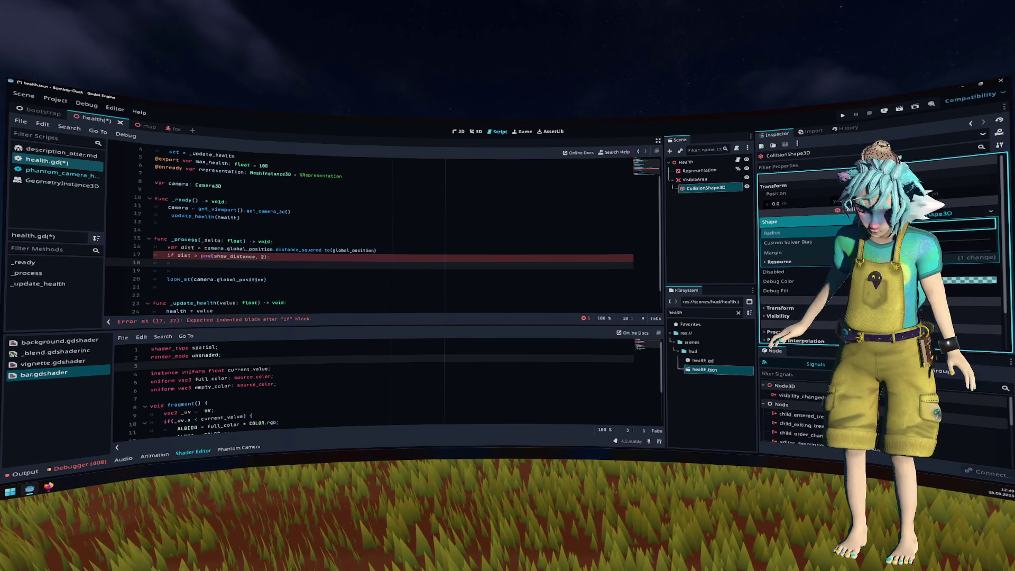
left_click(391, 256)
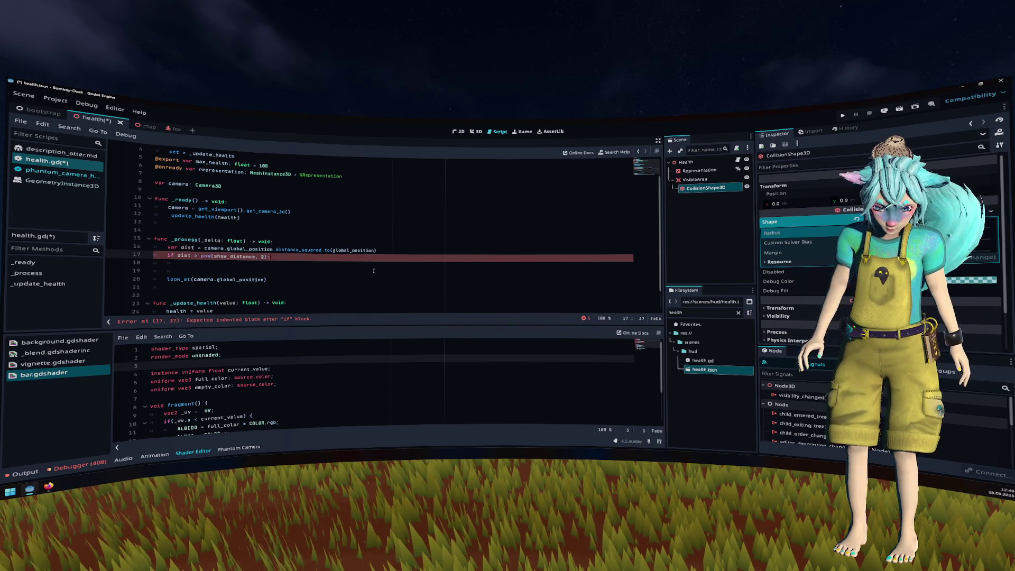
Delete the unfinished distance-check code and blank lines from _process
key("Return")
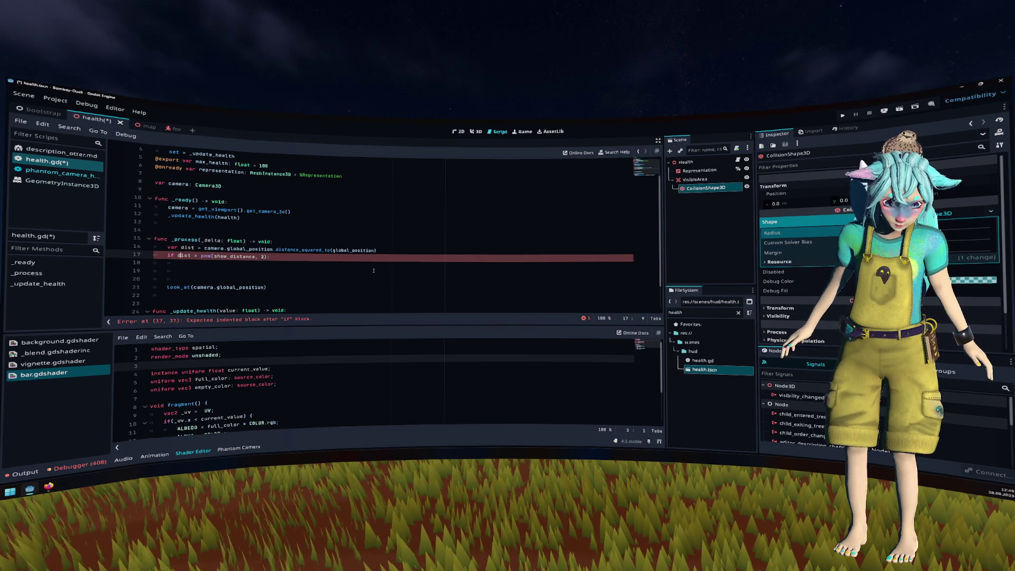
key("shift+Up")
key("shift+Up")
key("shift+Home")
key("Delete")
key("shift+Down")
key("shift+Down")
key("shift+Down")
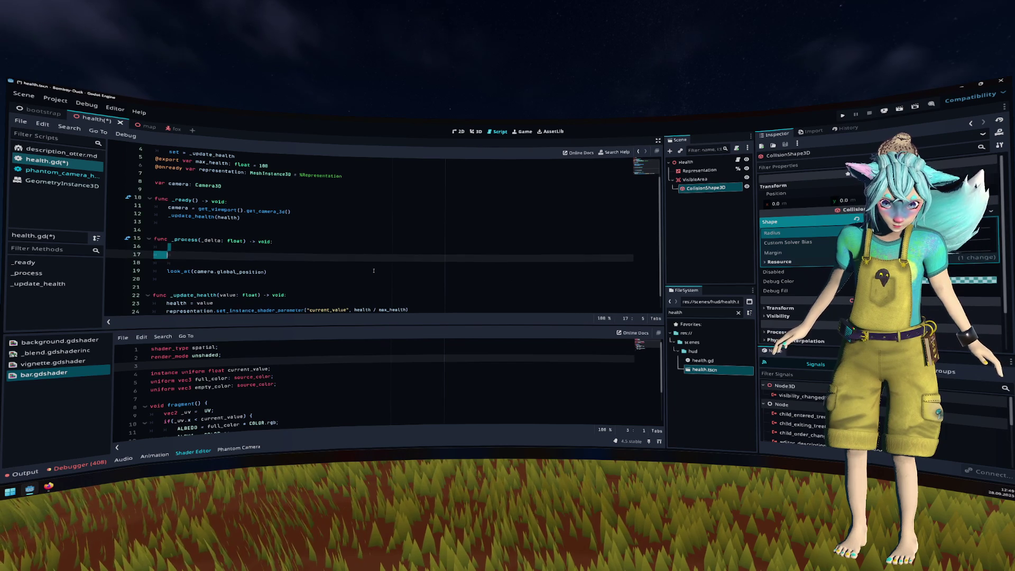
key("Delete")
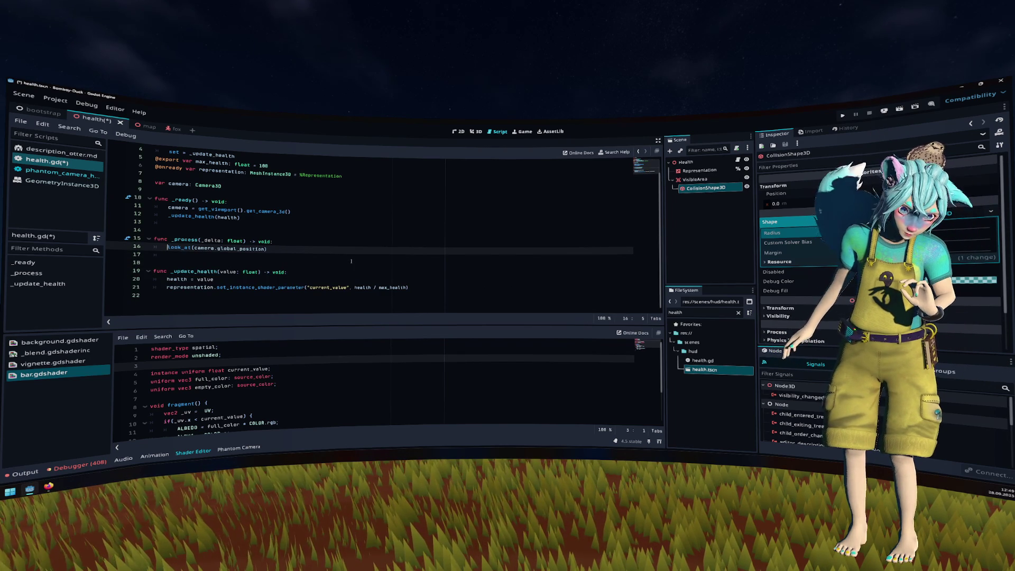
Give VisibleArea a scene-unique name and add an onready reference to it in health.gd
scroll(351, 261, "up", 1)
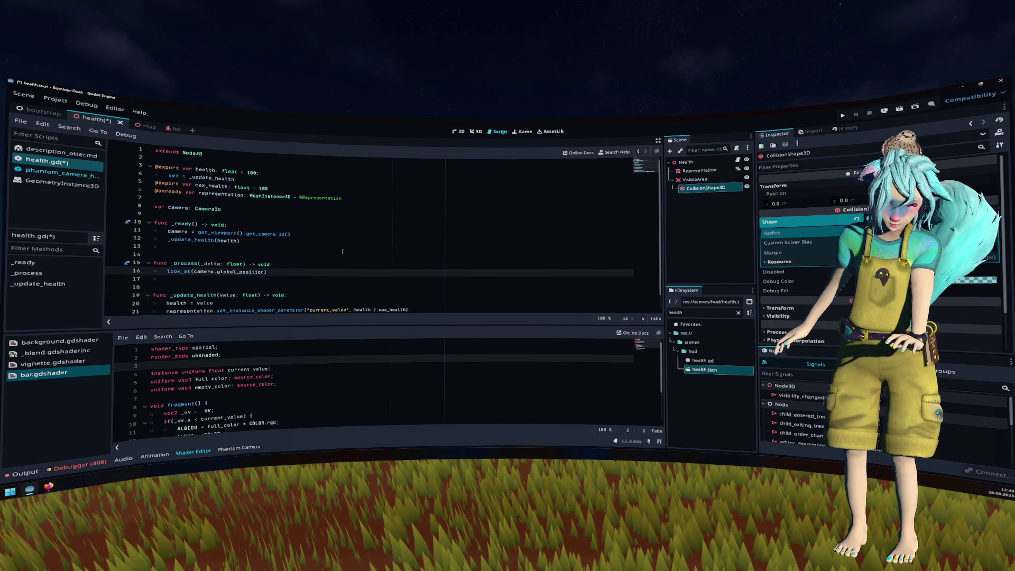
right_click(723, 180)
left_click(757, 348)
left_click_drag(695, 179, 185, 200)
In _ready, connect visible_area's area_entered and area_exited signals to _on_area_entered and _on_area_exited
left_click(301, 260)
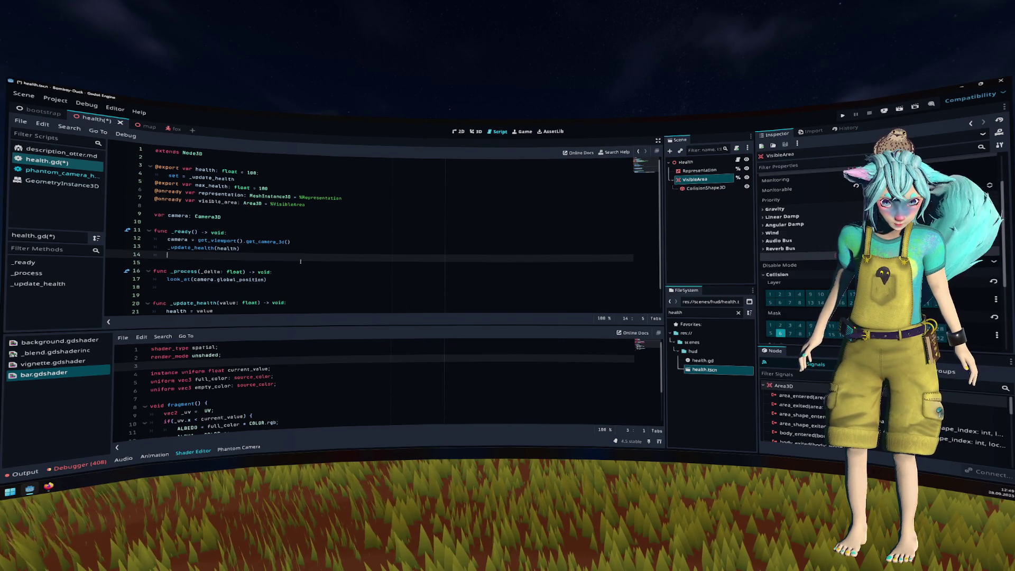
type("visible_area..")
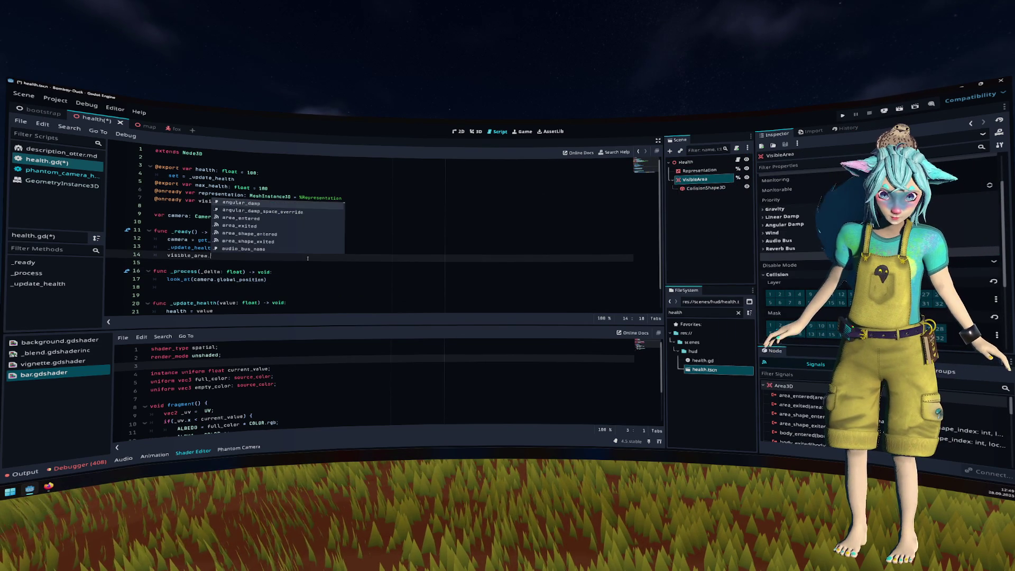
type("area_entered.connect(")
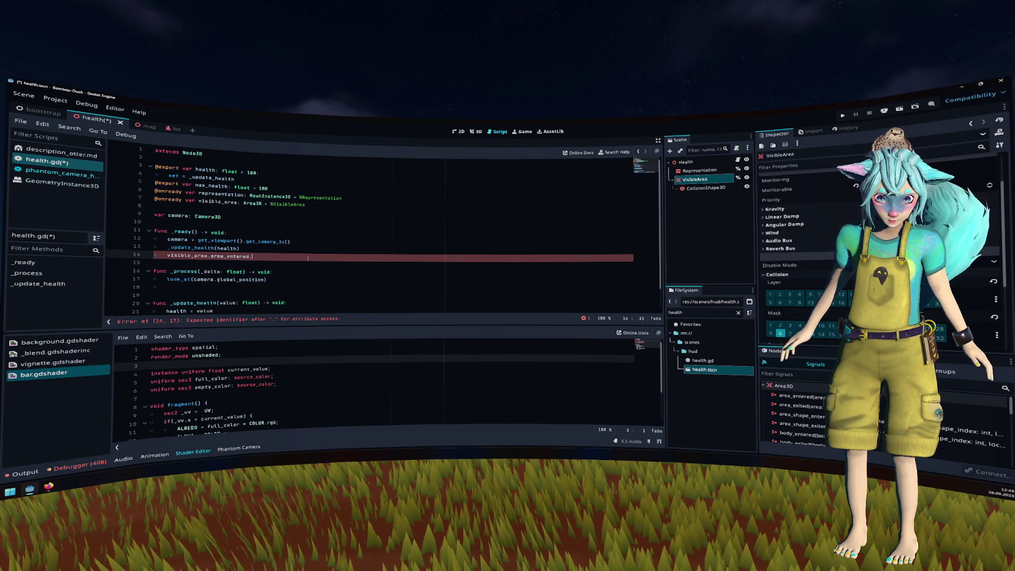
type("_on_area_")
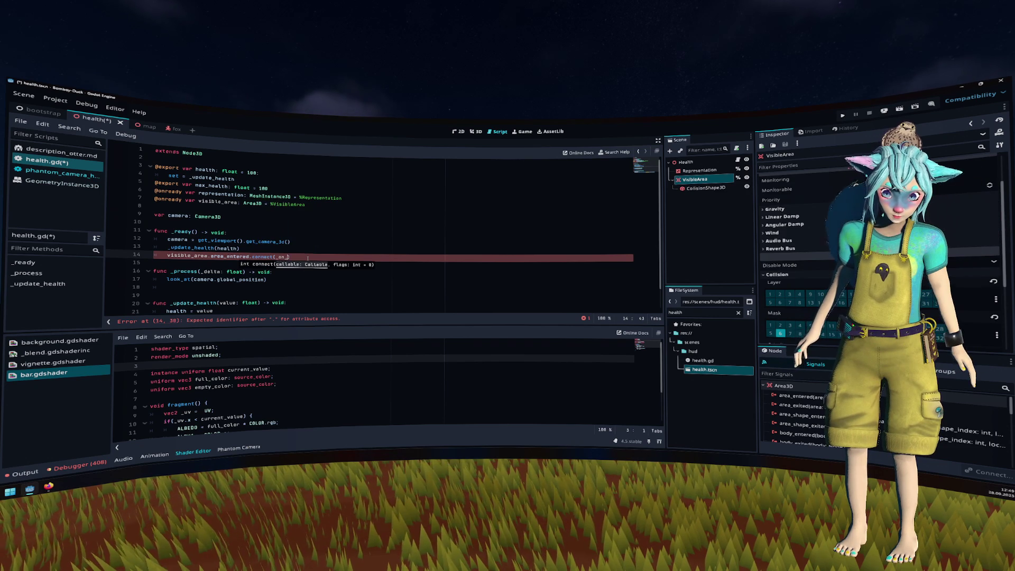
type("enterd")
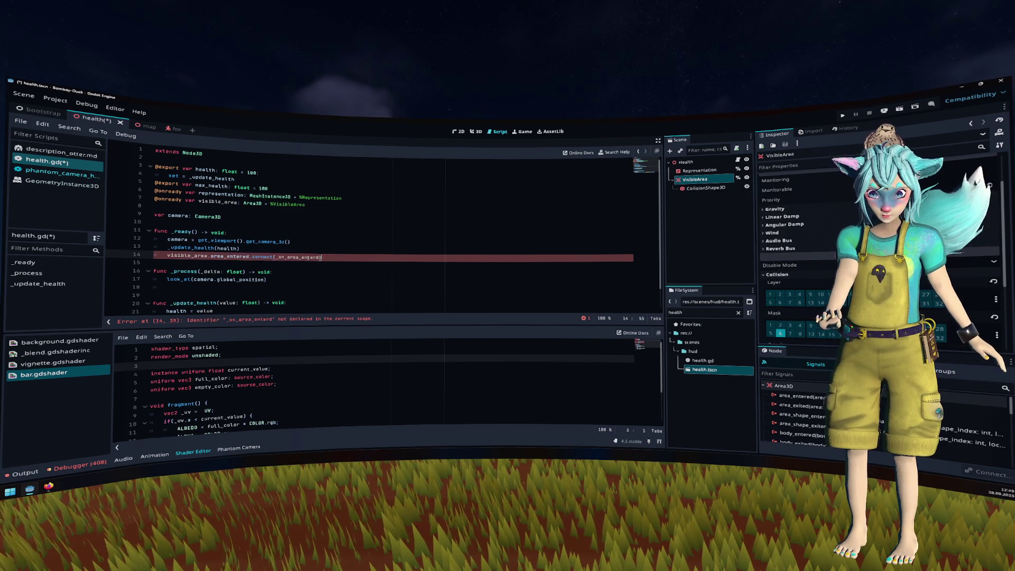
key("ctrl+shift+d")
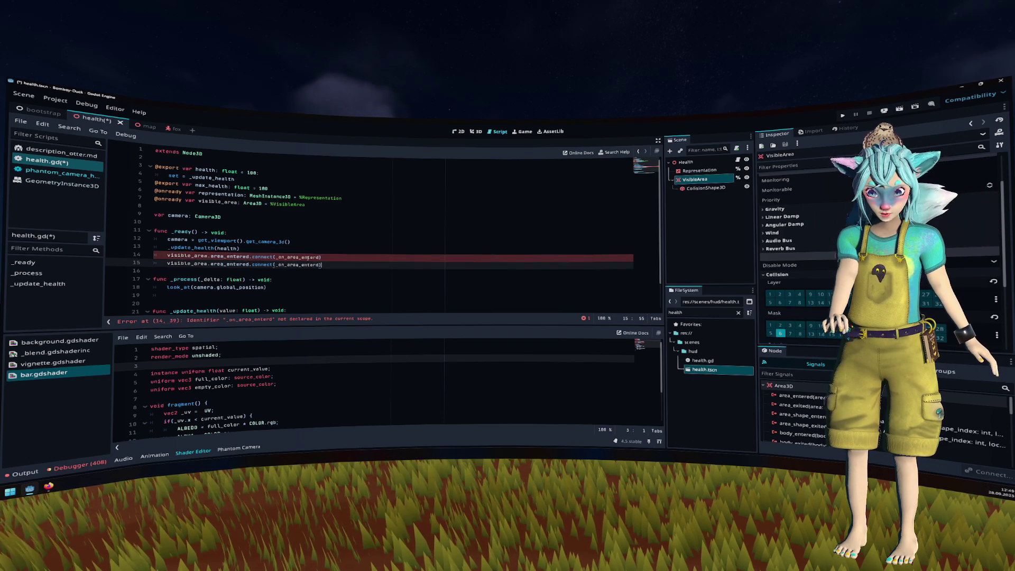
key("BackSpace")
key("BackSpace")
key("BackSpace")
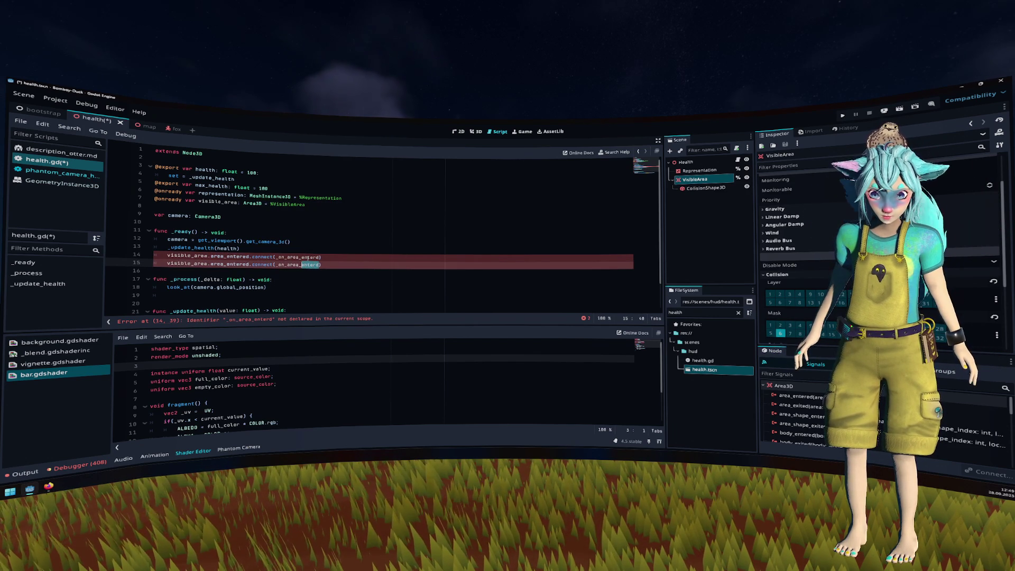
type("d")
left_click(309, 257)
type("e")
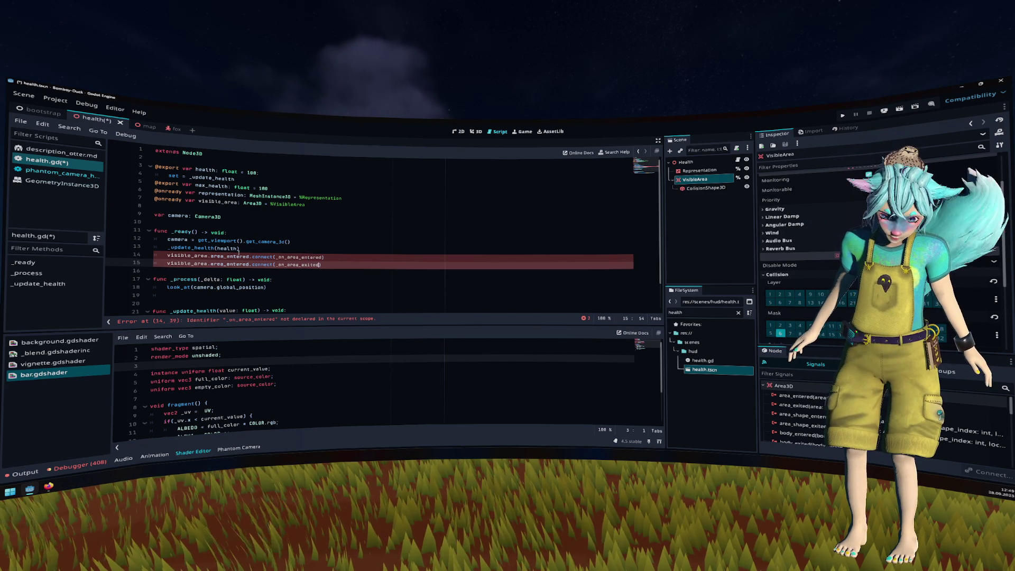
double_click(242, 264)
type("exited")
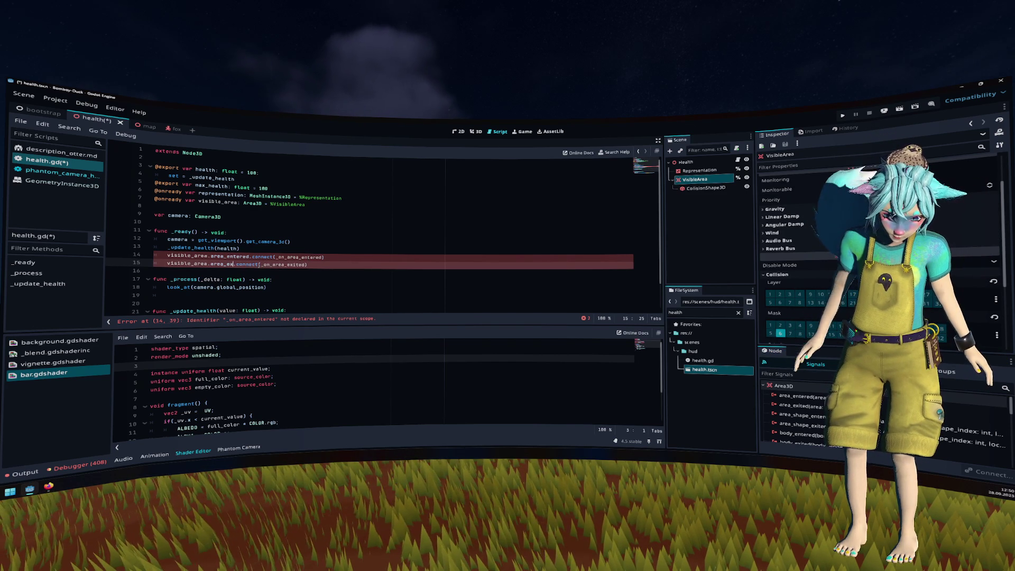
Declare func _on_area_entered(area: Area3D) -> void at the end of the script
key("Down")
key("Down")
key("Down")
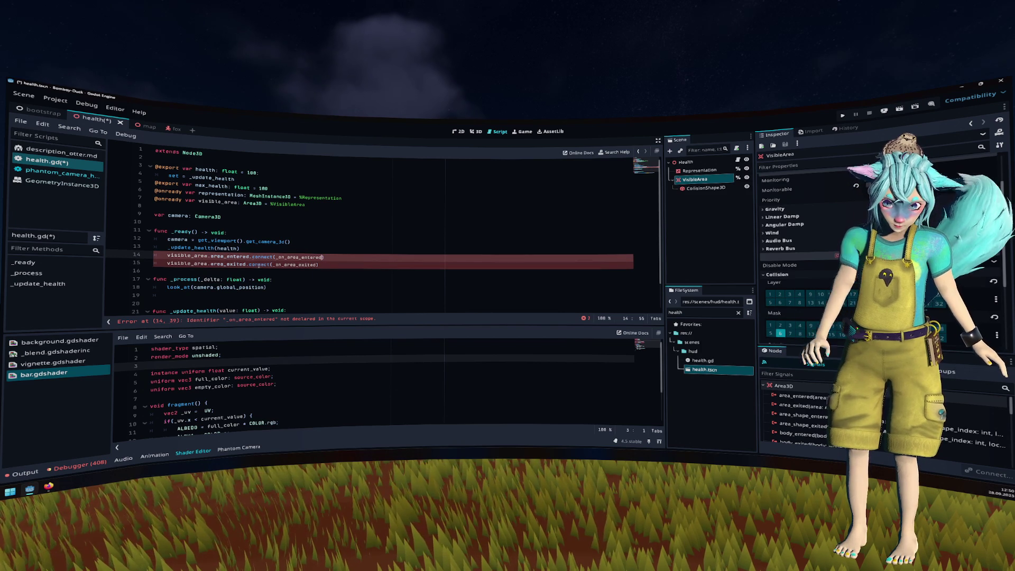
type("func ")
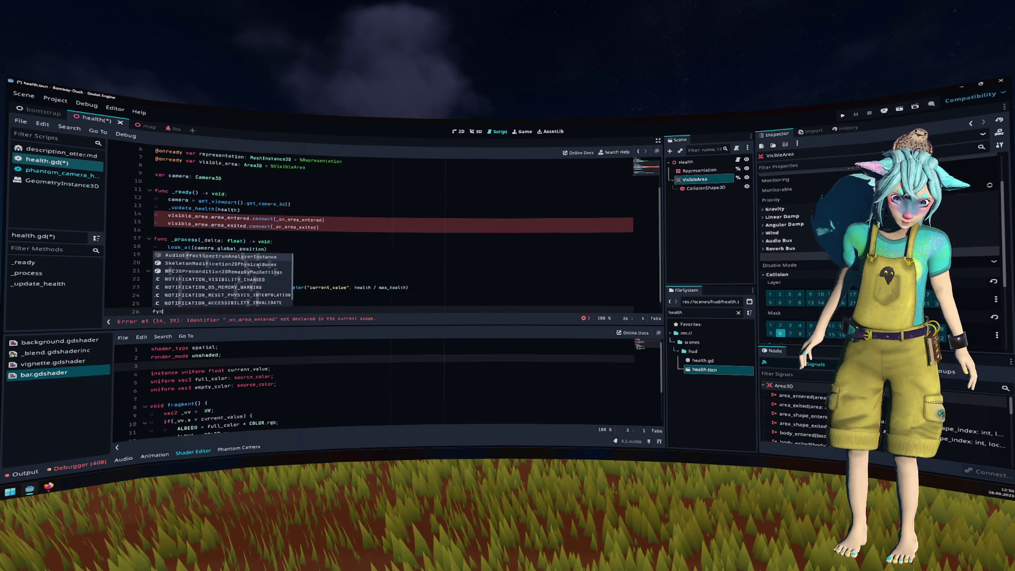
type("_on_area_entered() -> void:")
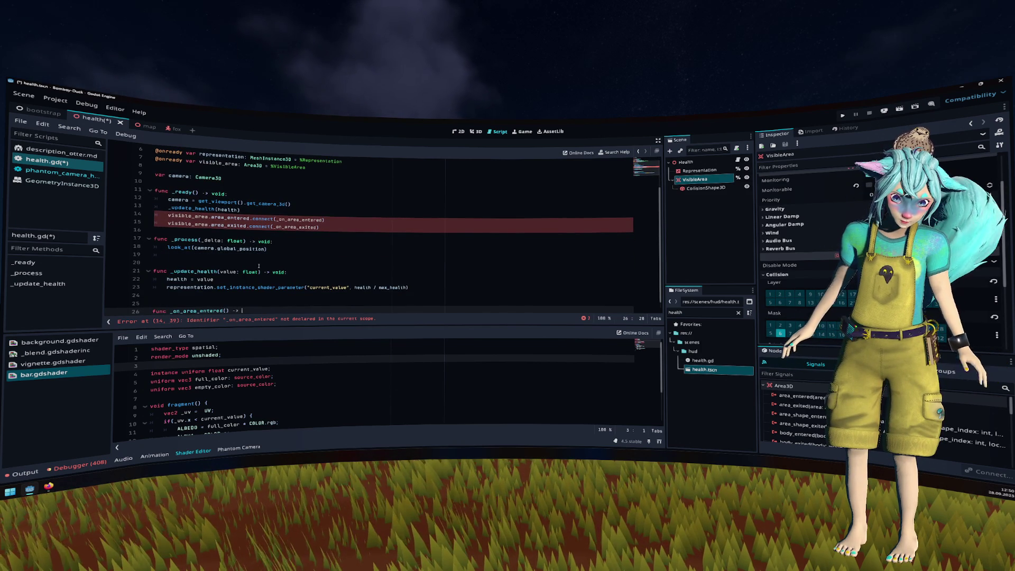
key("Return")
key("Up")
key("Left")
key("Left")
key("Left")
type("area: Area")
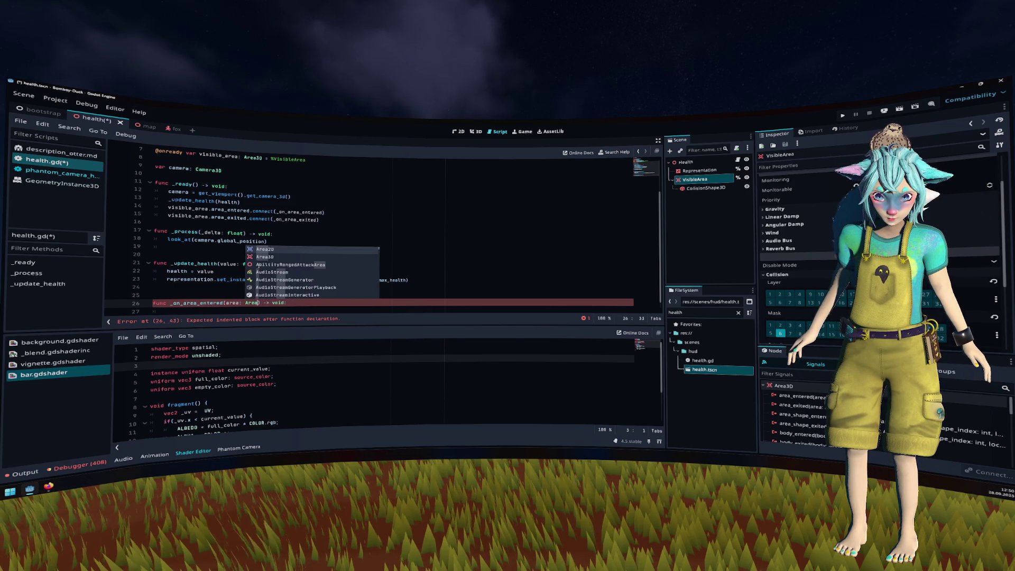
key("Down")
key("Return")
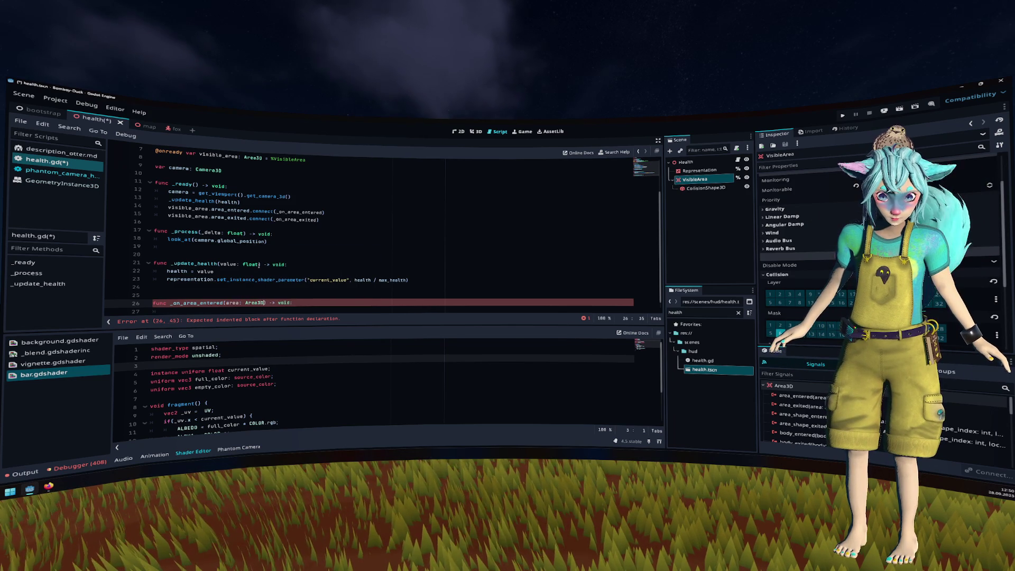
double_click(295, 219)
key("ctrl+c")
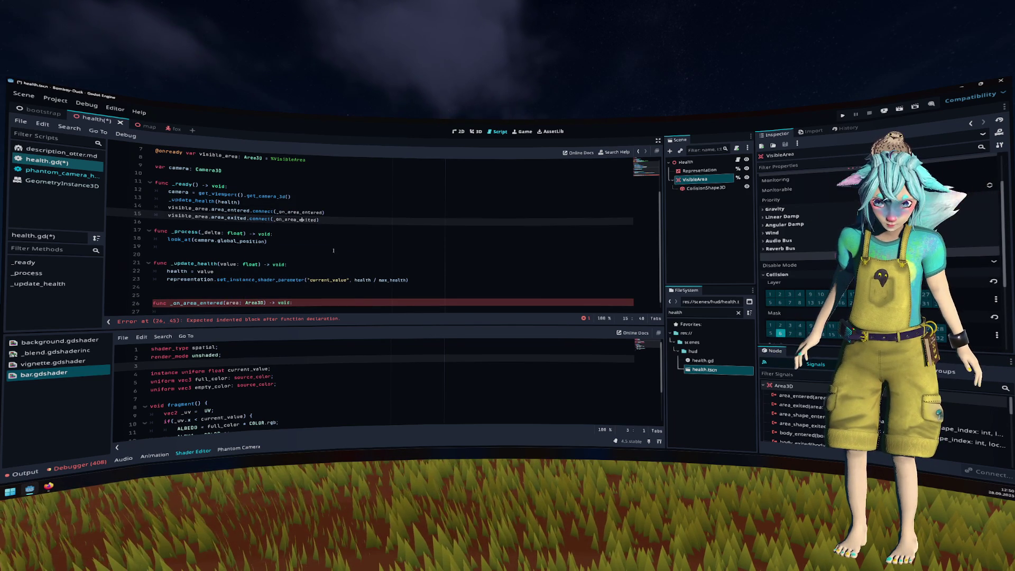
Duplicate the handler as _on_area_exited and give both handlers pass bodies
left_click(296, 304)
key("Return")
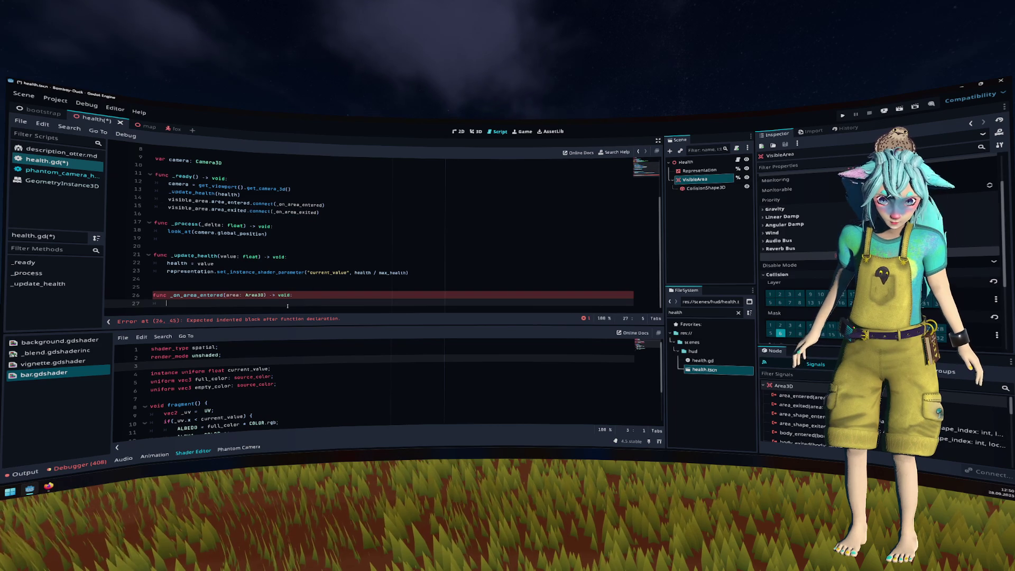
key("ctrl+shift+d")
key("ctrl+d")
key("ctrl+v")
key("Up")
key("End")
key("Return")
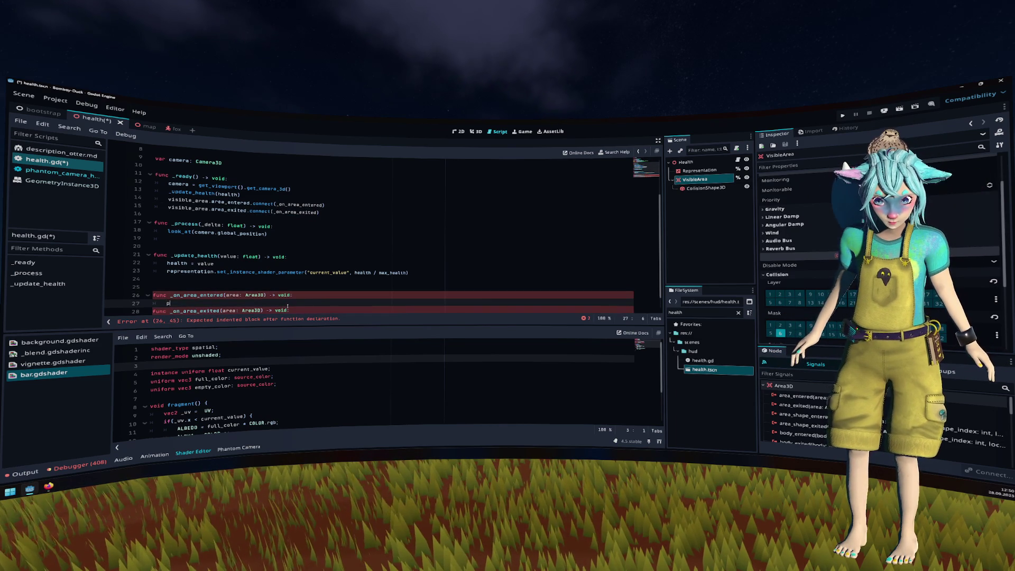
type("pass")
key("Down")
key("End")
key("Return")
type("pass")
Call show() in _on_area_entered and hide() in _on_area_exited
key("Up")
key("Home")
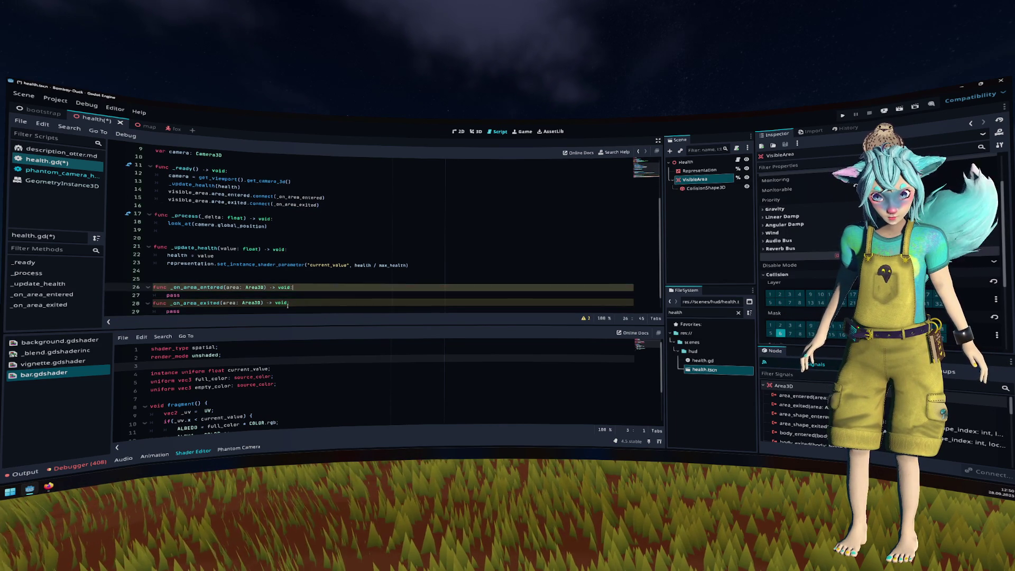
key("Return")
key("Down")
key("Up")
key("Up")
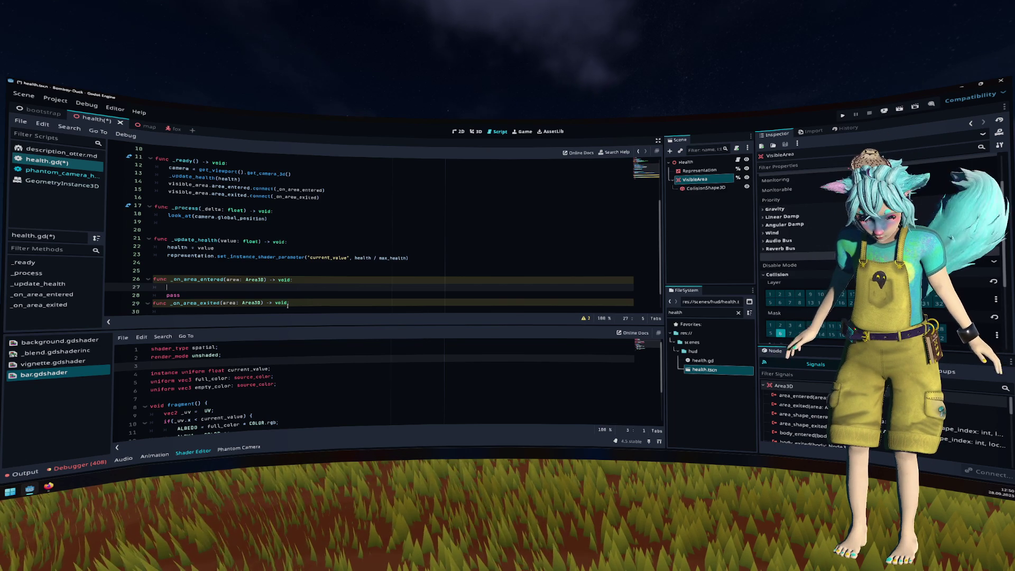
type("w")
key("Return")
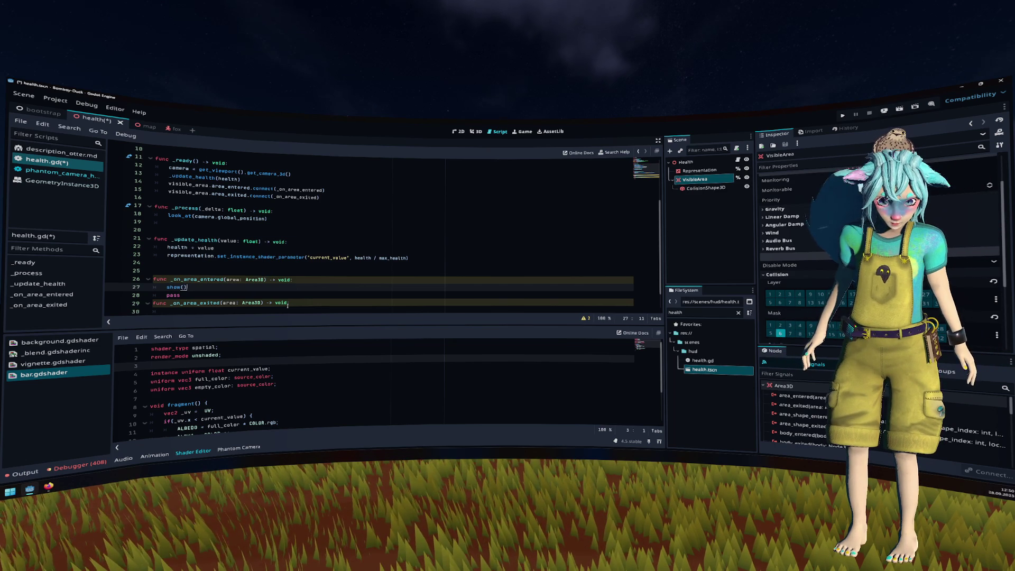
key("Down")
key("Down")
key("Down")
type("hi")
key("Return")
Add set_process(false) before show() and set_process(true) before hide()
key("Up")
key("Up")
key("Up")
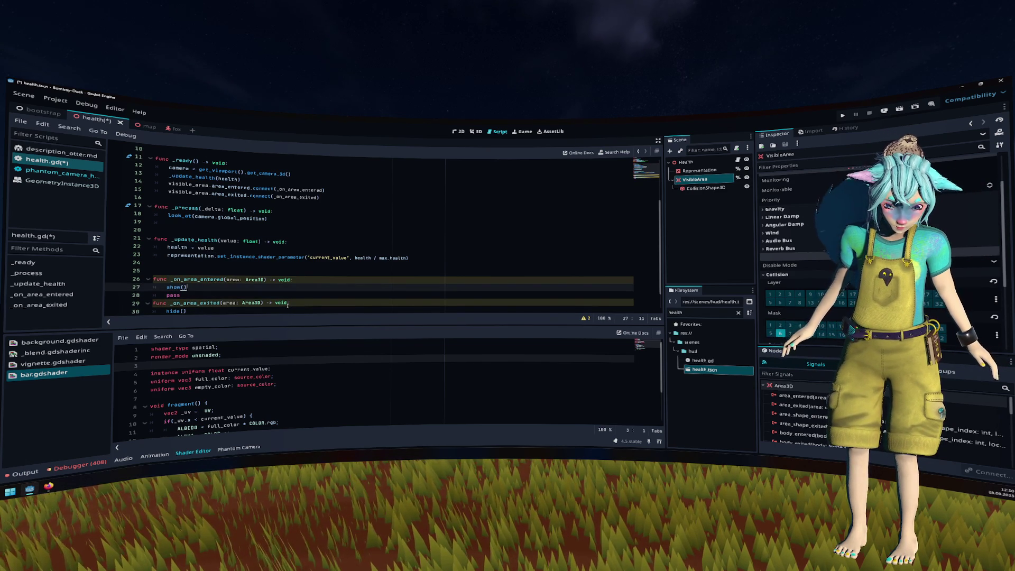
key("Up")
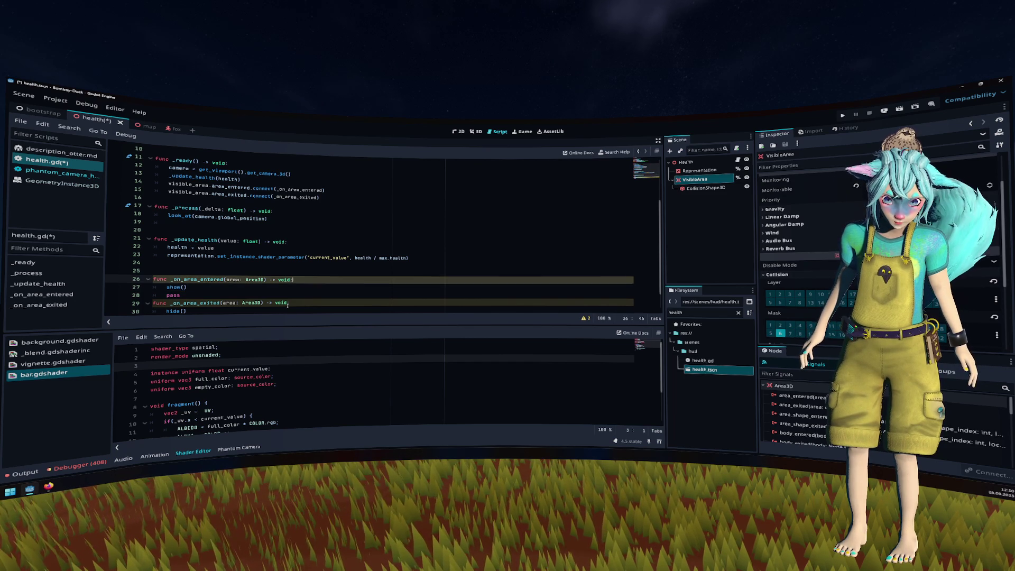
key("End")
key("Return")
type("set_pos")
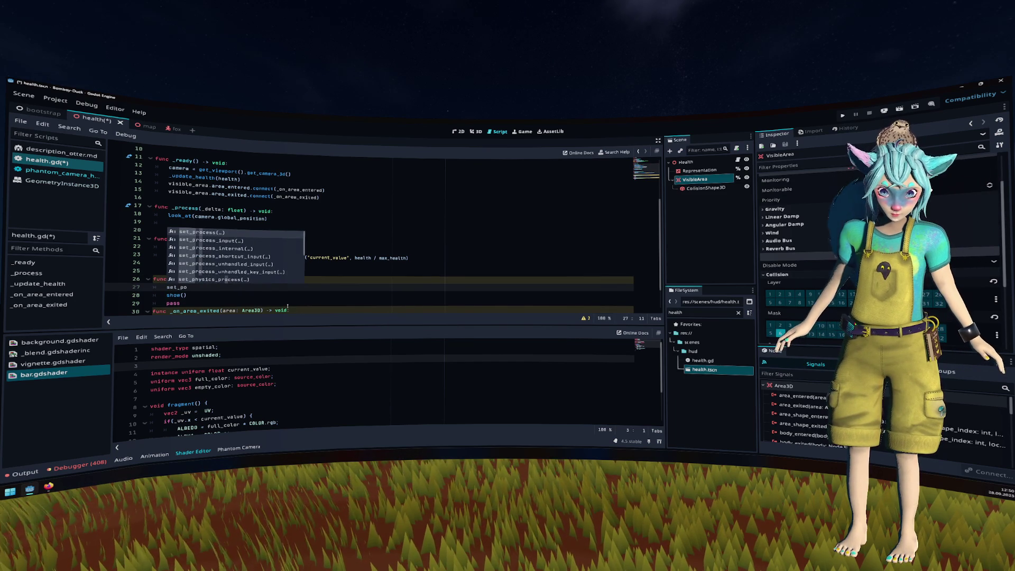
key("Return")
type("false)")
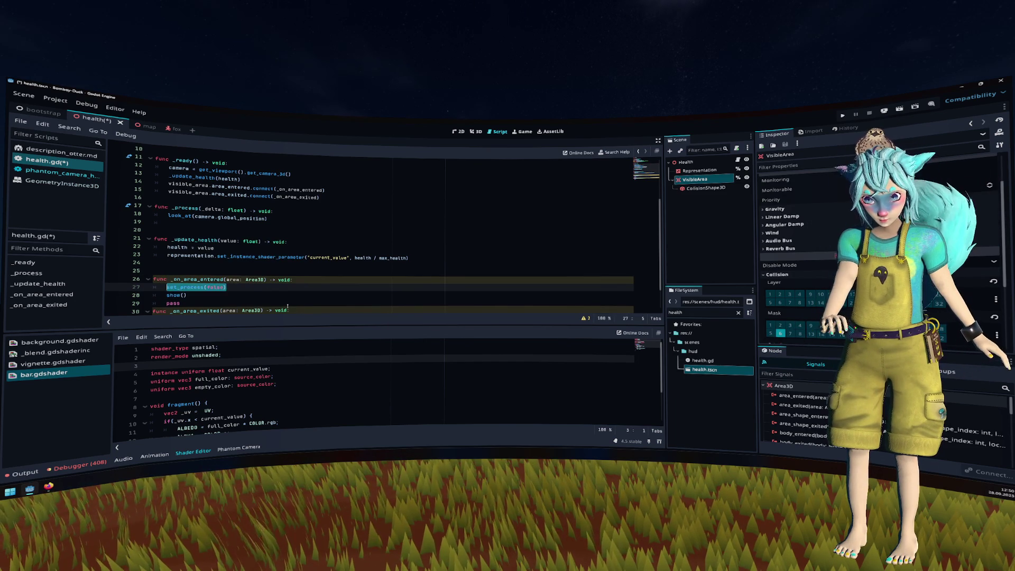
key("Down")
key("Down")
key("Down")
key("End")
key("Return")
type("set_process(false)")
key("Left")
key("ctrl+shift+Left")
type("true")
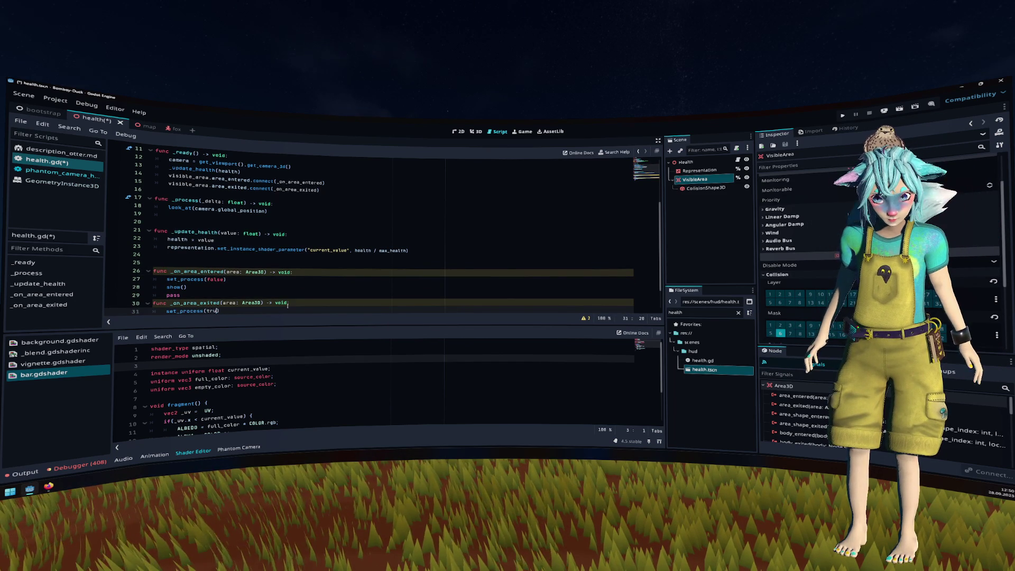
Remove the leftover pass lines, space out the two handlers, and save health.gd
key("Up")
key("Up")
key("BackSpace")
key("BackSpace")
key("BackSpace")
key("Return")
key("Return")
key("Down")
key("Down")
key("Down")
key("End")
key("Return")
type("pass")
key("BackSpace")
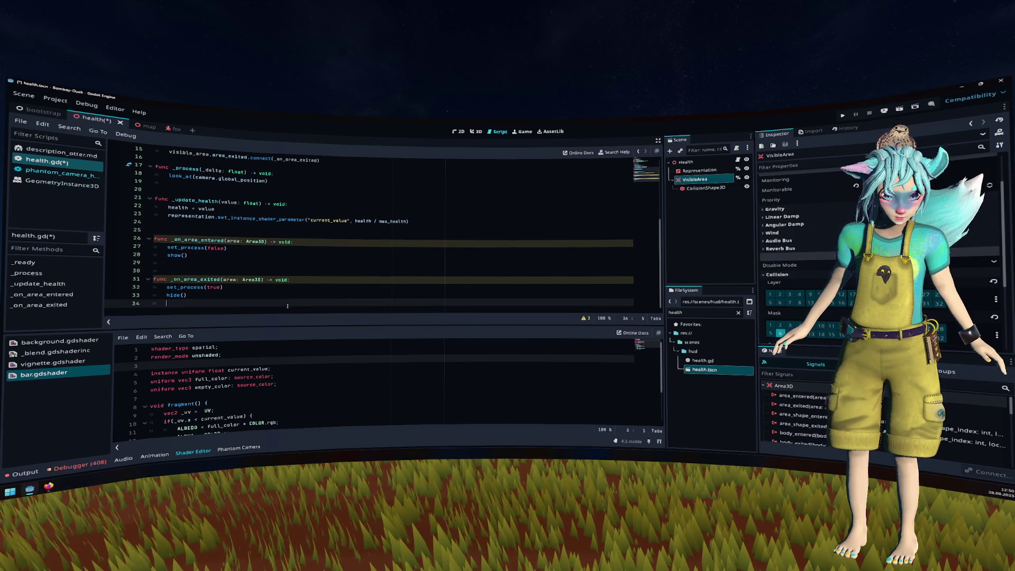
key("ctrl+s")
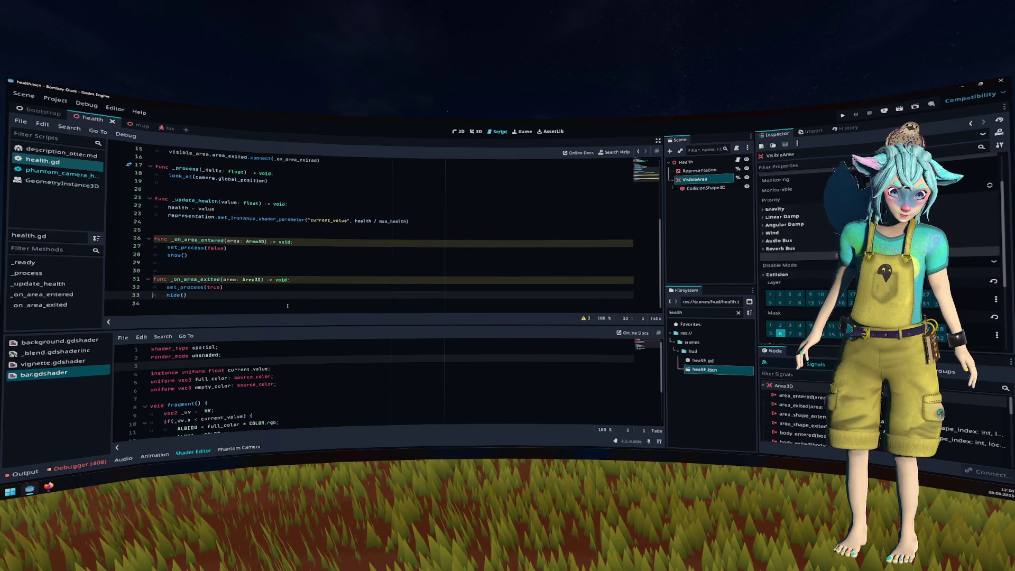
key("Up")
key("Up")
key("Up")
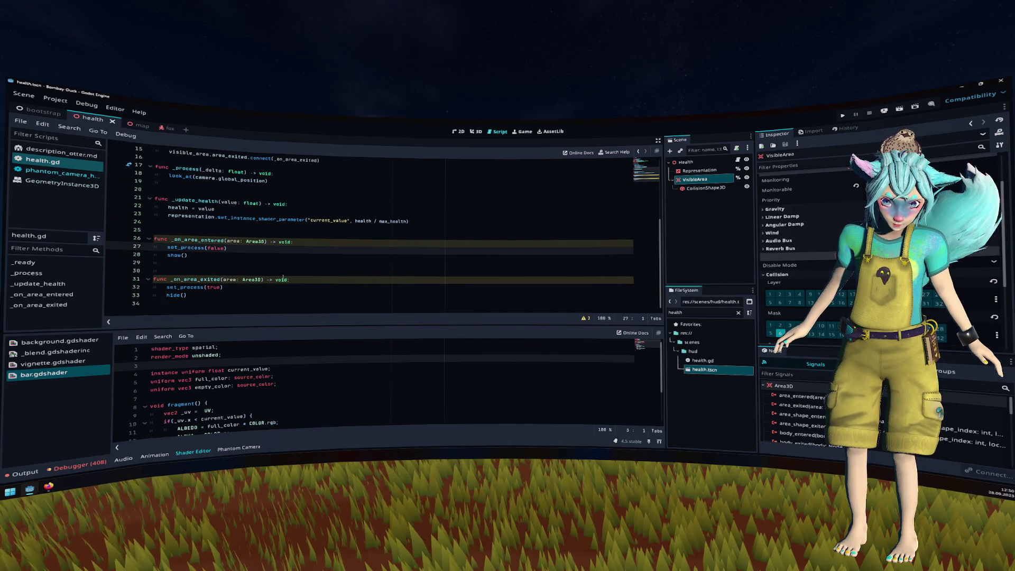
Rename the area parameter to _area in both handlers and save
key("Up")
key("ctrl+Right")
key("ctrl+Right")
type("_")
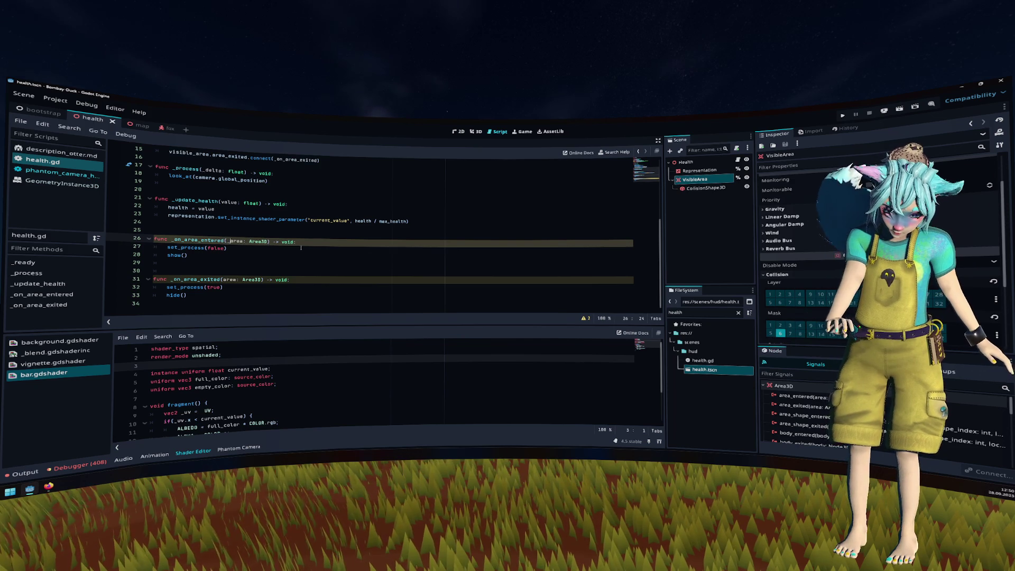
key("Down")
key("Down")
key("Down")
key("ctrl+Left")
type("_")
key("ctrl+s")
key("Up")
key("Up")
key("Up")
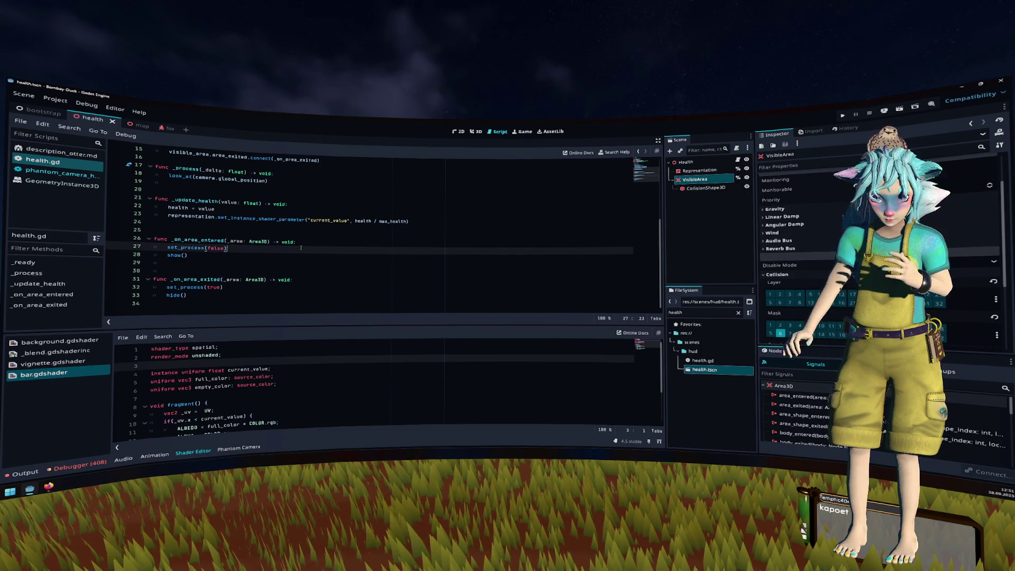
Insert a blank line after the _ready function in health.gd and run the project
scroll(300, 248, "up", 5)
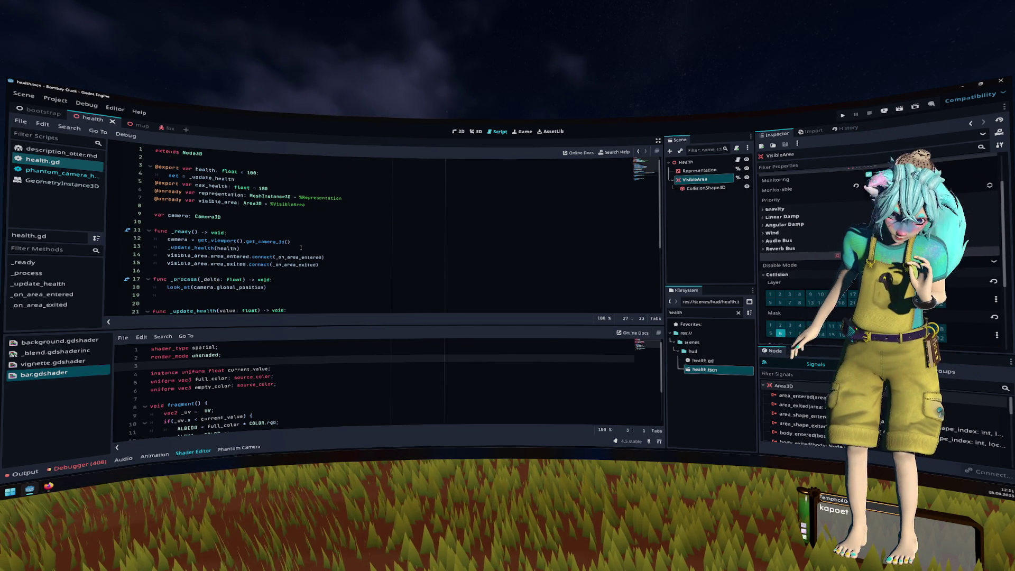
scroll(301, 248, "down", 5)
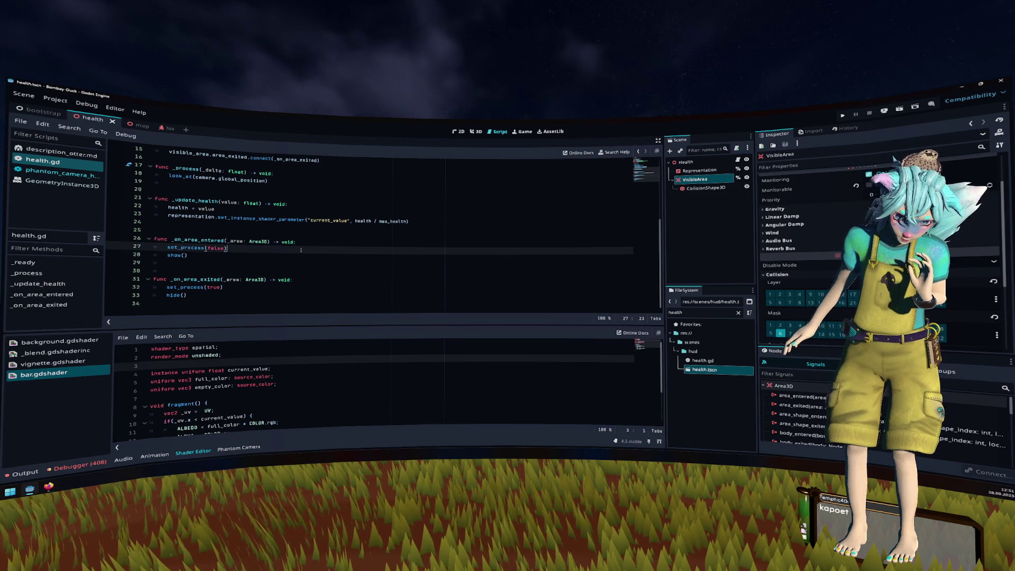
left_click(343, 231)
scroll(391, 227, "up", 4)
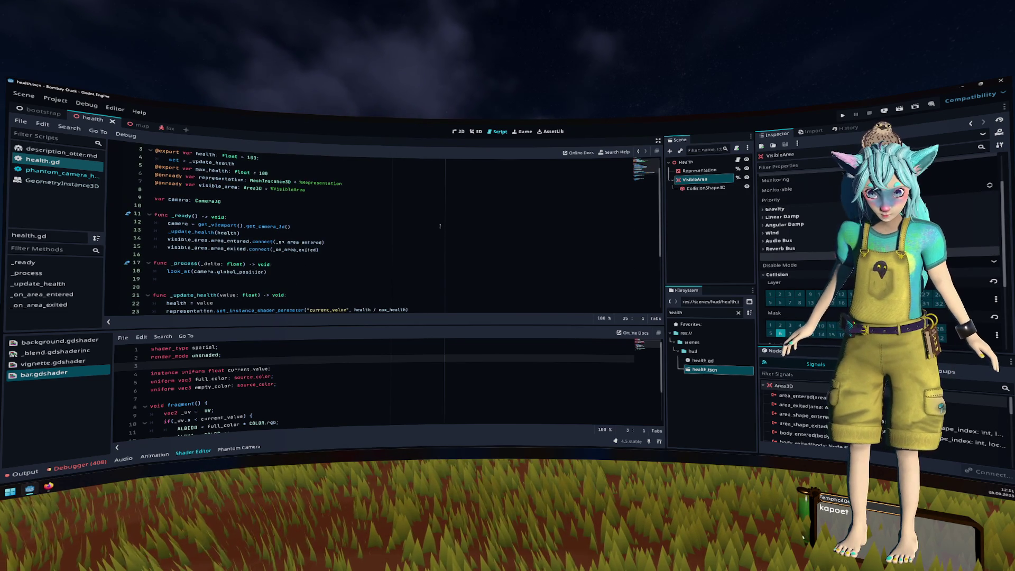
left_click(439, 224)
left_click(290, 259)
key("Return")
left_click(454, 210)
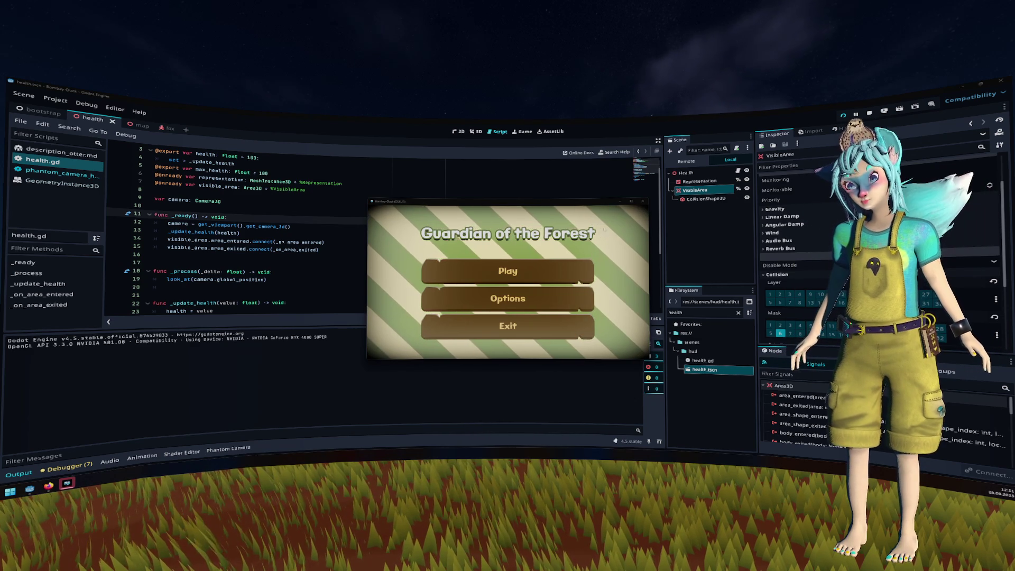
Start playing from the Guardian of the Forest title menu, then close the game to stop debugging
key("Return")
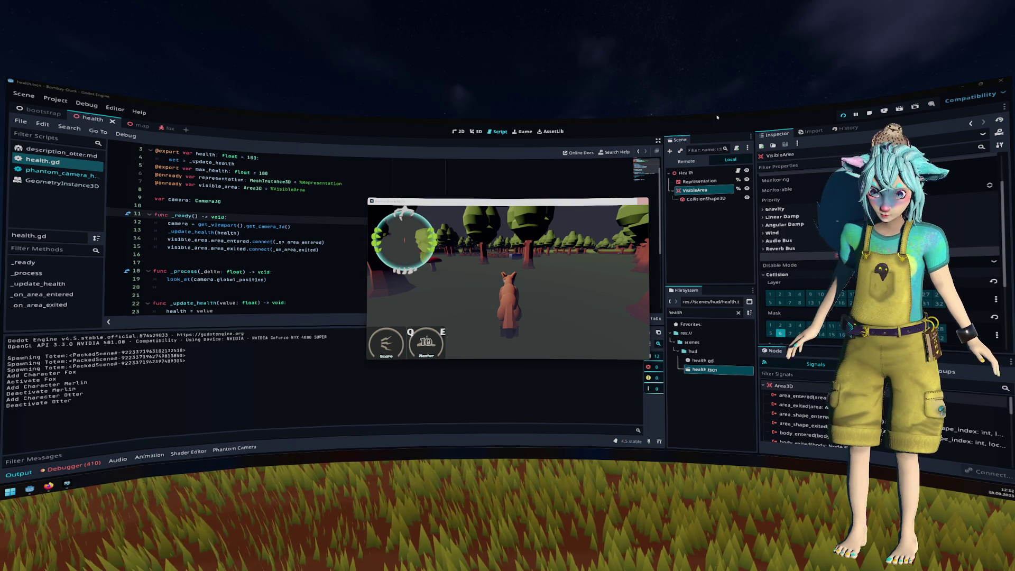
left_click(643, 201)
left_click(430, 205)
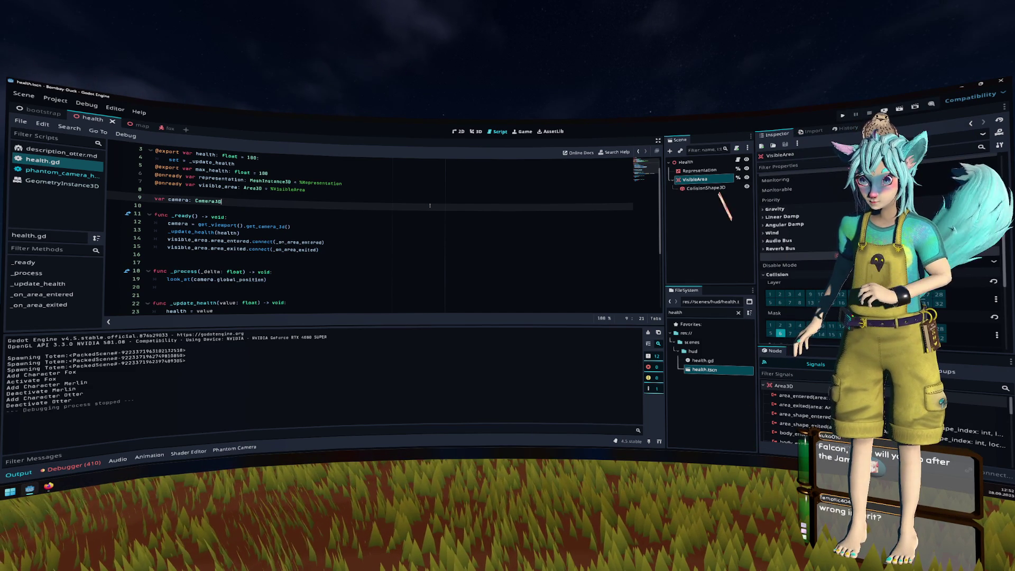
left_click(402, 249)
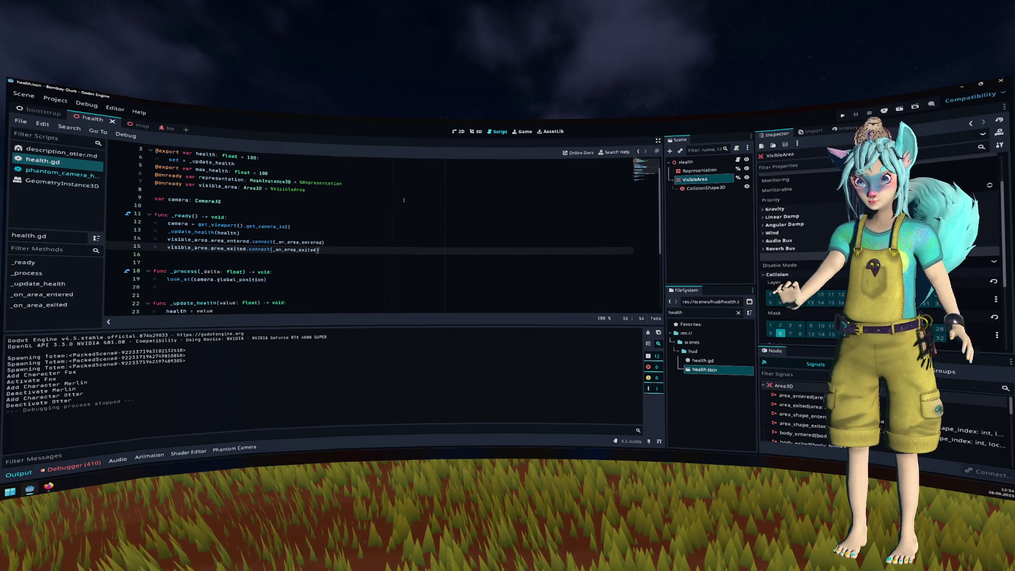
Collapse the bottom panel, add hide() at the top of _ready, and save
left_click(96, 464)
left_click(98, 463)
left_click(312, 266)
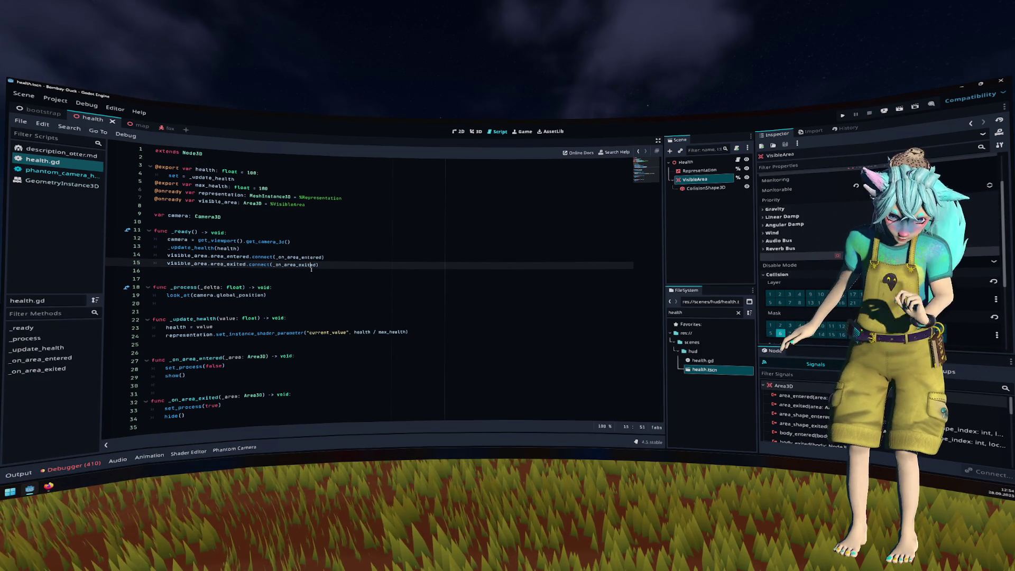
left_click(360, 225)
key("Return")
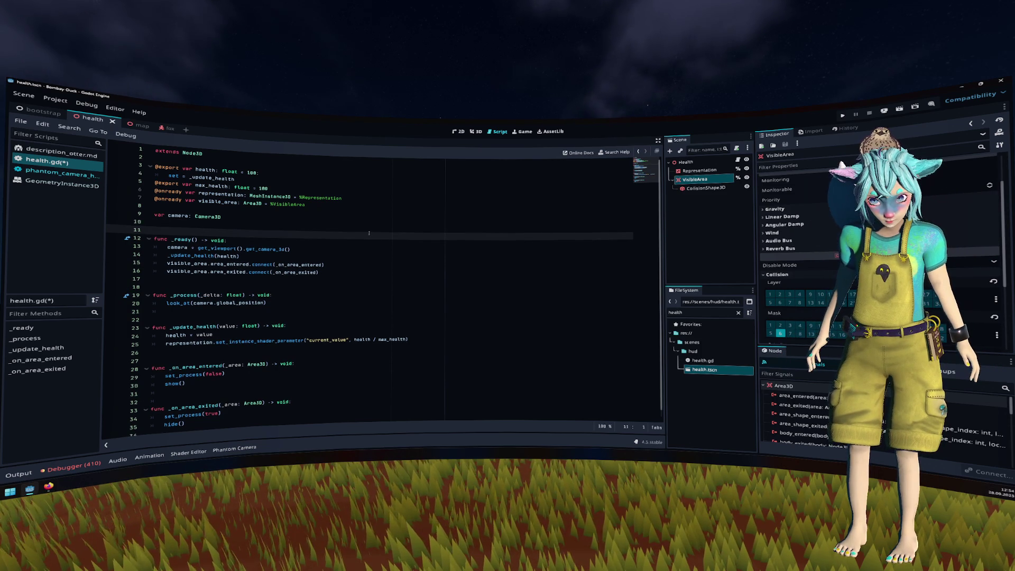
key("Down")
key("End")
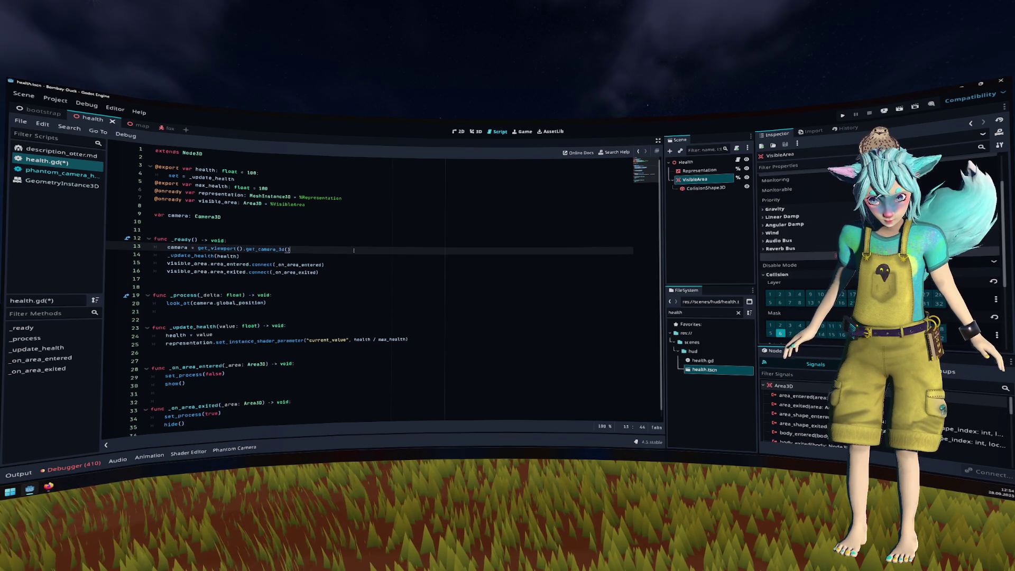
key("Return")
type("hide")
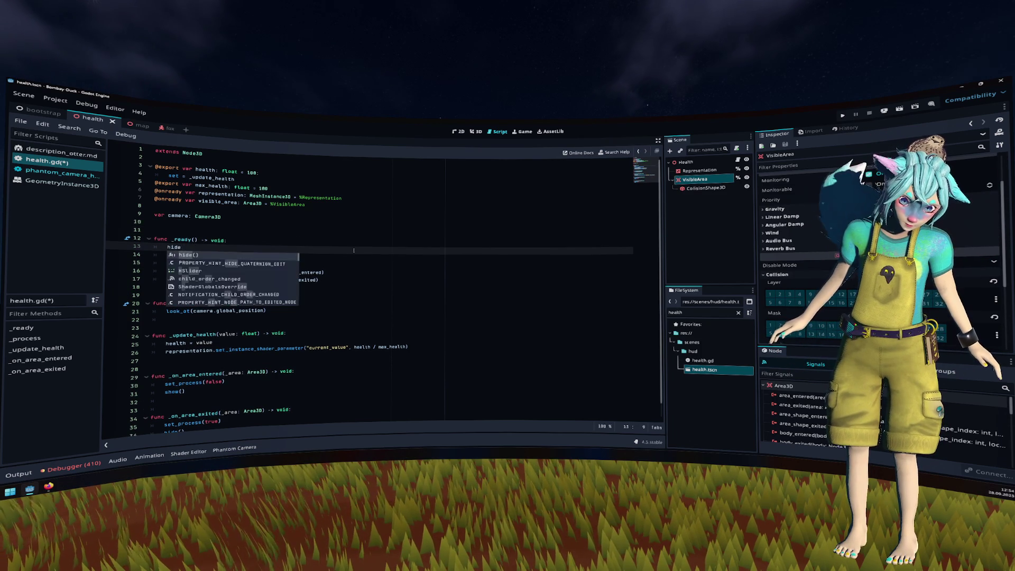
key("Return")
key("ctrl+s")
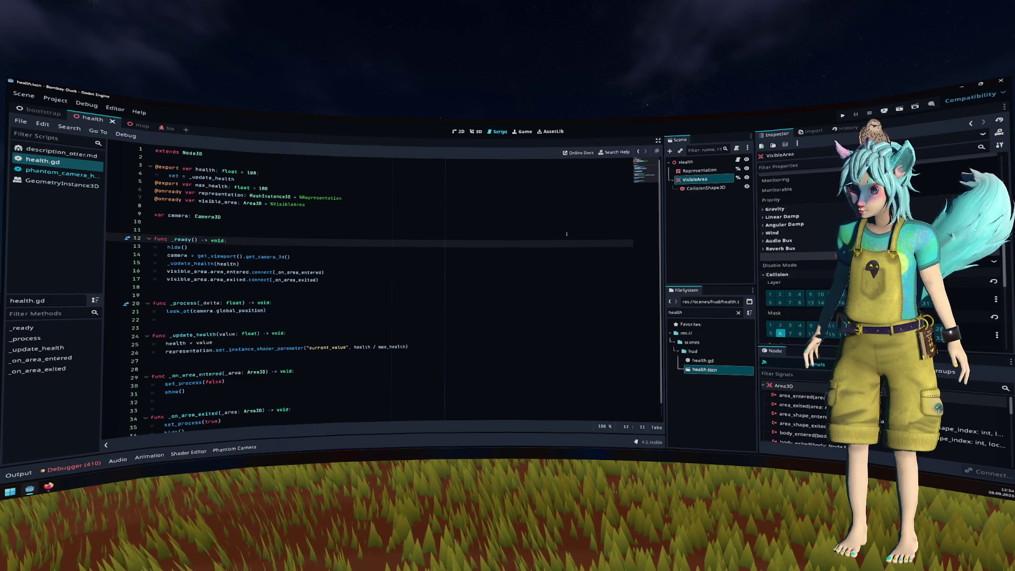
left_click(422, 189)
key("Return")
key("Return")
key("Up")
type("@export var ")
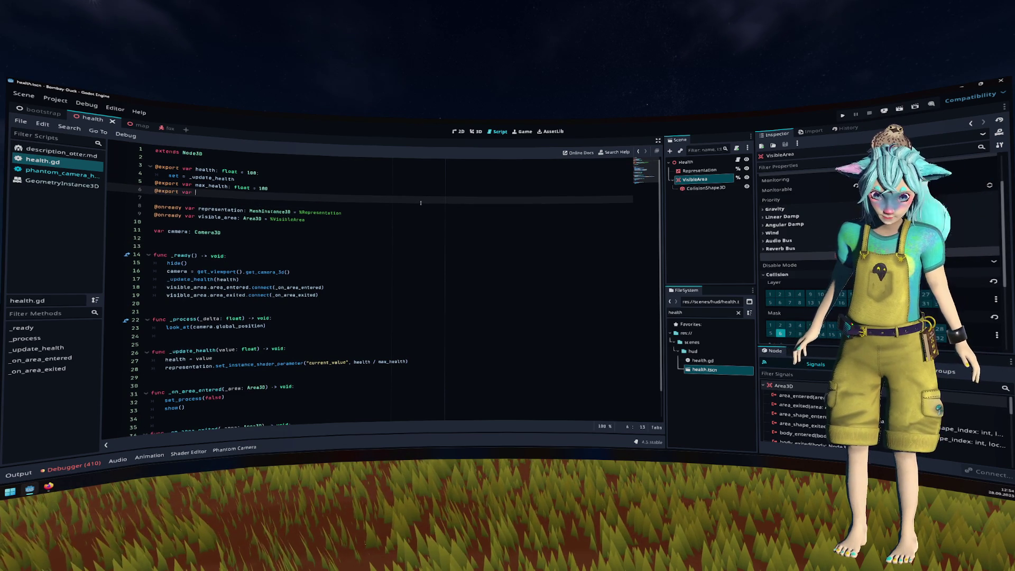
type("distance:")
type("float")
key("ctrl+shift+Right")
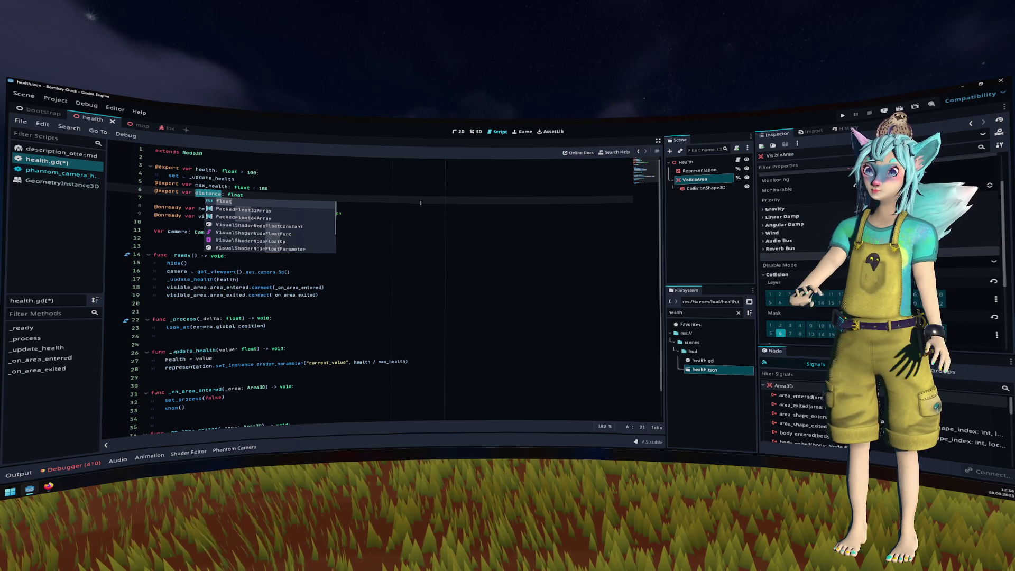
Finish the exported distance variable, save health.gd, and look at the Representation mesh node in 3D
key("Return")
double_click(209, 193)
key("ctrl+s")
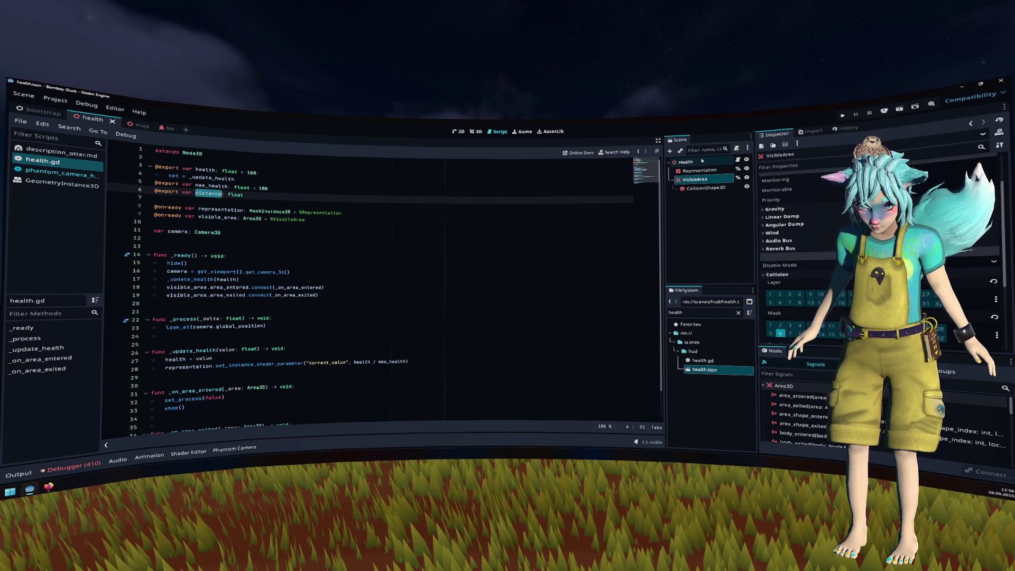
left_click(686, 162)
left_click(476, 131)
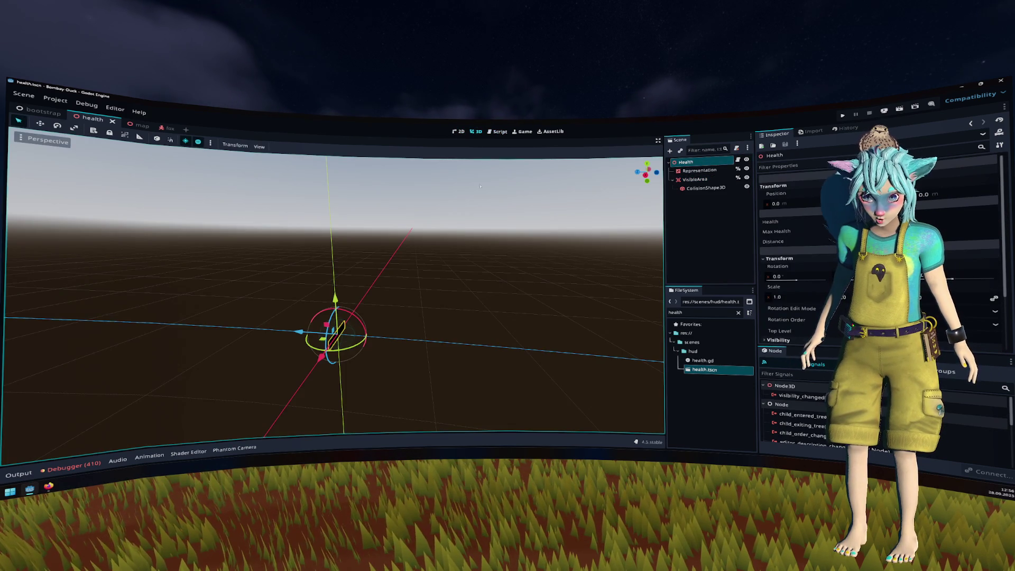
left_click(699, 170)
Add representation.position.z = -distance at the end of _ready in health.gd
left_click(738, 160)
left_click(353, 225)
type("distance")
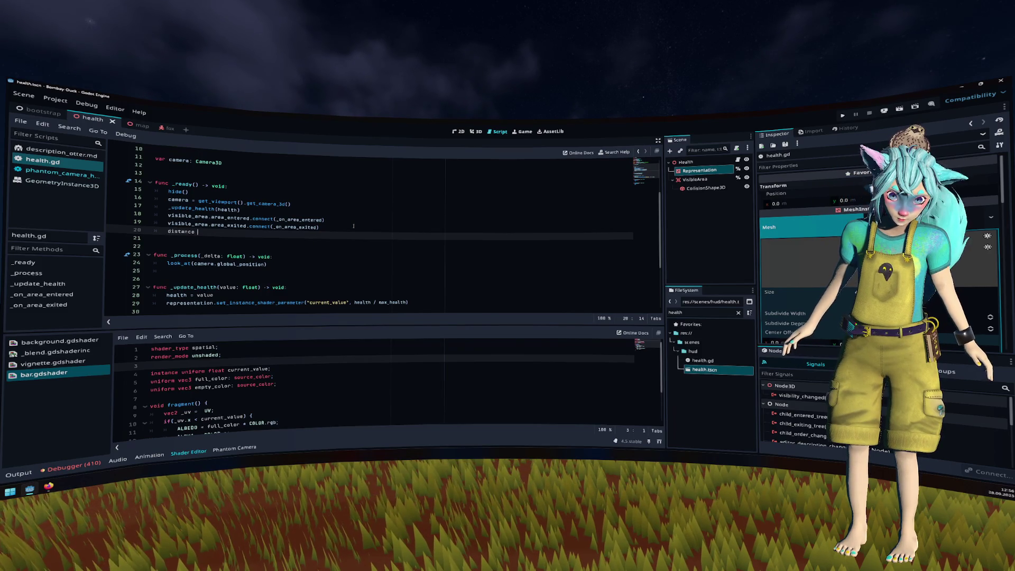
key("BackSpace")
key("BackSpace")
key("BackSpace")
type("representation.")
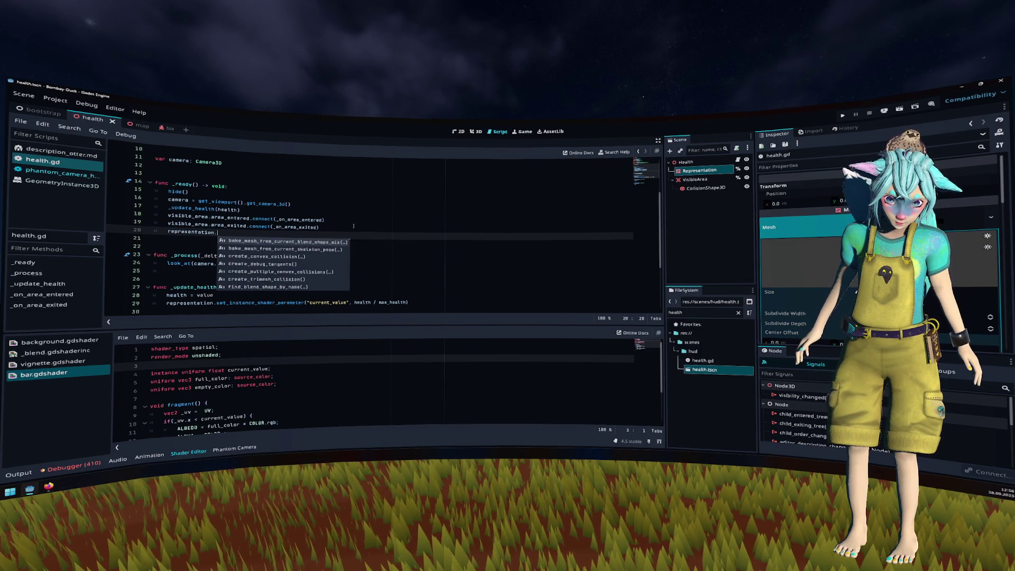
type("position.z ")
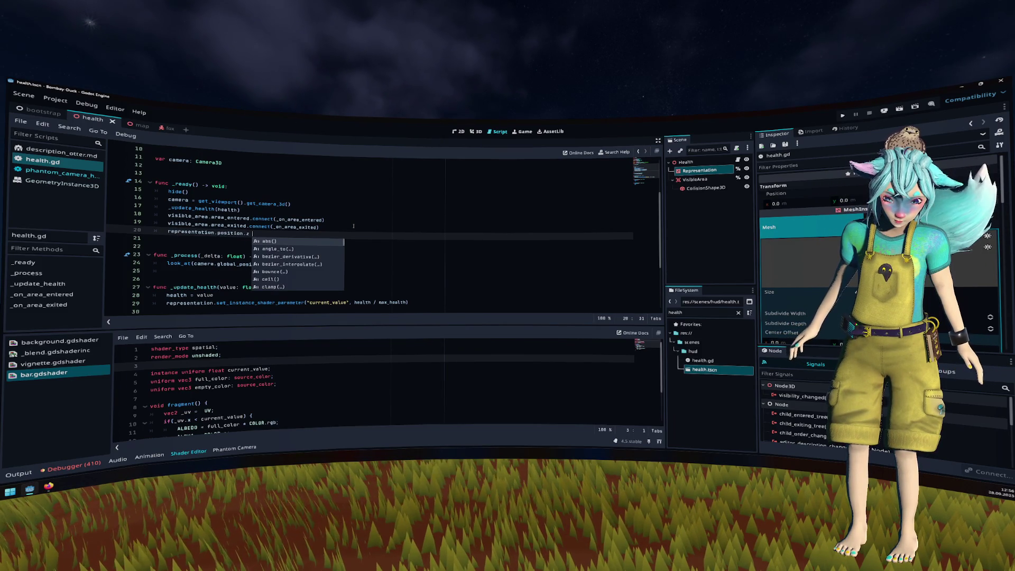
type("= -distance")
key("Up")
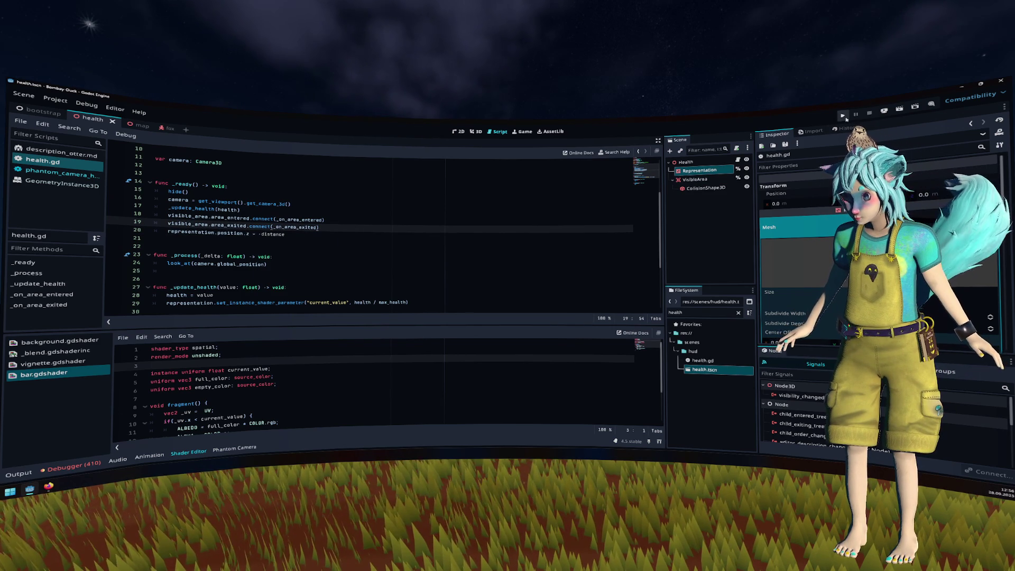
left_click(53, 115)
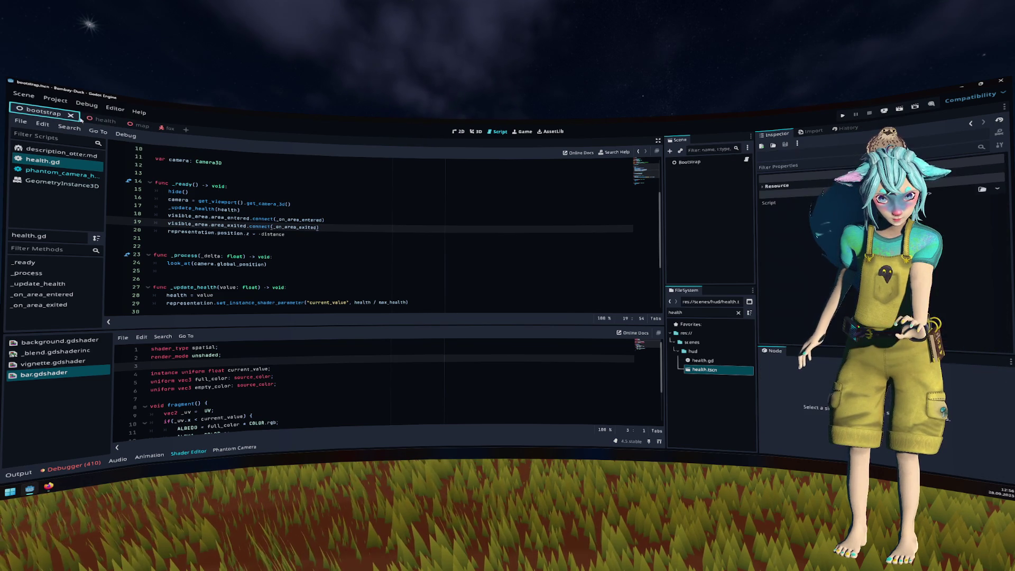
Show the map scene in 3D, undo an accidental Health move, and edit Health's Distance value
left_click(138, 124)
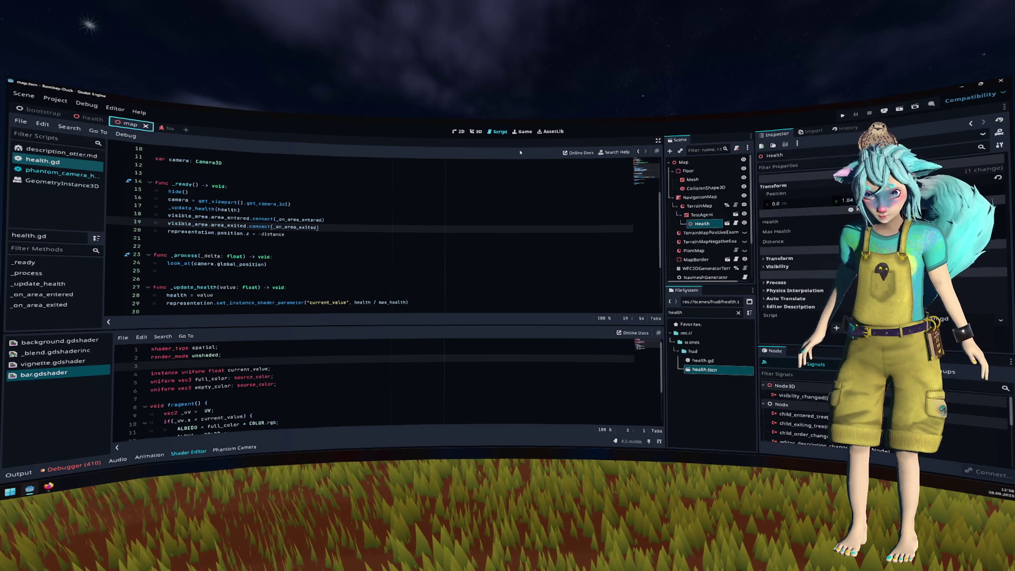
left_click(476, 131)
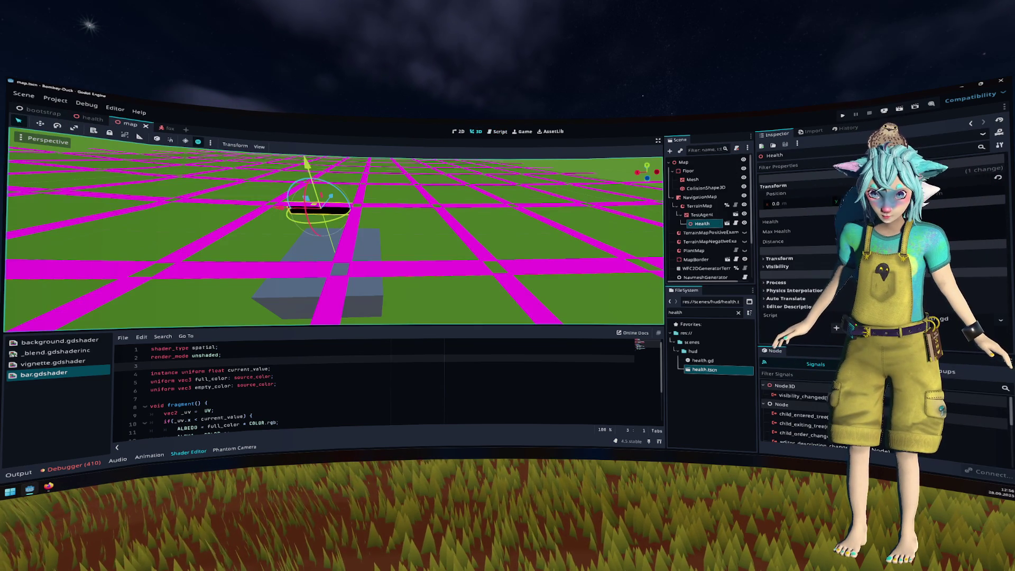
left_click_drag(381, 195, 347, 194)
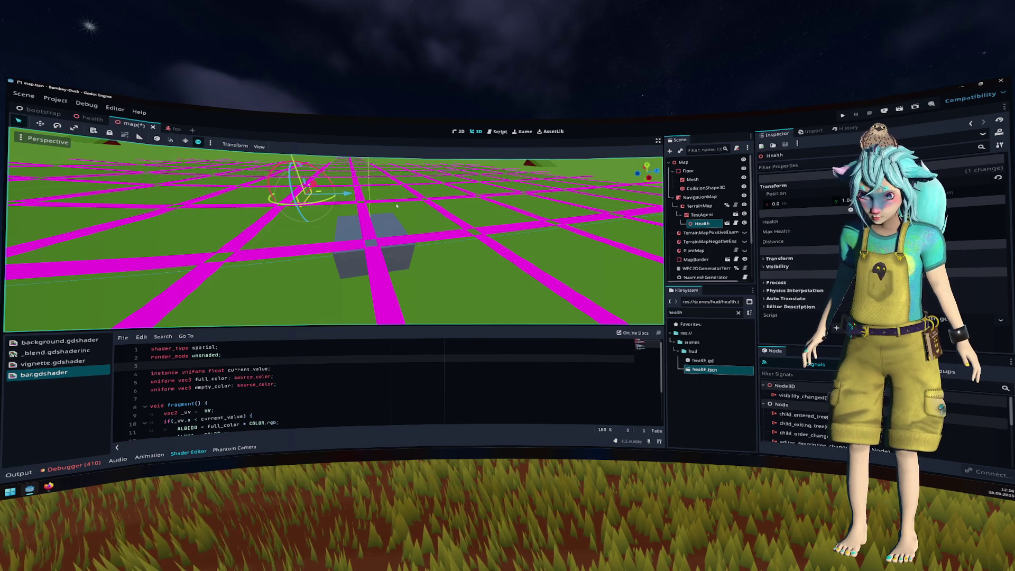
key("ctrl+z")
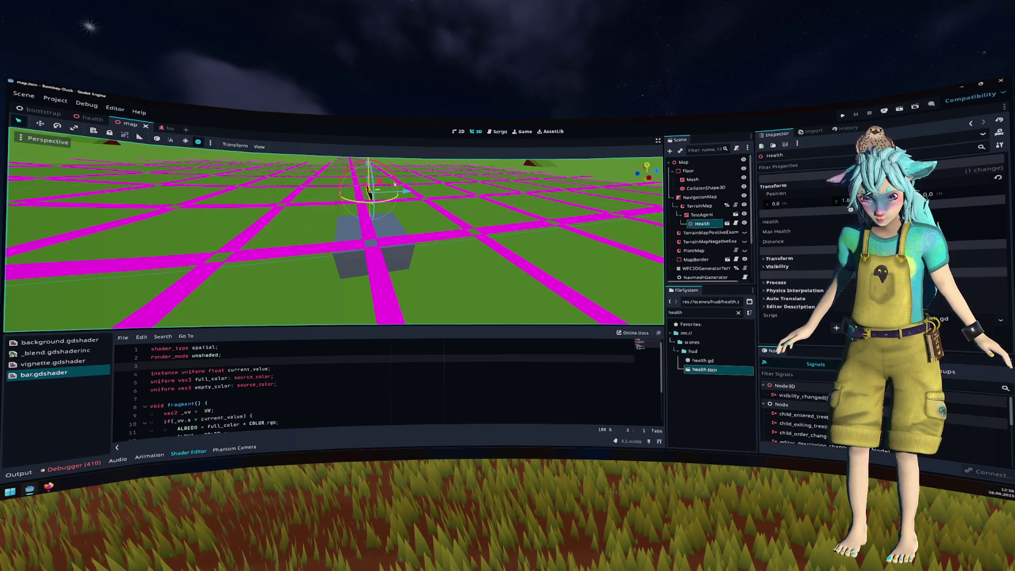
left_click(702, 223)
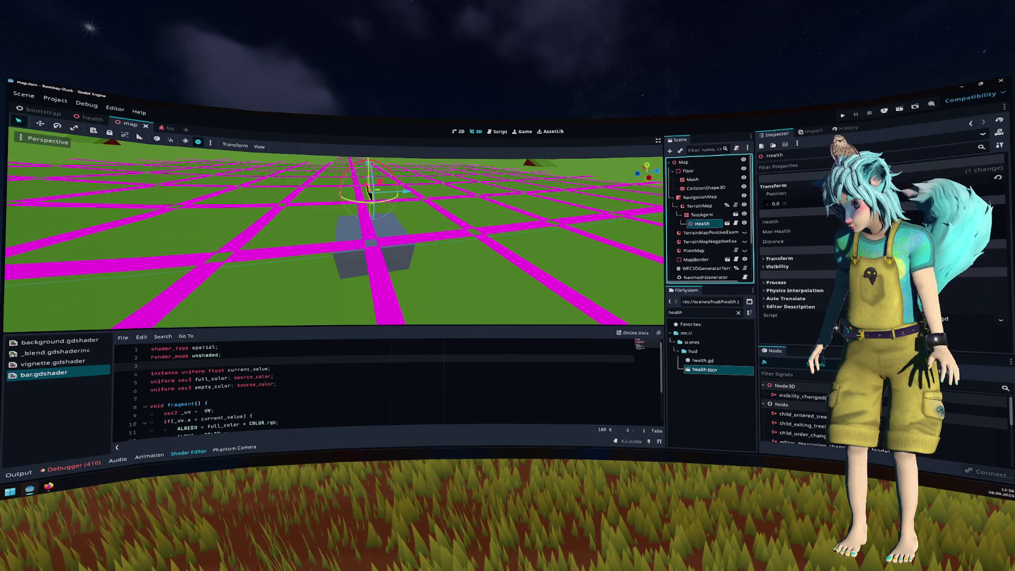
left_click(923, 236)
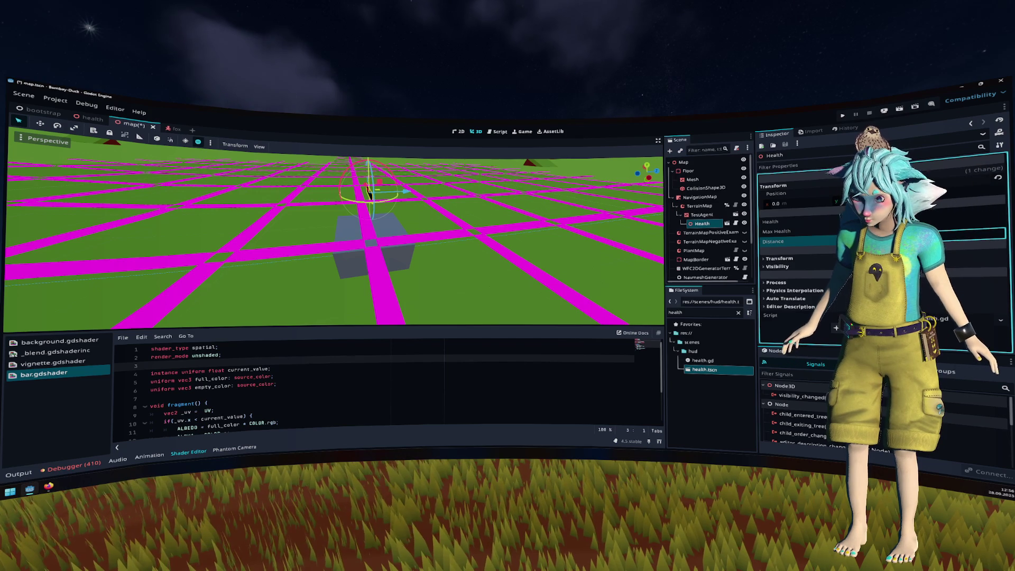
Save the map scene and playtest, steering the fox past the cube through the trees with WASD
key("ctrl+s")
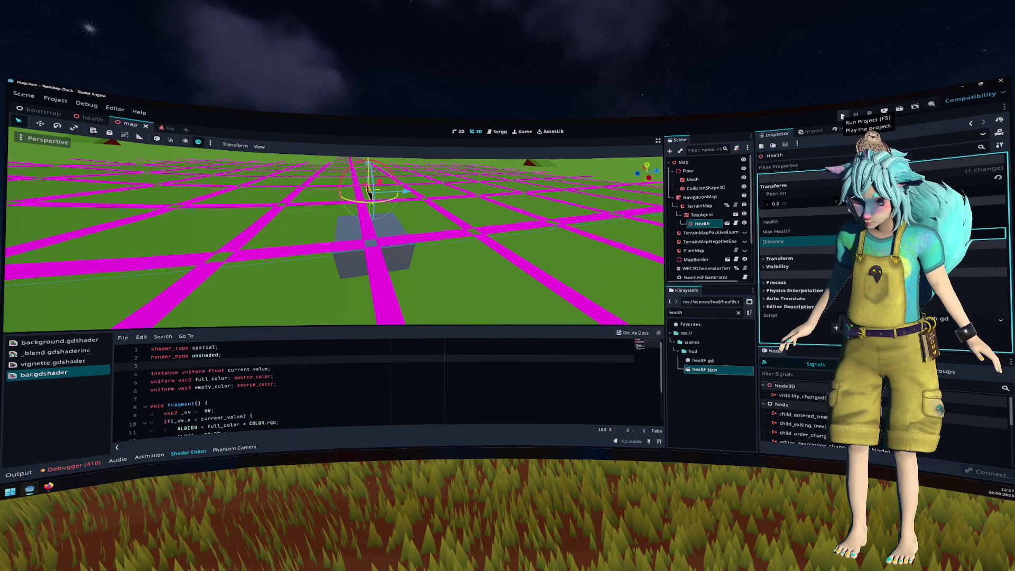
key("F5")
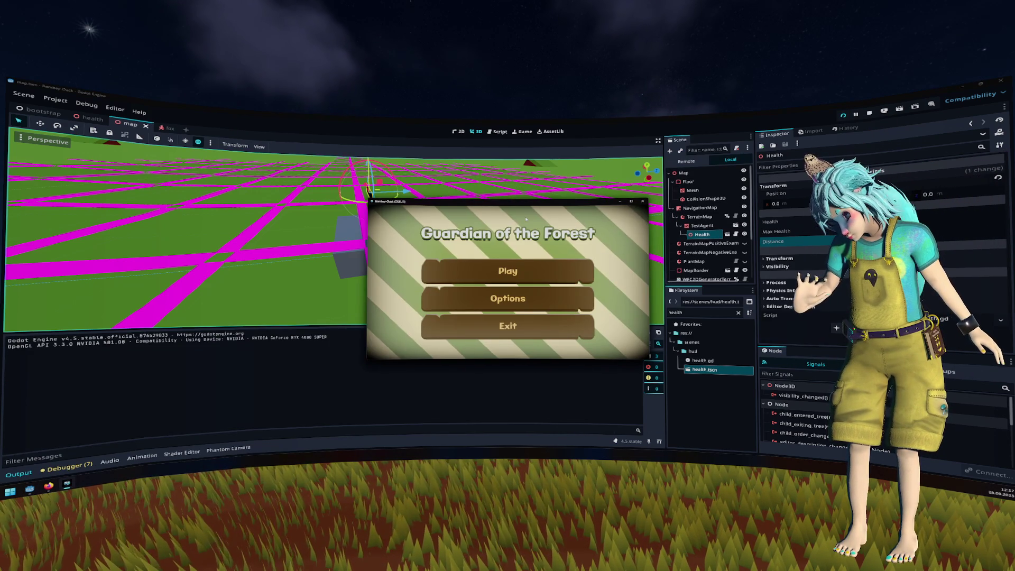
left_click(519, 271)
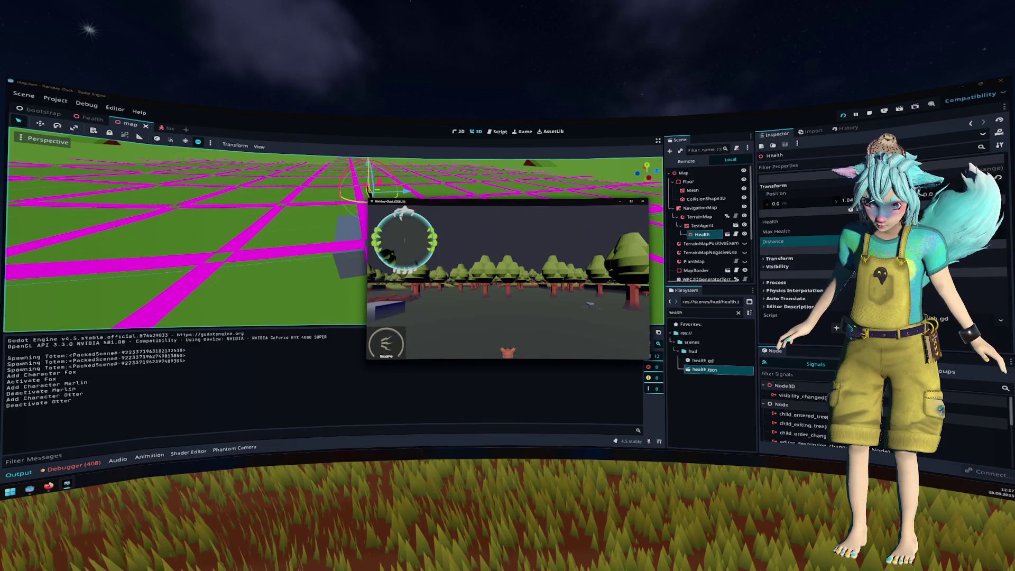
key("w")
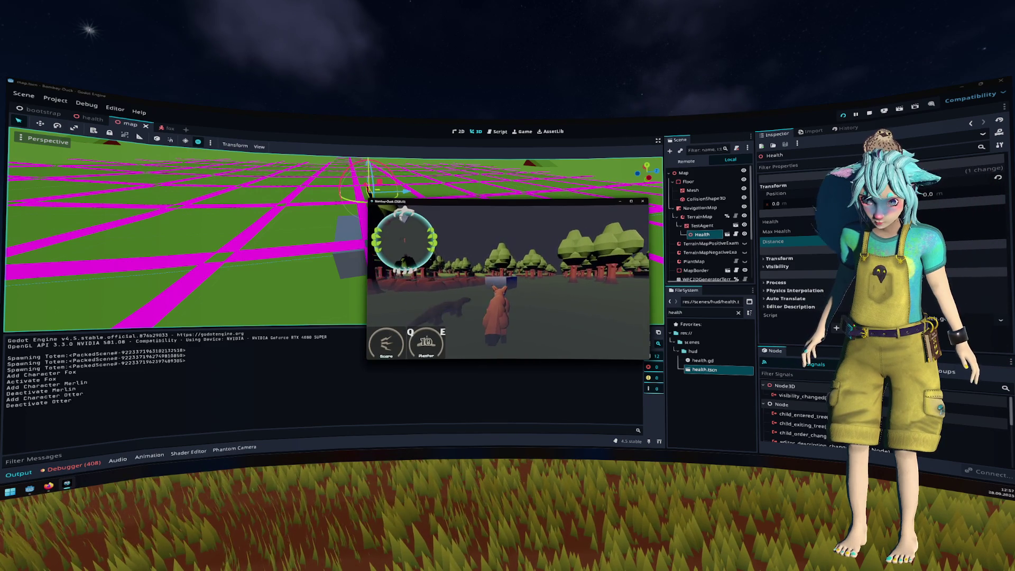
key("a")
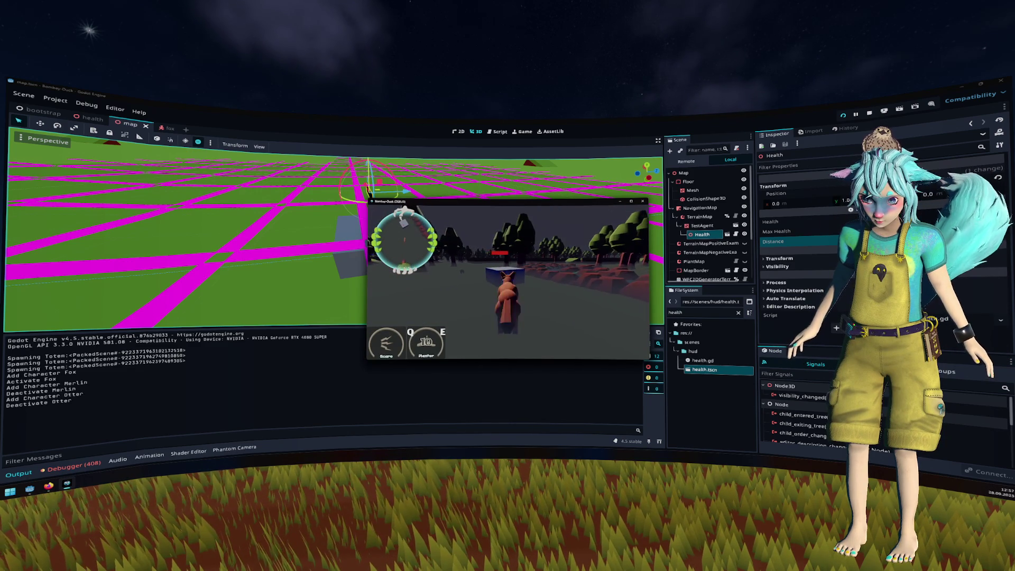
key("w")
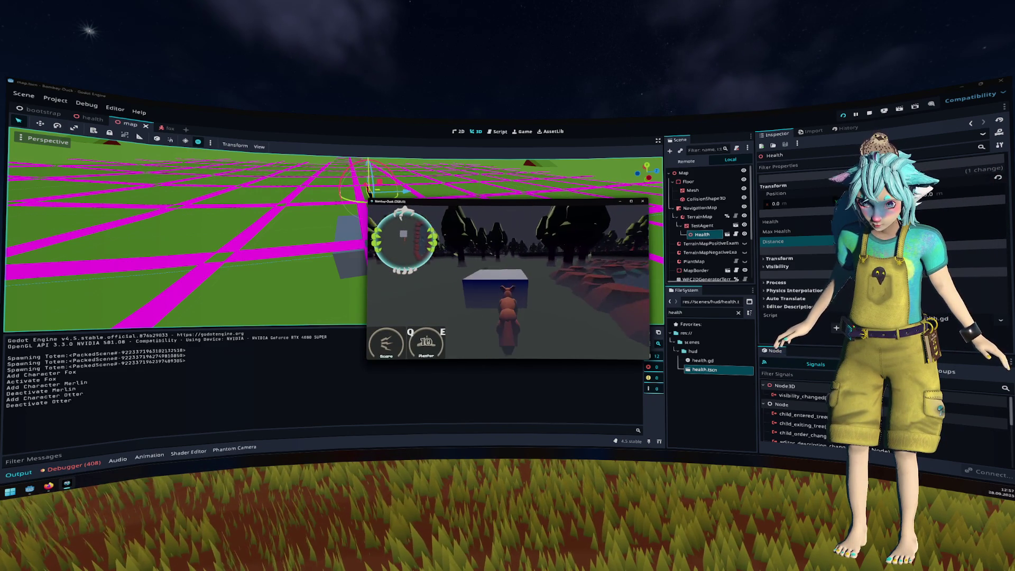
key("d")
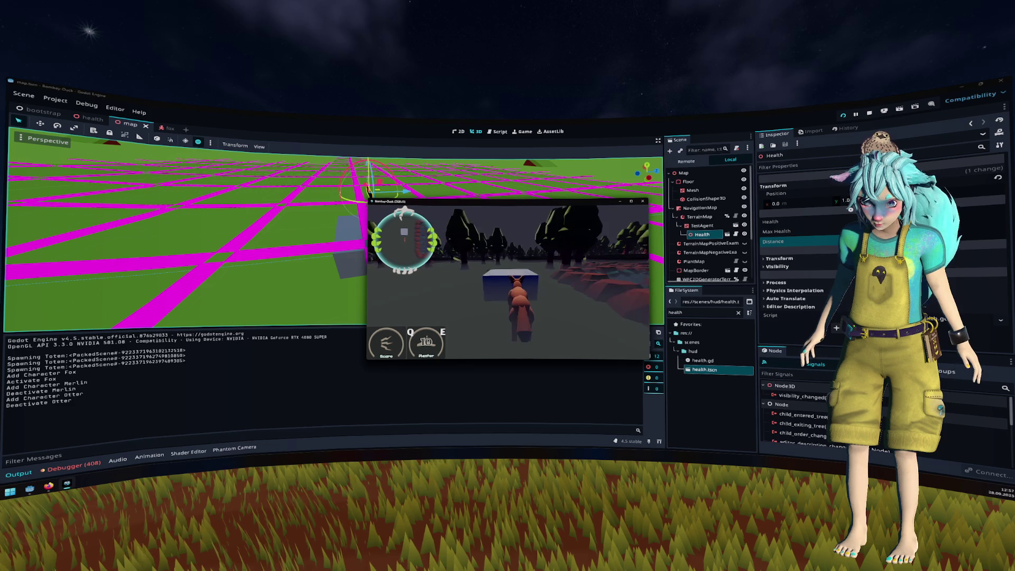
key("a")
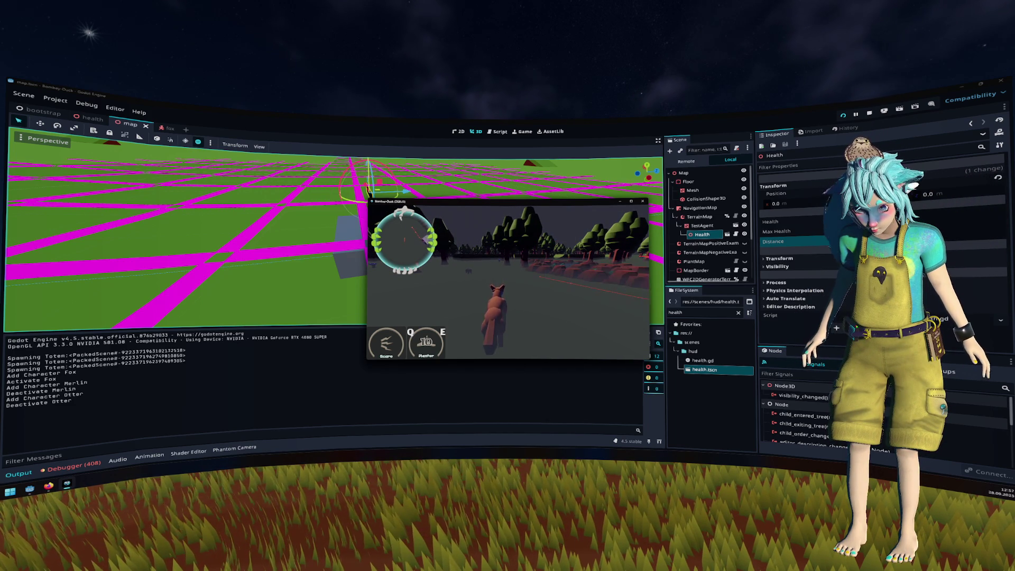
key("d")
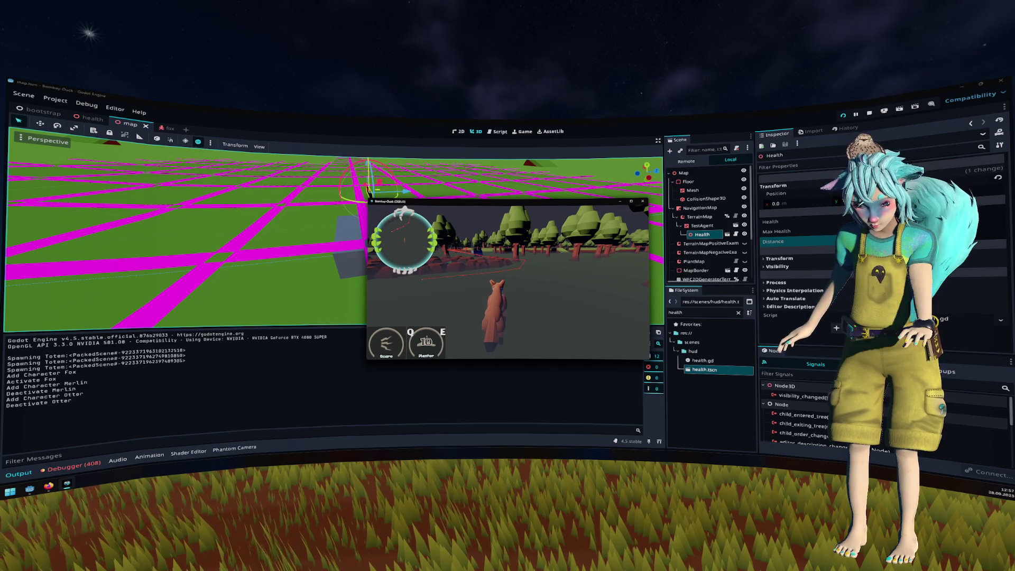
key("F8")
Increase the Radius of the fox's SeeingView CollisionShape3D sphere and save the fox scene
left_click(167, 128)
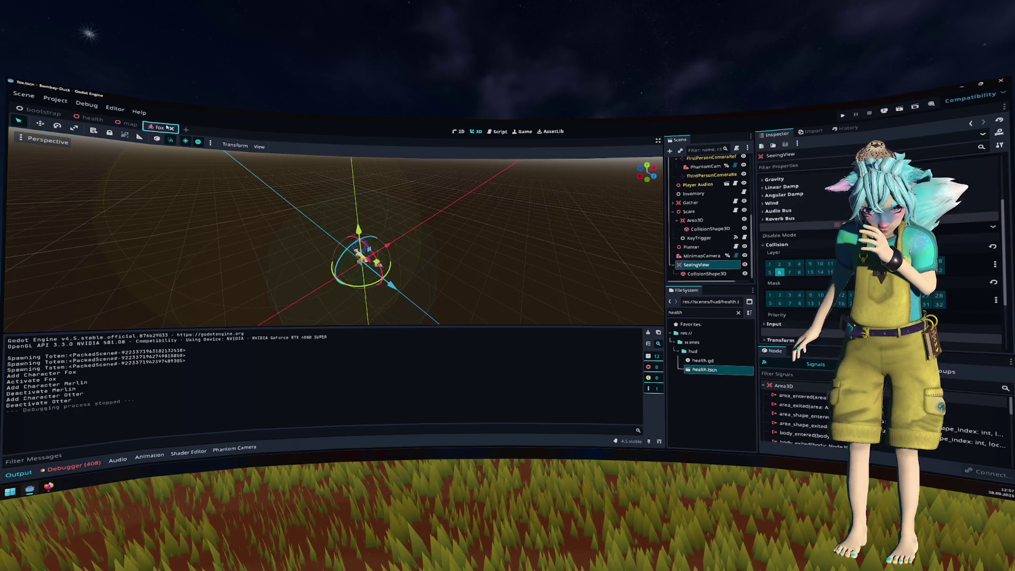
left_click(704, 274)
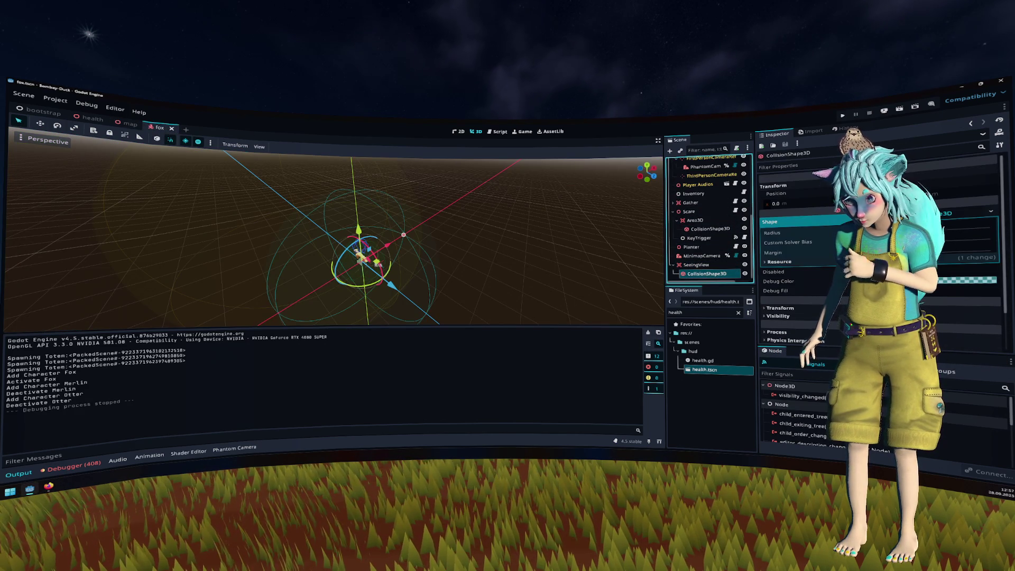
left_click(783, 233)
key("Return")
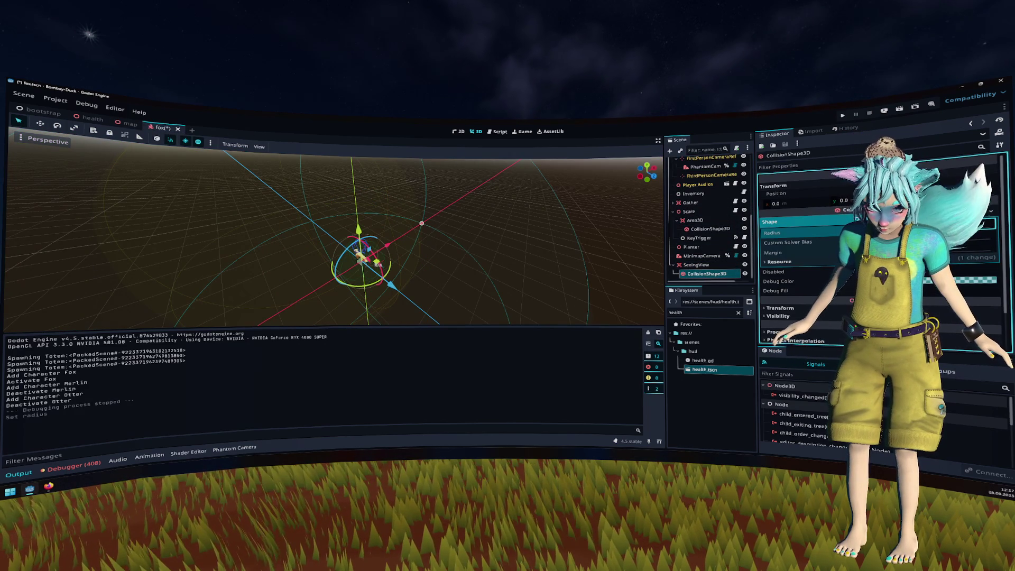
key("ctrl+s")
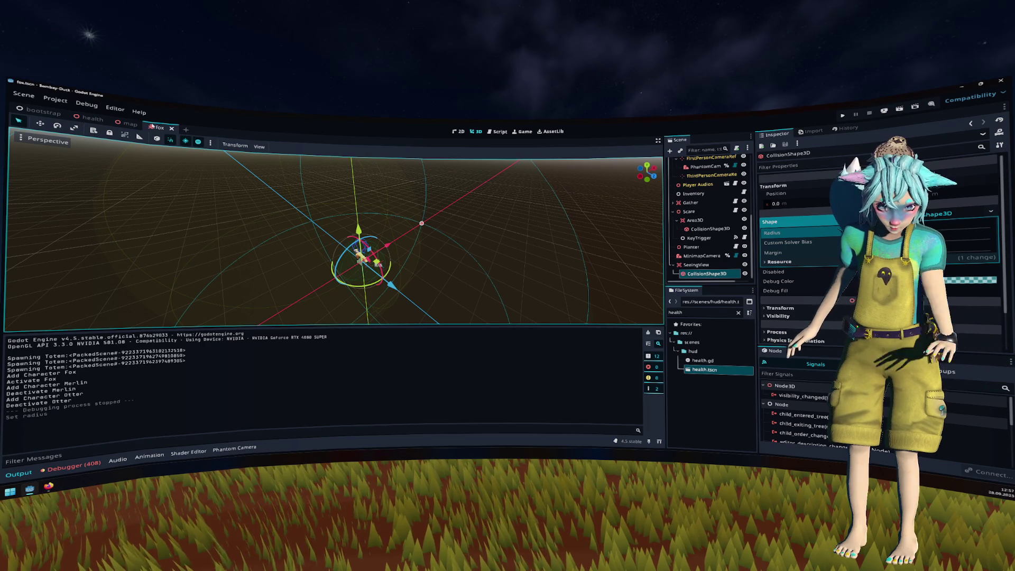
left_click(86, 120)
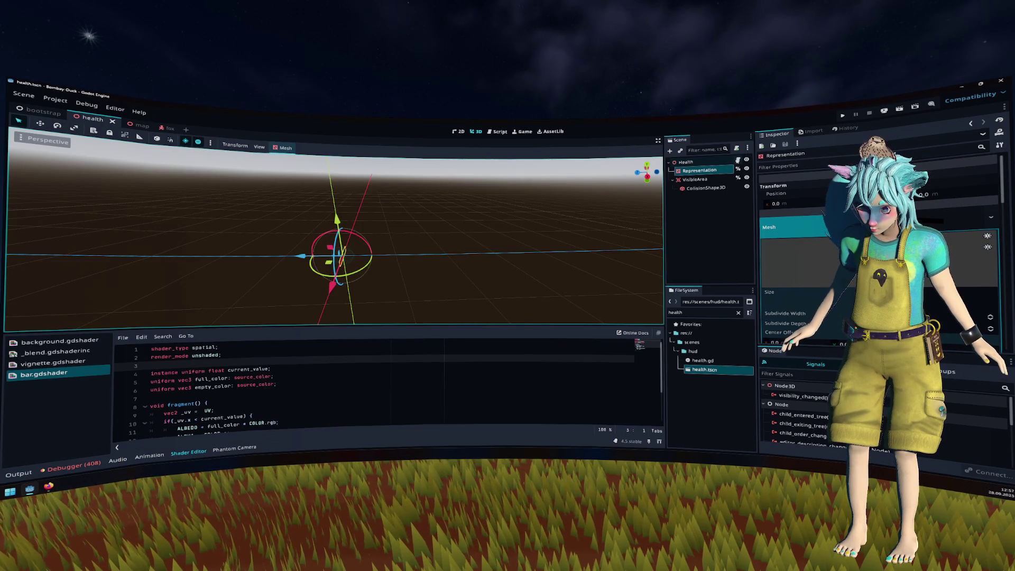
In health.gd, move set_process(false) from the area-entered handler into _on_area_exited
left_click(739, 160)
scroll(416, 218, "down", 1)
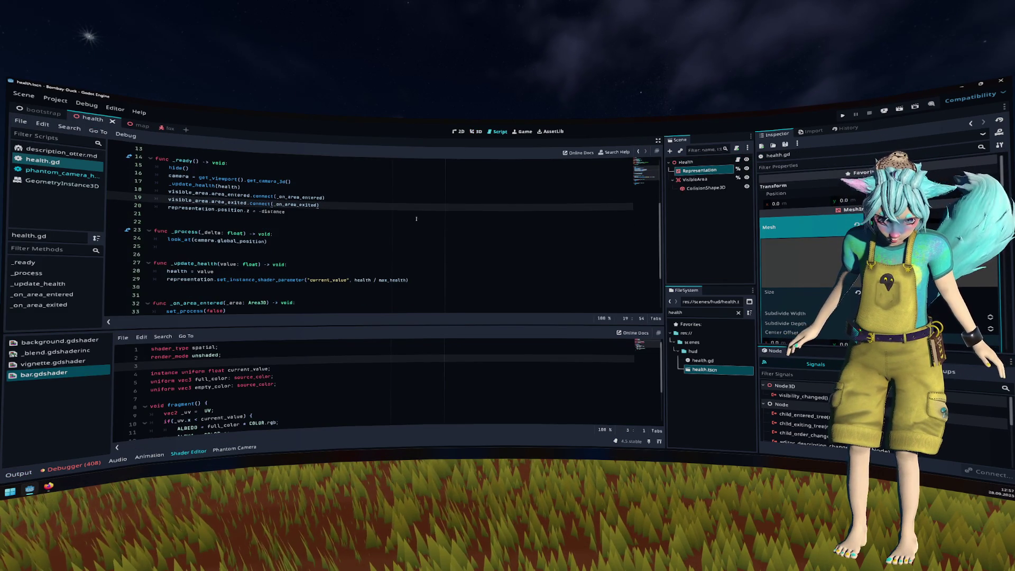
scroll(419, 215, "down", 1)
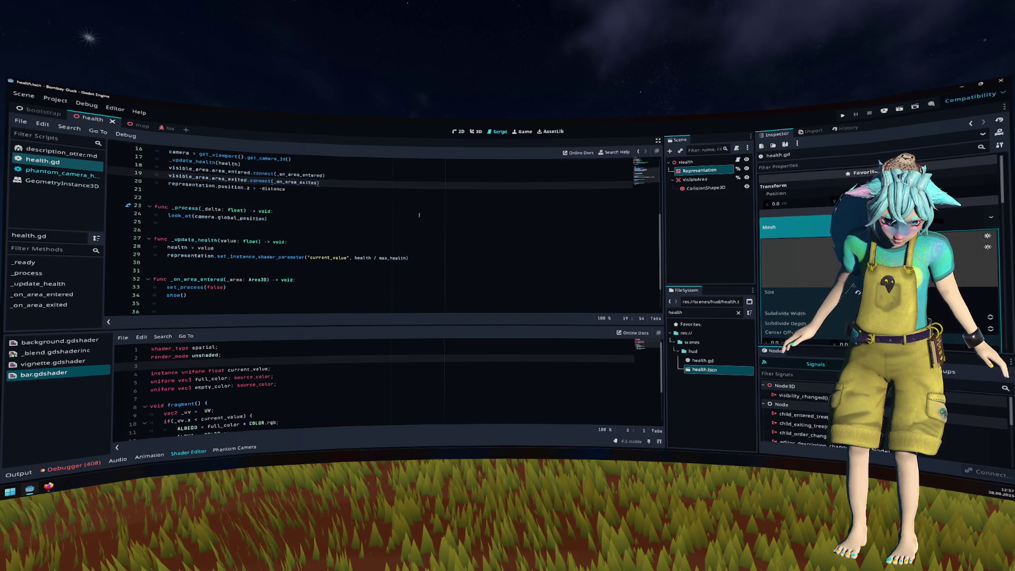
scroll(419, 215, "down", 2)
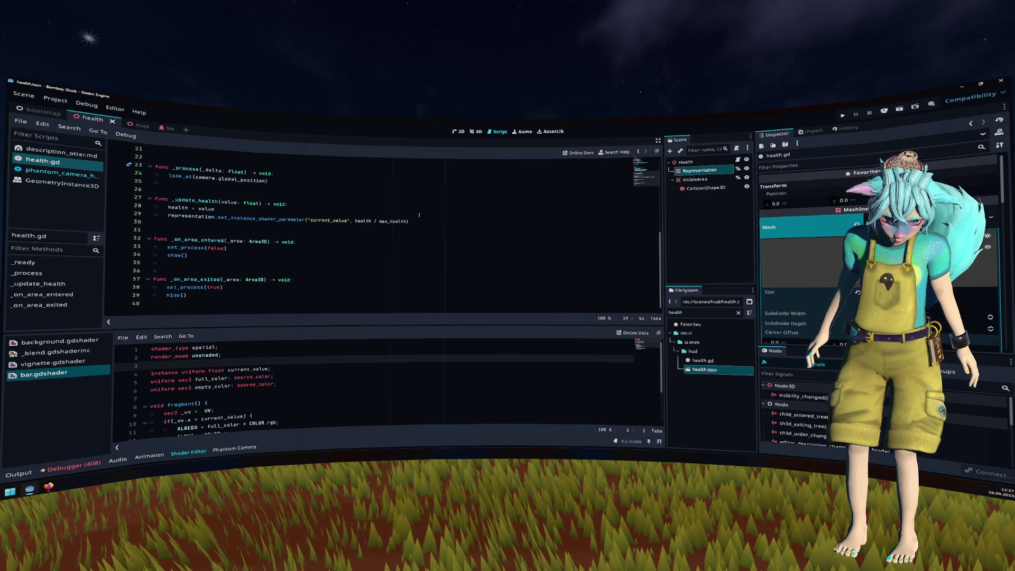
left_click(244, 249)
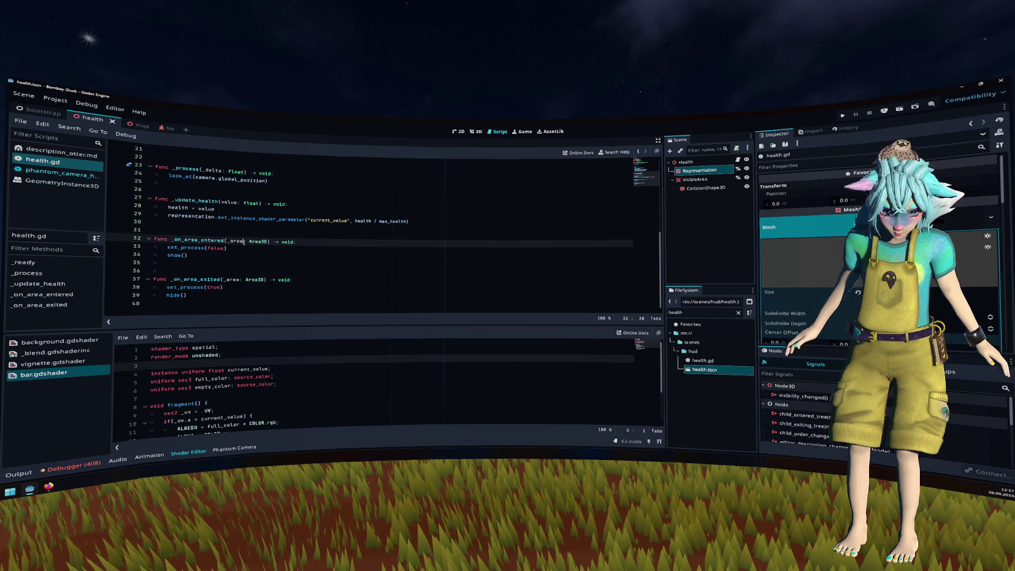
key("shift+Home")
key("ctrl+x")
key("Down")
key("Down")
key("Down")
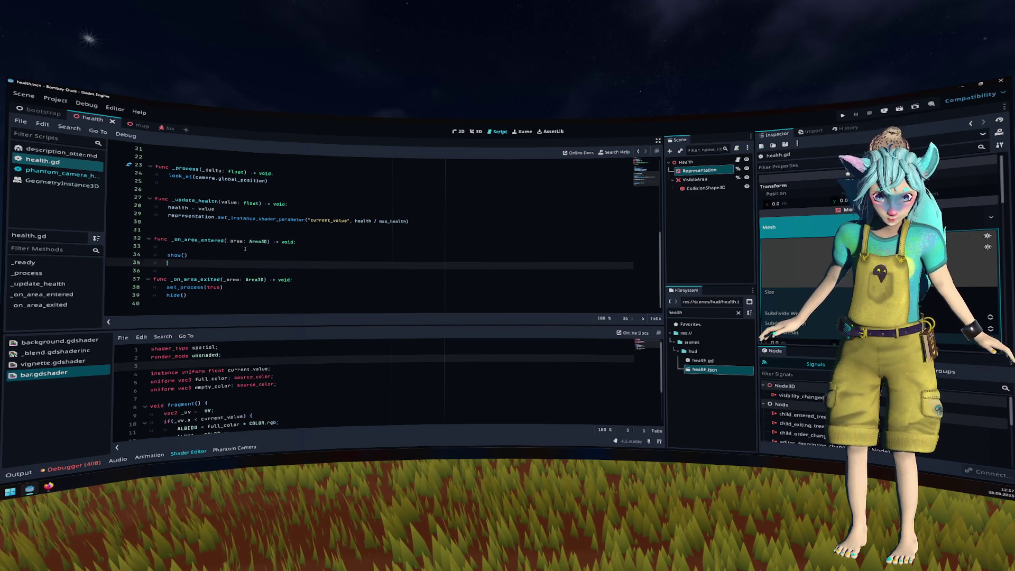
key("shift+Home")
key("ctrl+v")
Write set_process(true) in _on_area_entered, save health.gd, and run the project with F5
key("Up")
key("Up")
key("Up")
type("set_process(true)")
key("Down")
key("Down")
key("ctrl+s")
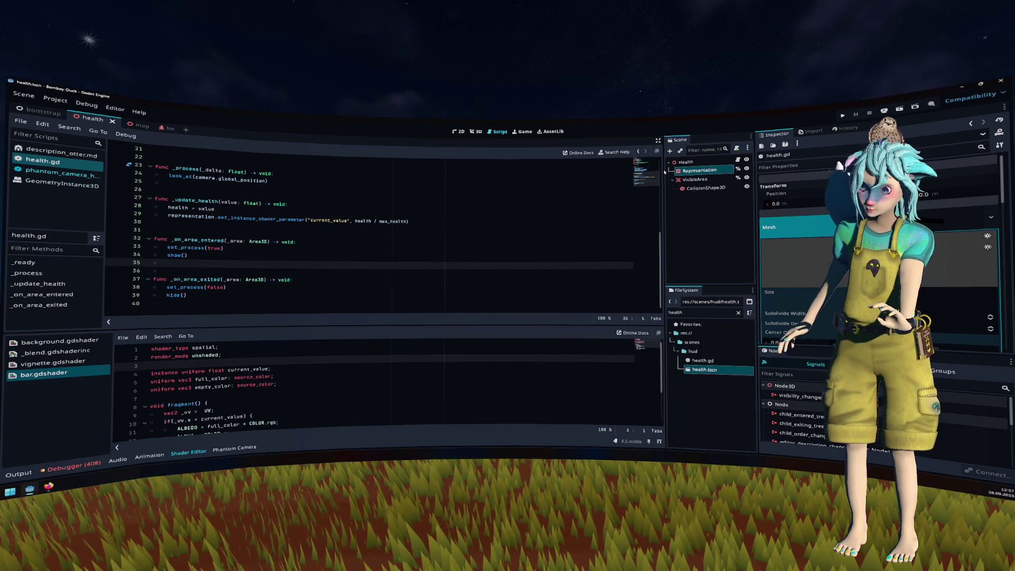
key("F5")
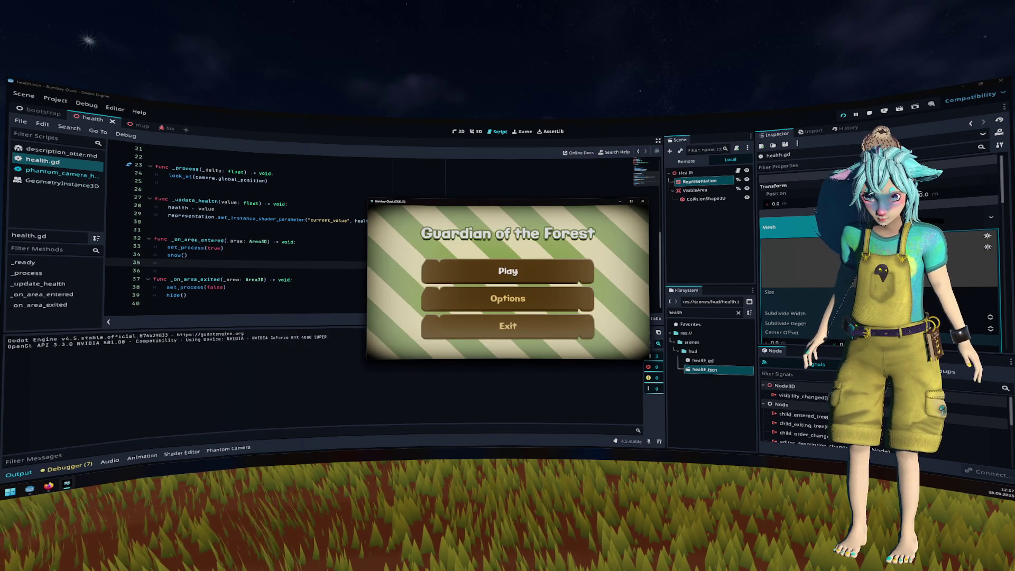
Start a game from the main menu, walk the fox forward, then close the game window
left_click(505, 235)
key("w")
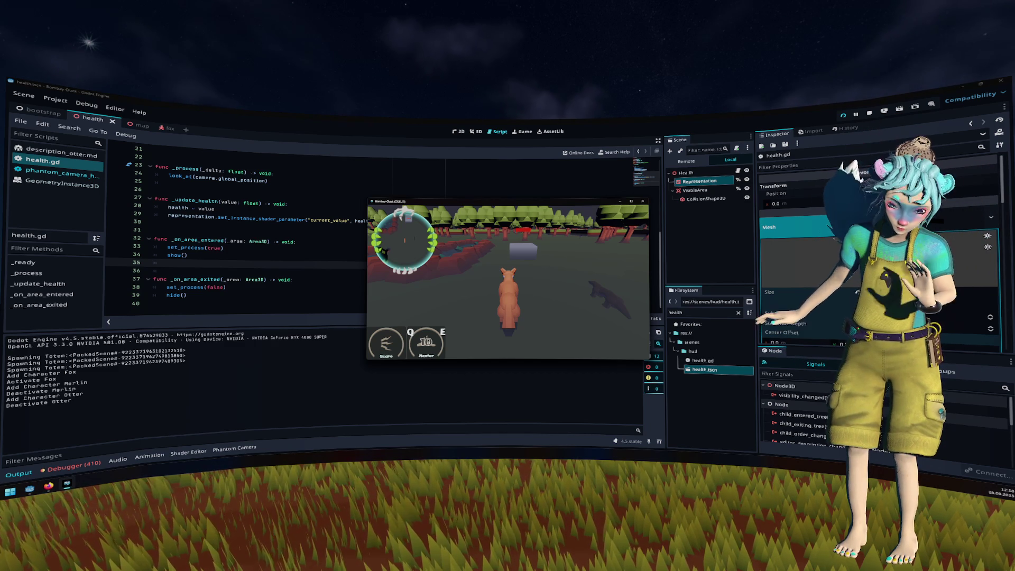
key("alt+F4")
Review line 20 of health.gd, selecting representation and distance in the z-position assignment
scroll(367, 220, "up", 6)
scroll(367, 218, "up", 1)
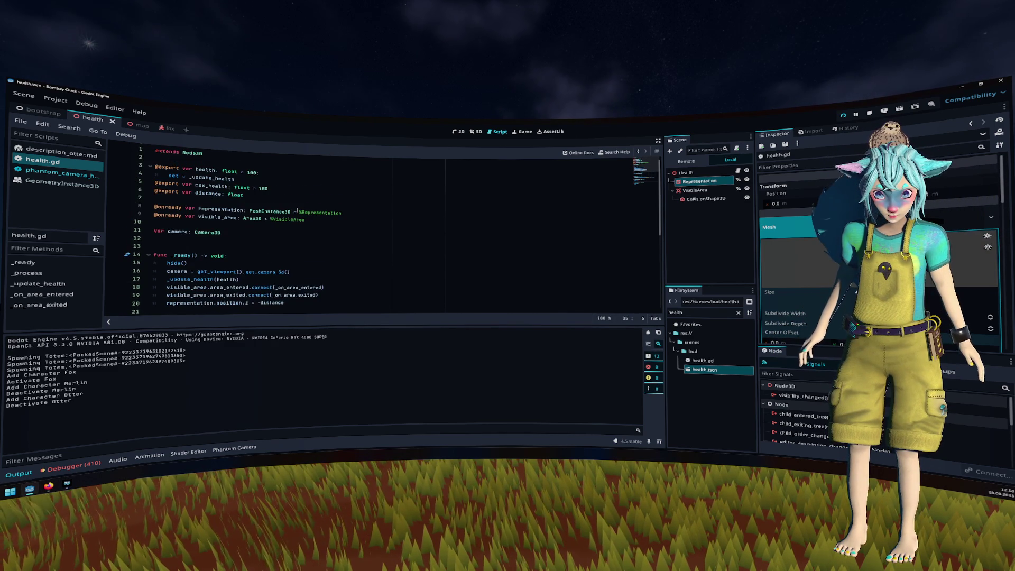
scroll(297, 210, "down", 2)
double_click(184, 257)
scroll(368, 234, "down", 3)
scroll(369, 234, "up", 2)
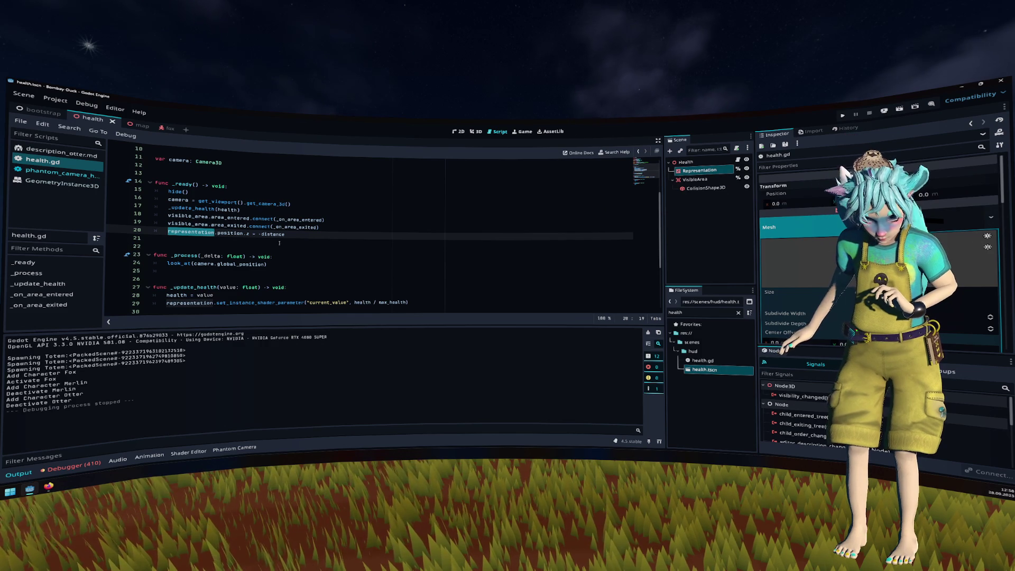
mouse_move(246, 236)
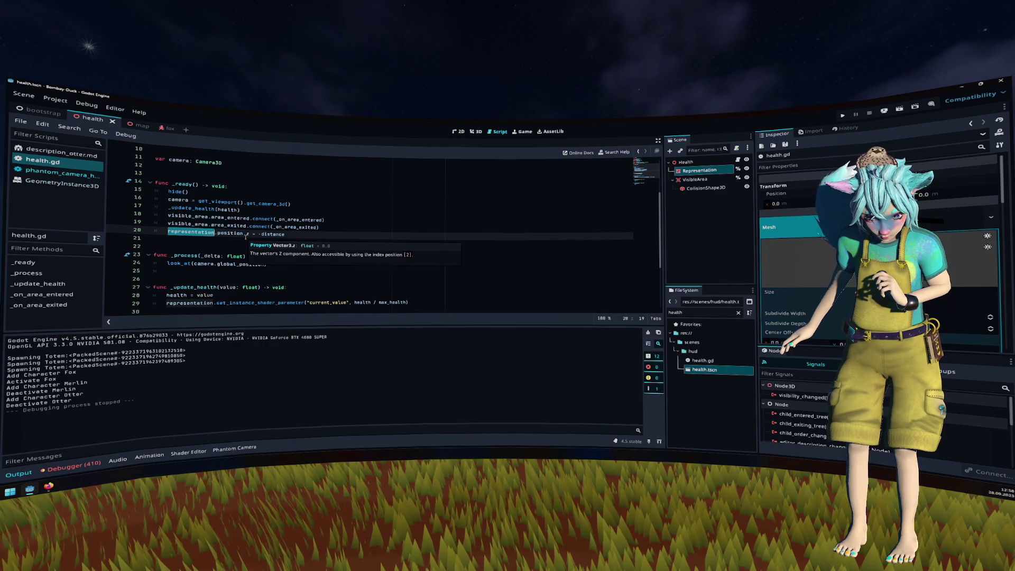
double_click(273, 235)
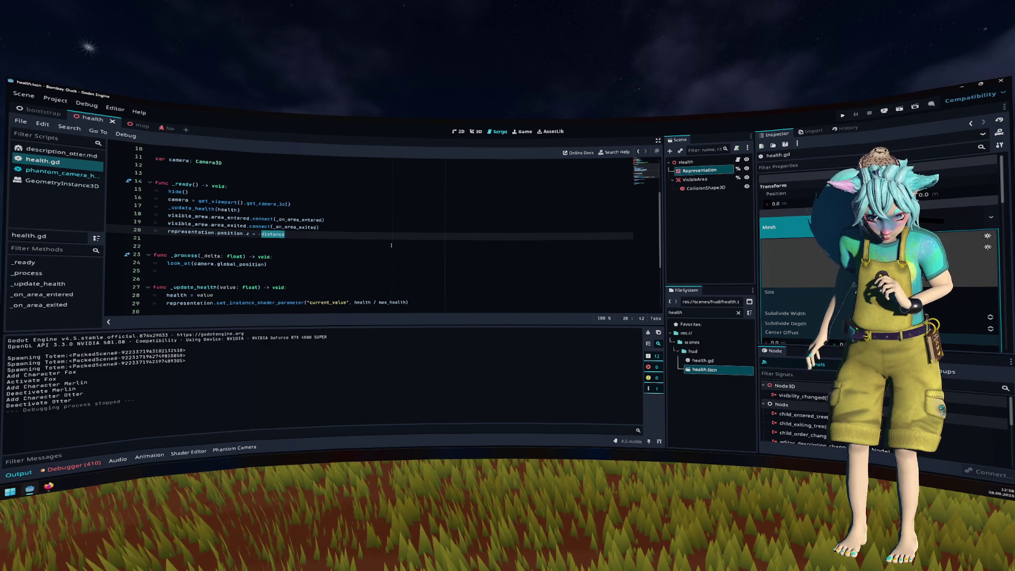
scroll(391, 246, "down", 3)
scroll(388, 241, "up", 3)
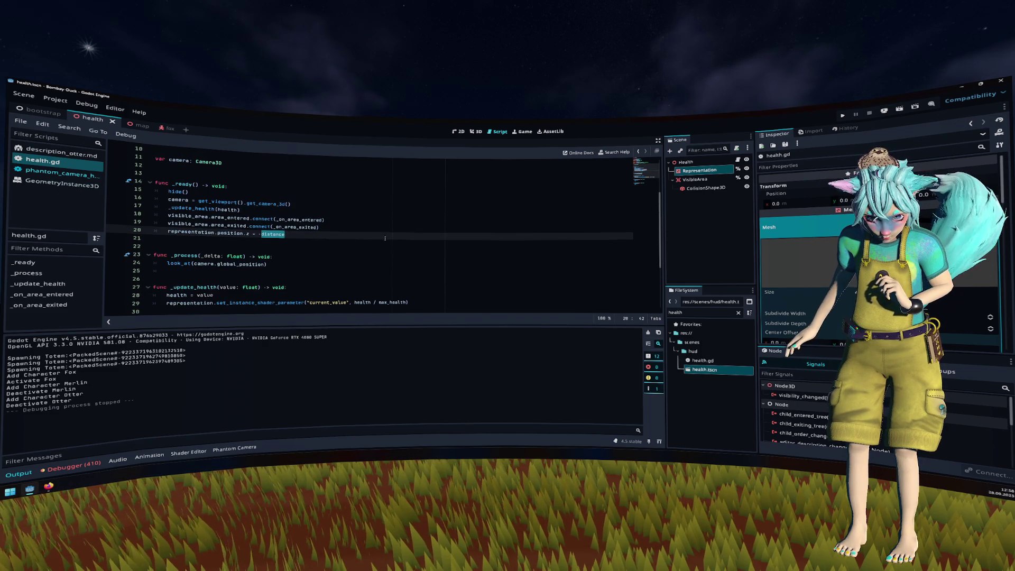
left_click(142, 125)
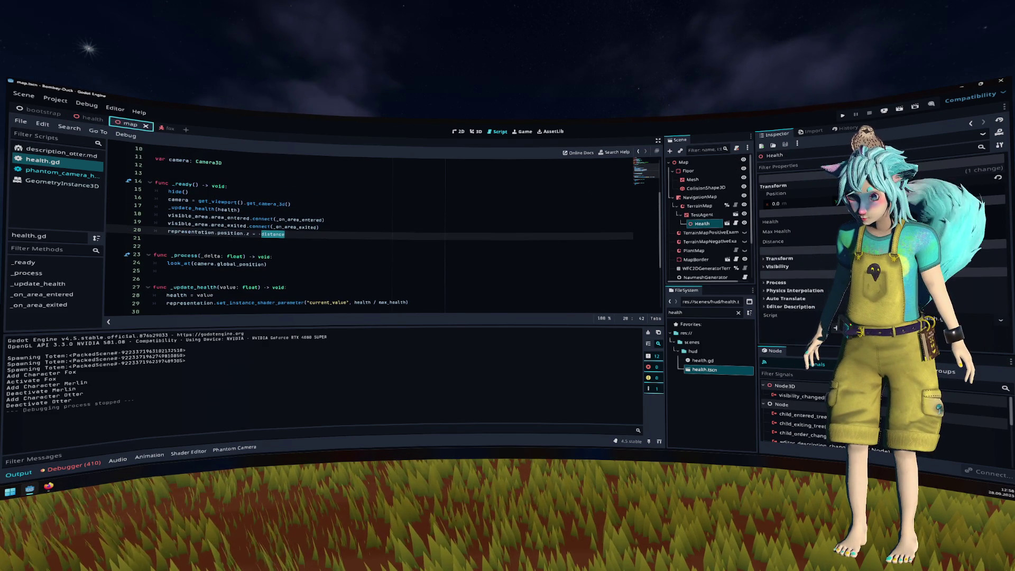
Change the Health node's Distance value in the Inspector and run the project
left_click(793, 241)
key("Return")
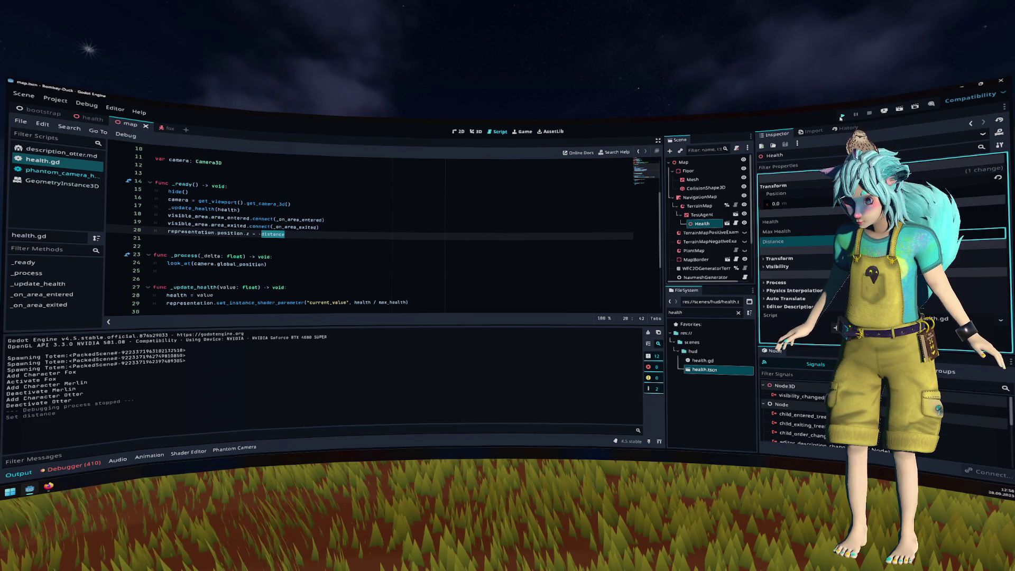
left_click(841, 117)
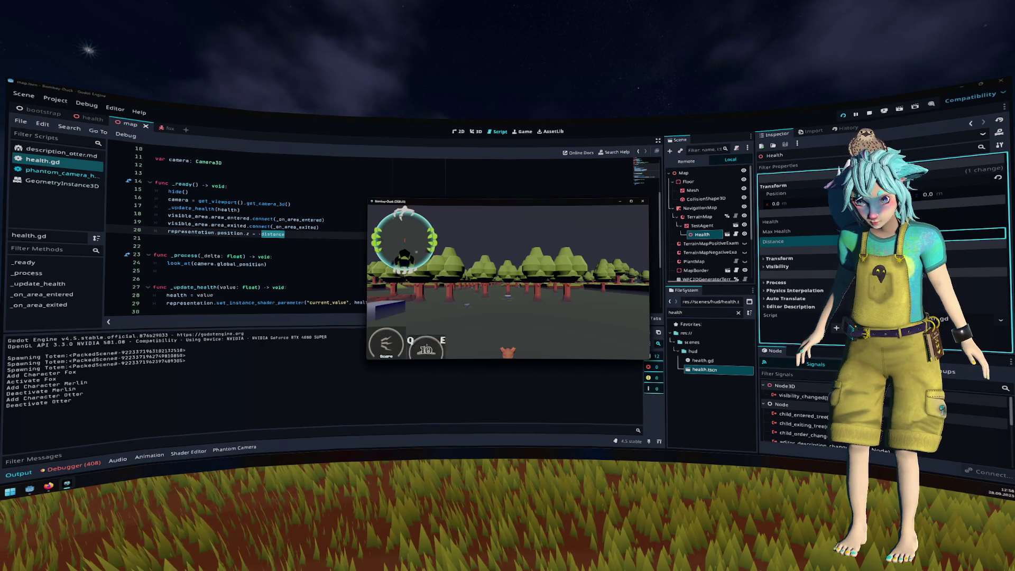
Walk the fox into the grey block and back among the trees, then stop and relaunch the game
key("w")
key("w")
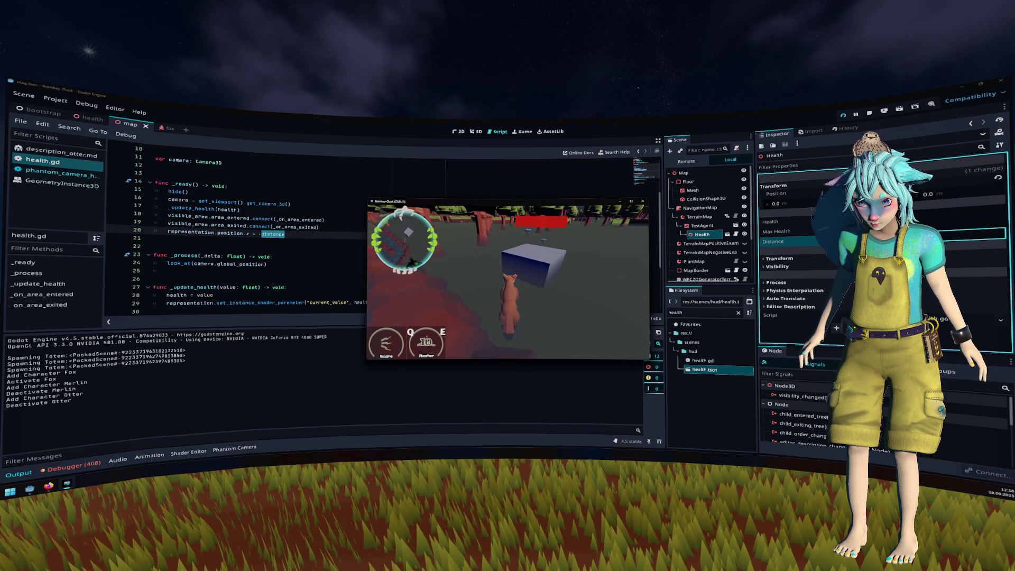
key("w")
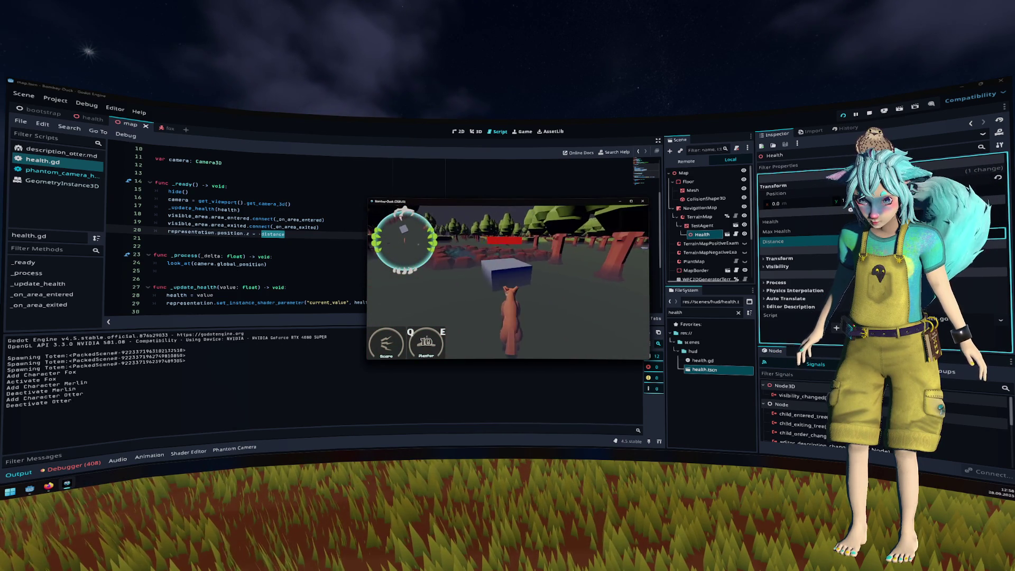
key("w")
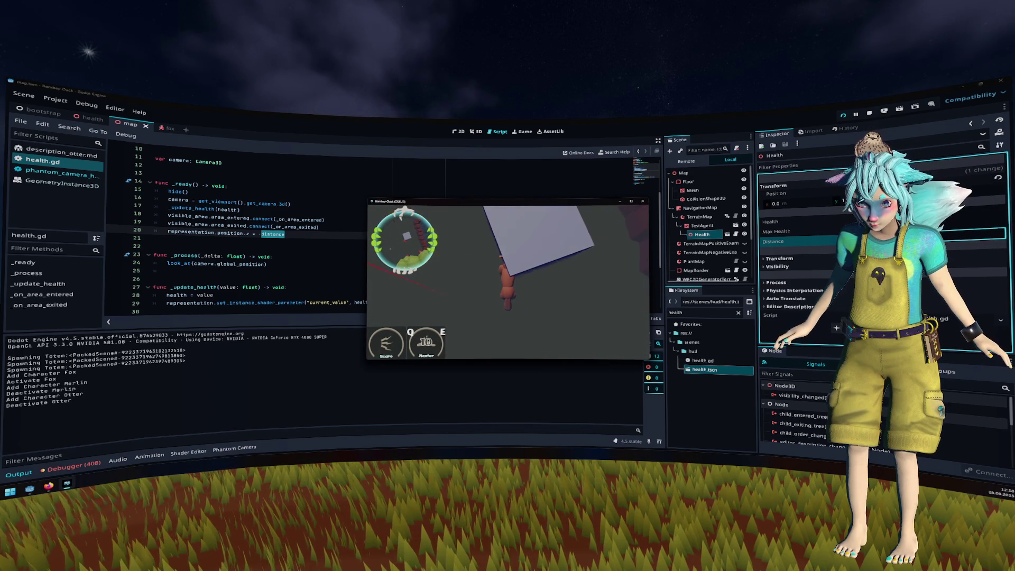
key("w")
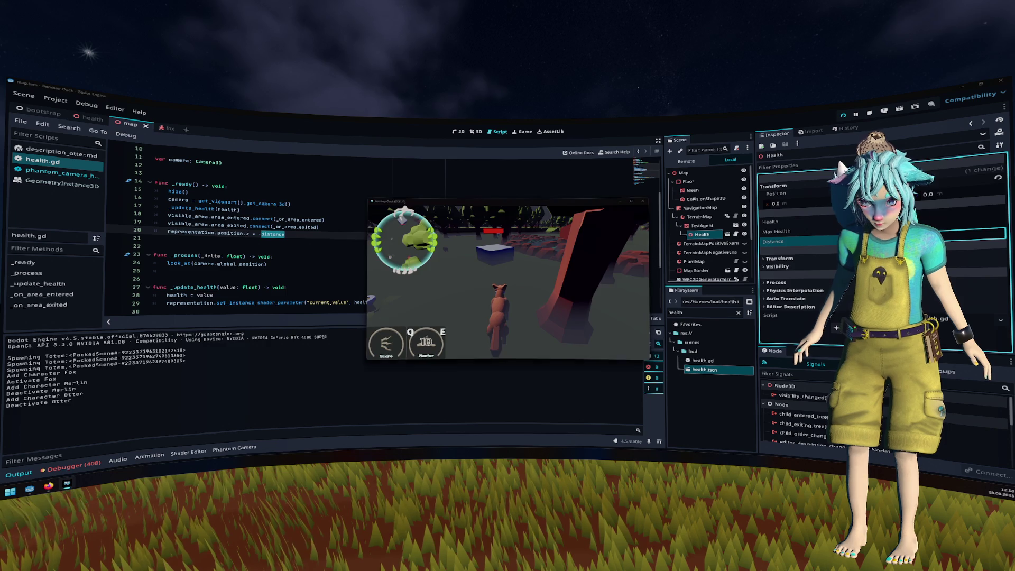
key("F8")
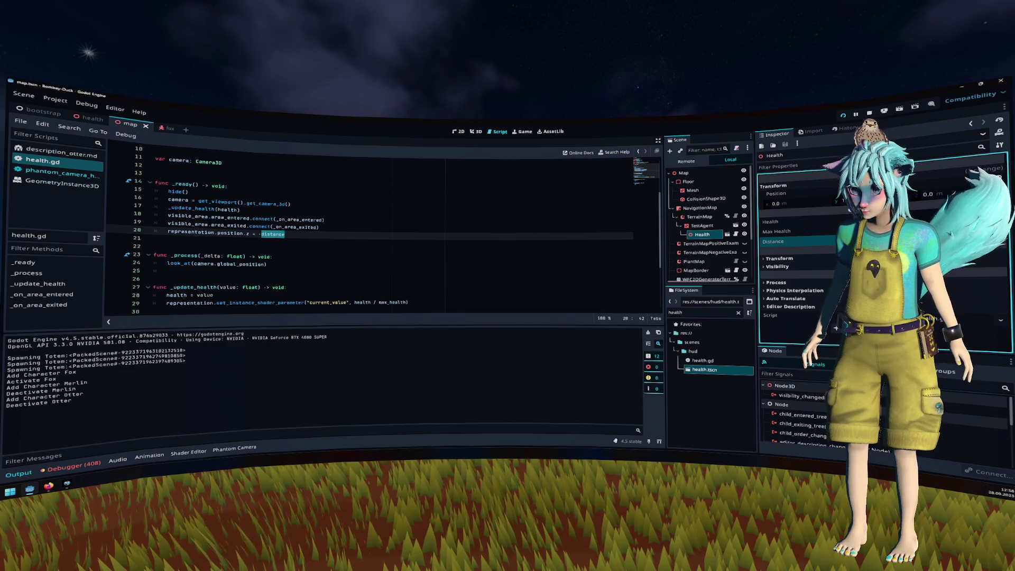
left_click(845, 116)
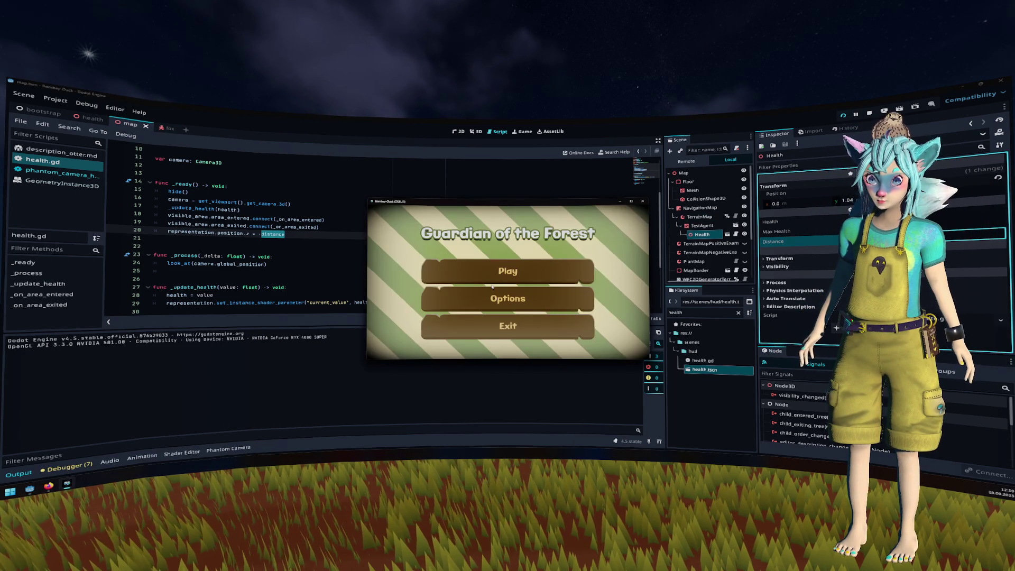
Play the level, walking the fox around the blue box to see the red health bar up close
left_click(492, 277)
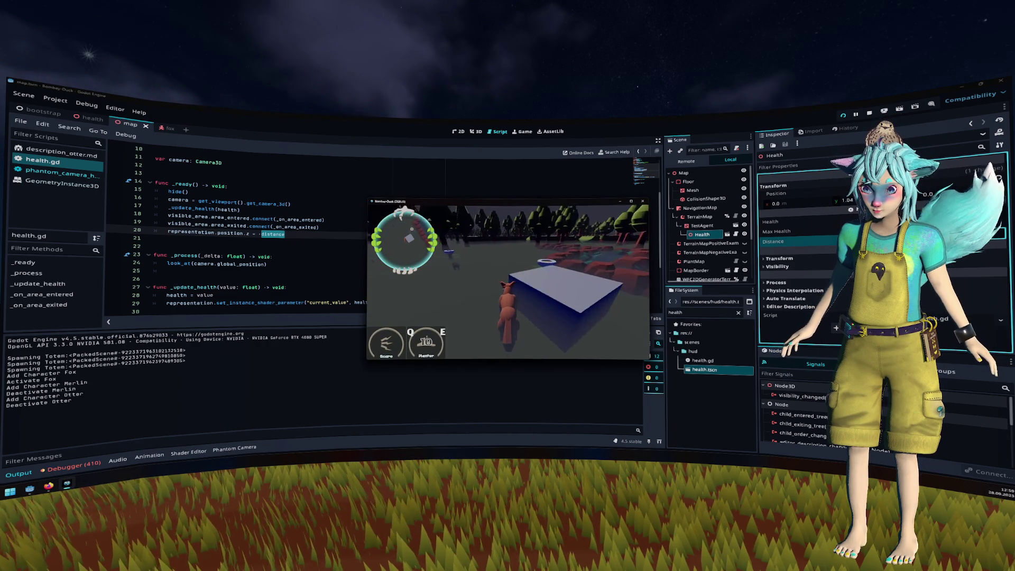
key("w")
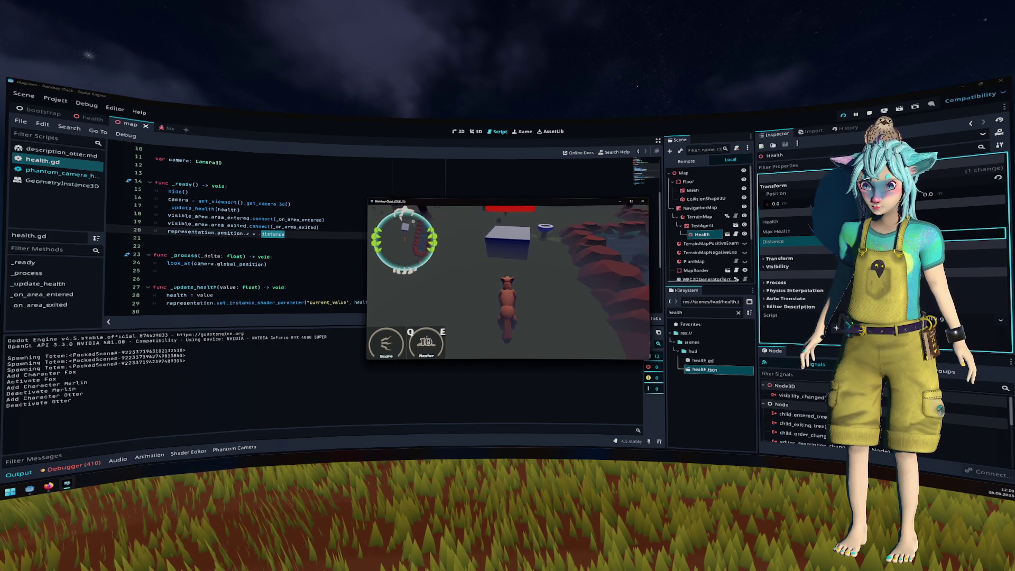
key("d")
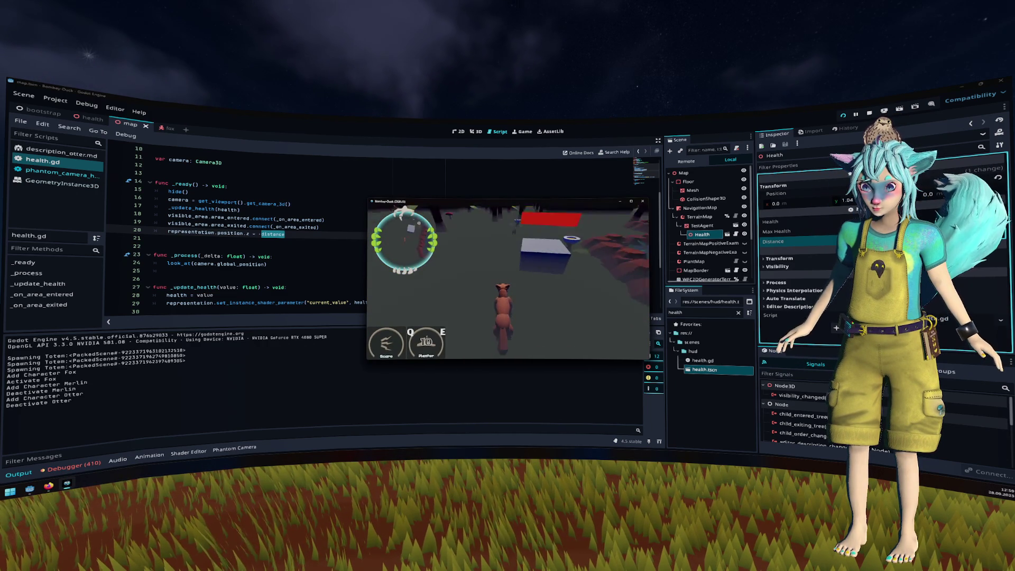
key("d")
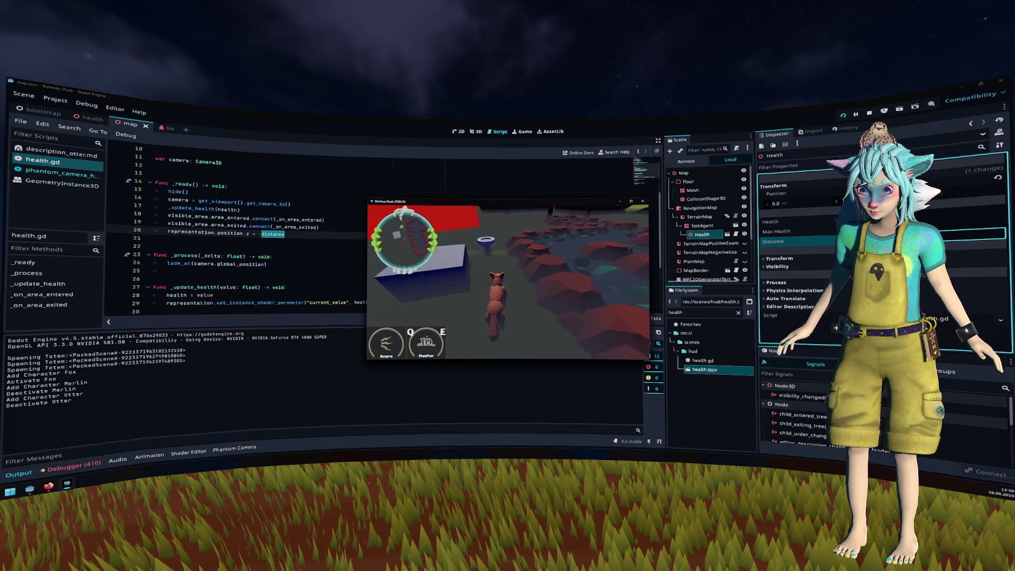
key("d")
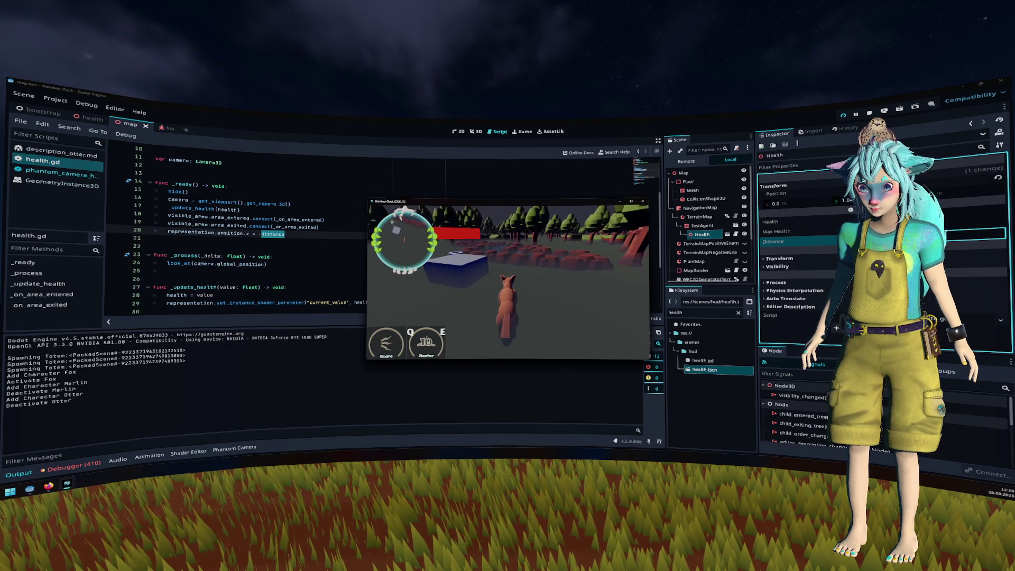
key("w")
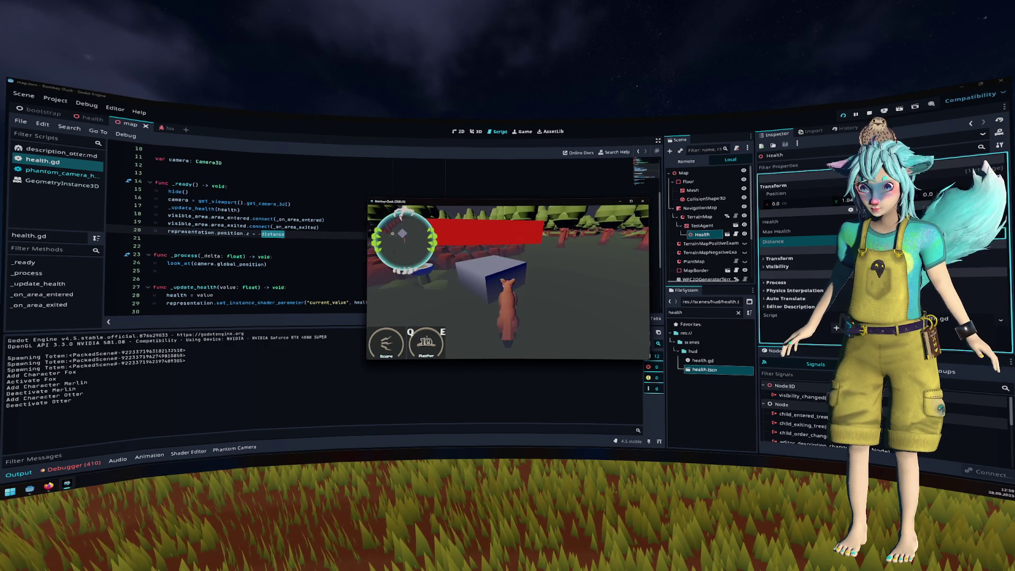
key("s")
key("w")
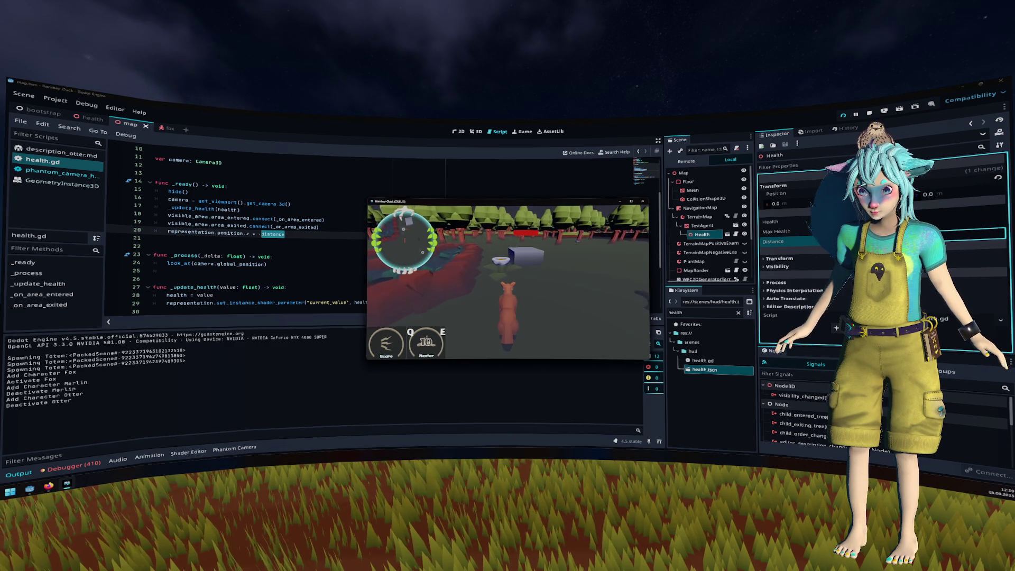
key("d")
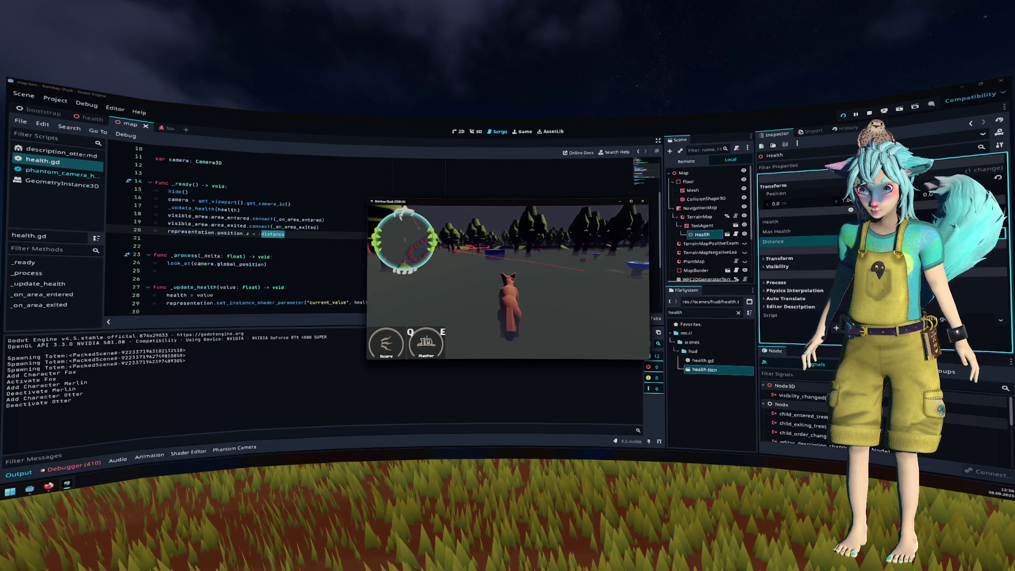
key("w")
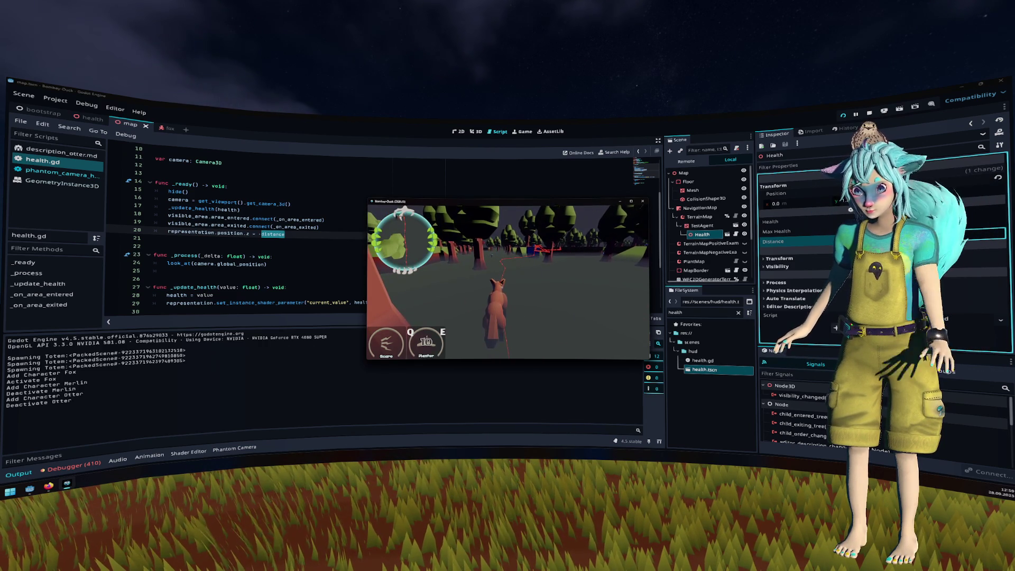
Stop the game, reopen the health scene, and bring up the Health node's context menu
key("Escape")
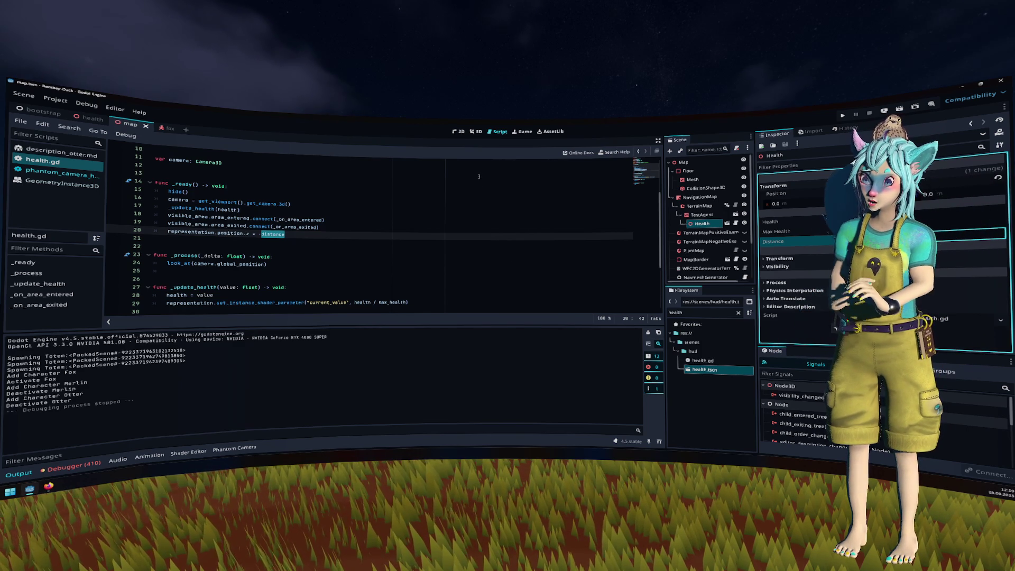
left_click(727, 223)
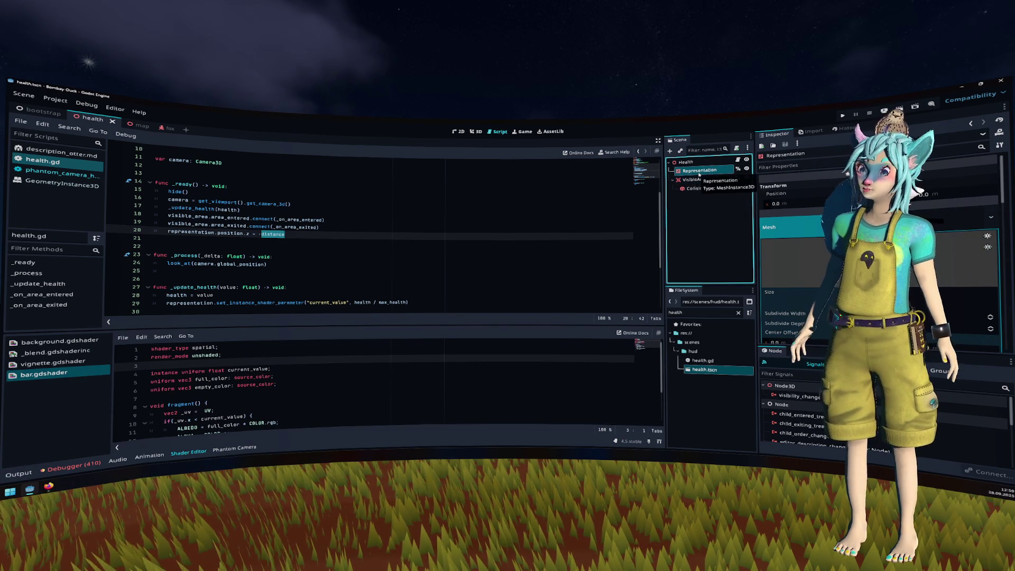
right_click(688, 162)
Add a MeshInstance3D child under Health, move it to the top, and rename it Border
left_click(733, 176)
type("coll")
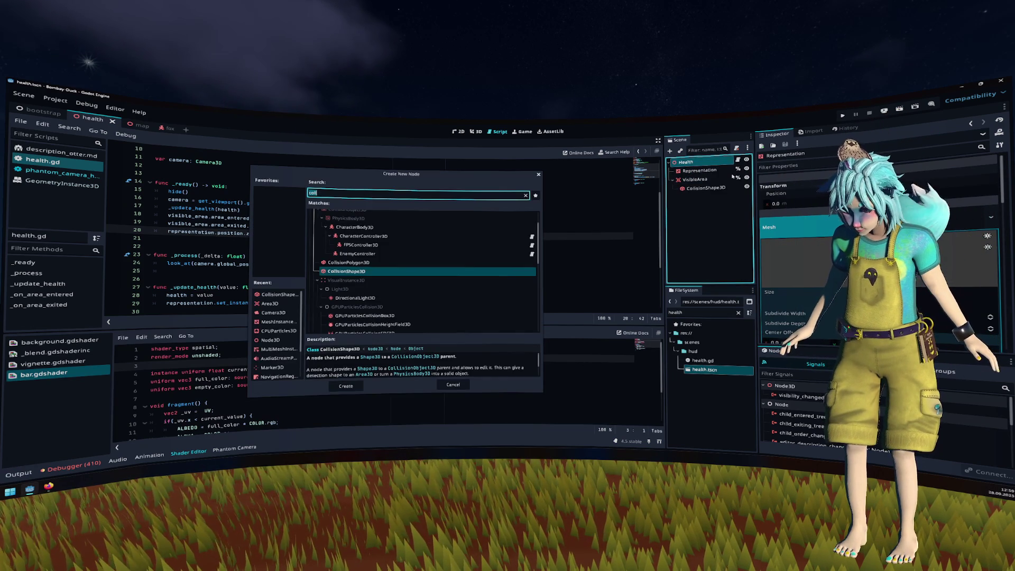
key("BackSpace")
key("BackSpace")
key("BackSpace")
type("b")
key("BackSpace")
type("mesh")
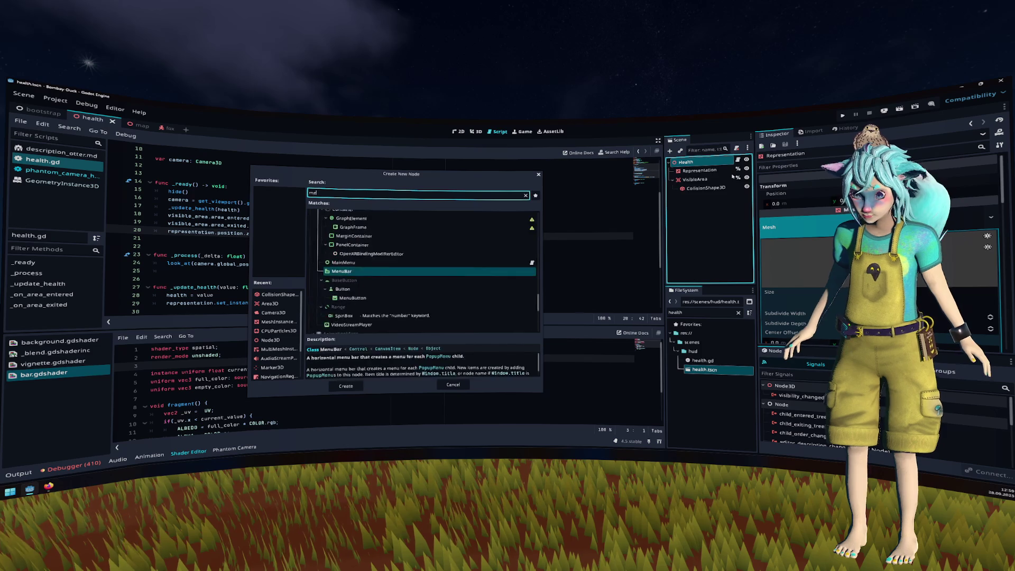
key("Return")
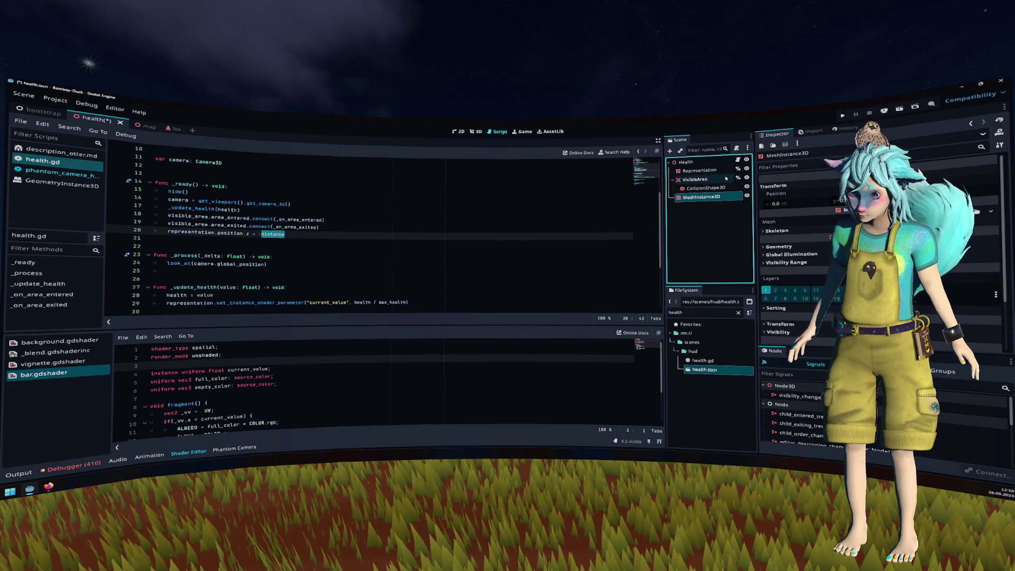
key("ctrl+Up")
key("ctrl+Up")
key("F2")
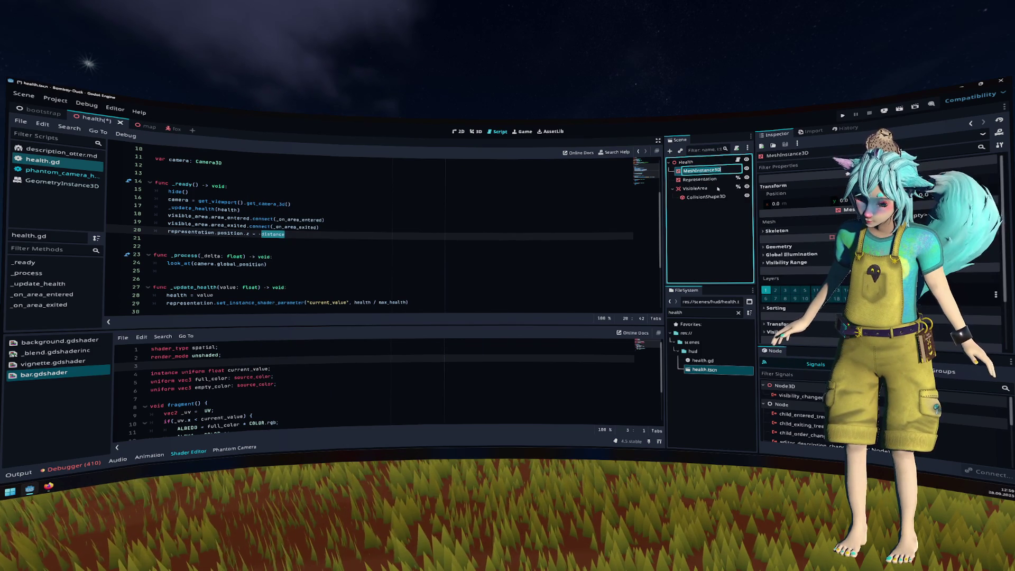
type("Border")
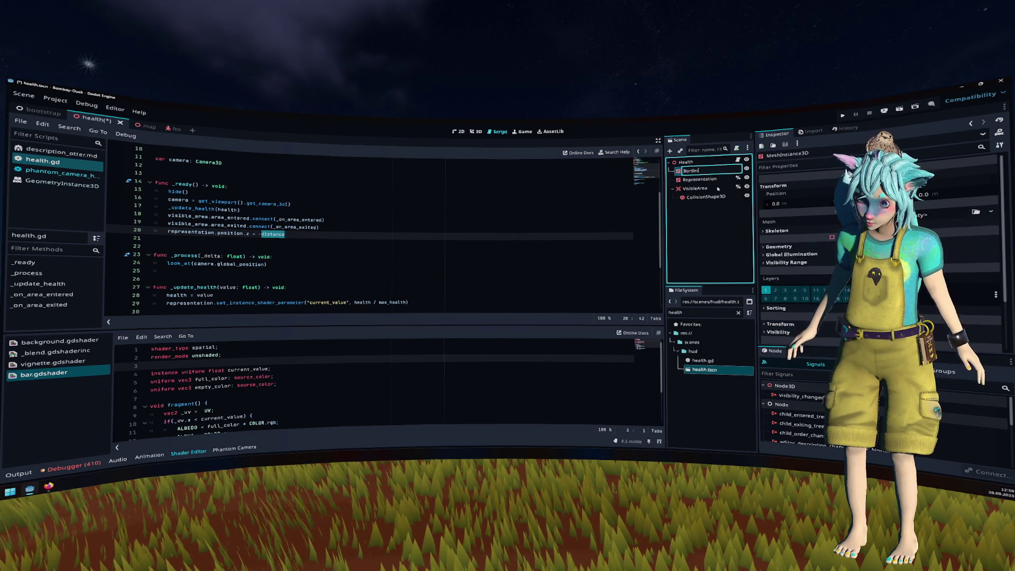
key("Return")
Compare Border's Mesh property with Representation's mesh and check the mesh size properties
left_click(910, 218)
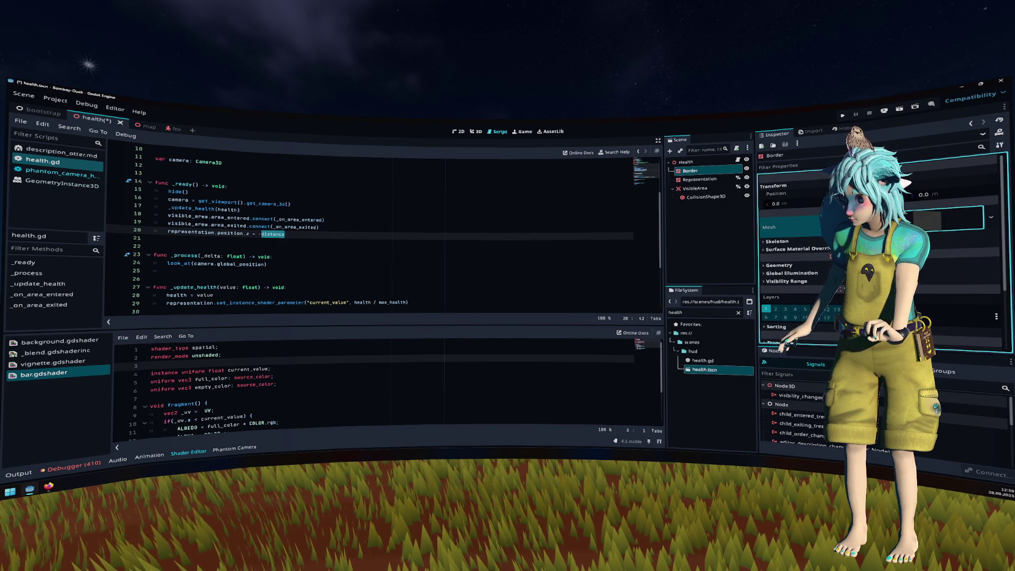
left_click(700, 180)
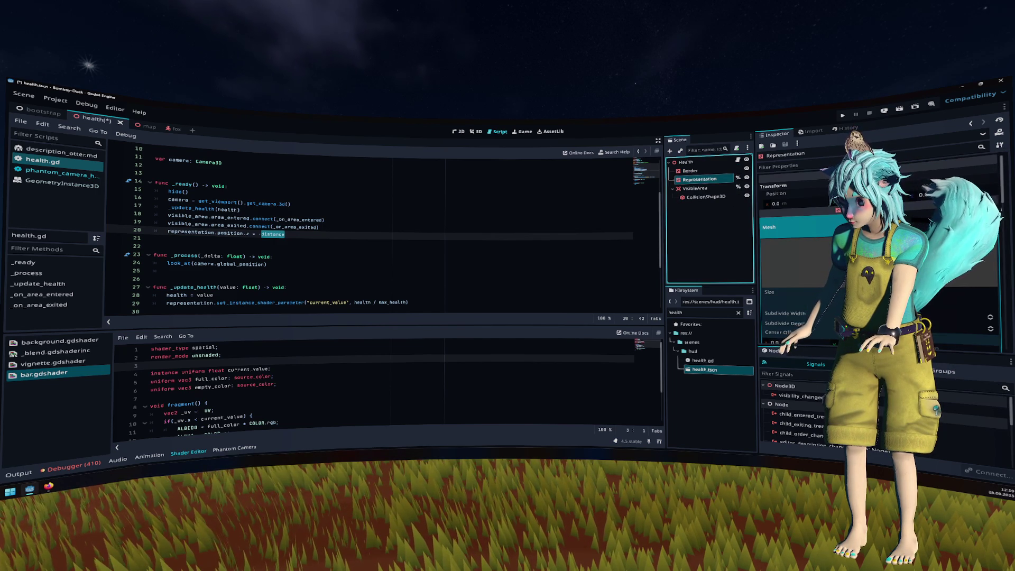
left_click(690, 170)
left_click(933, 221)
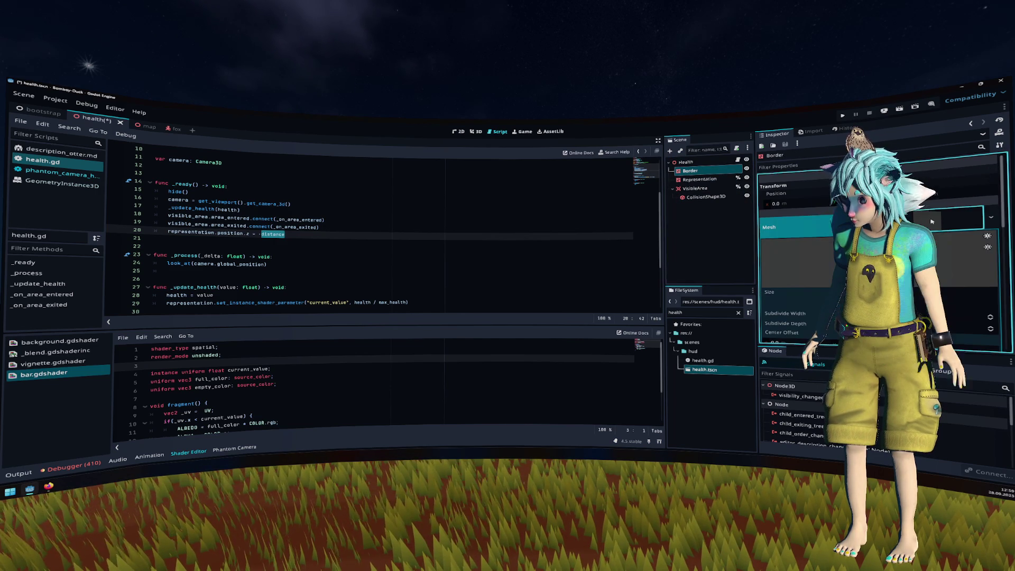
left_click(916, 291)
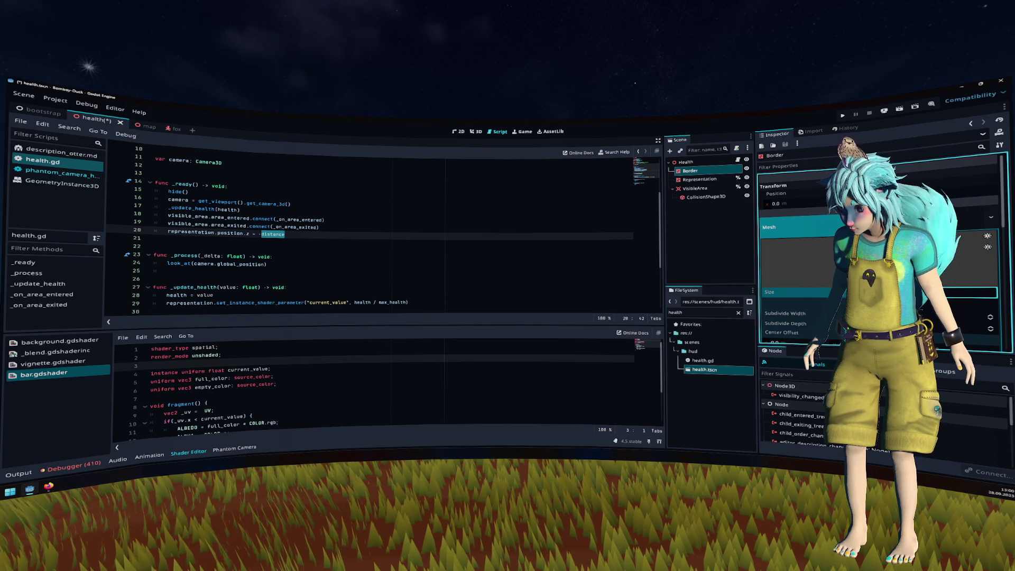
Switch to the 3D scene and orbit from front view to a high oblique angle on the Border mesh
left_click(476, 131)
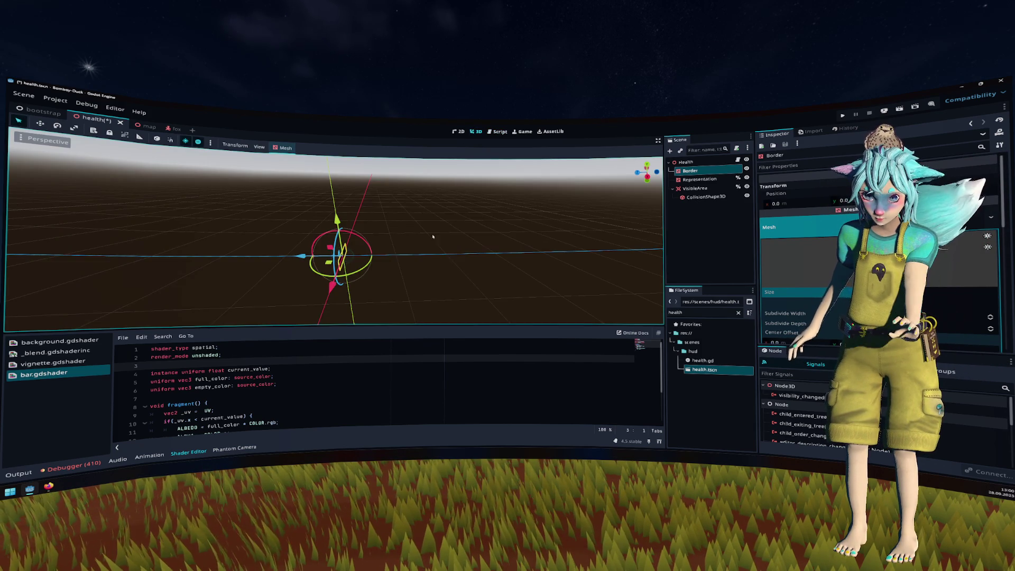
key("KP_1")
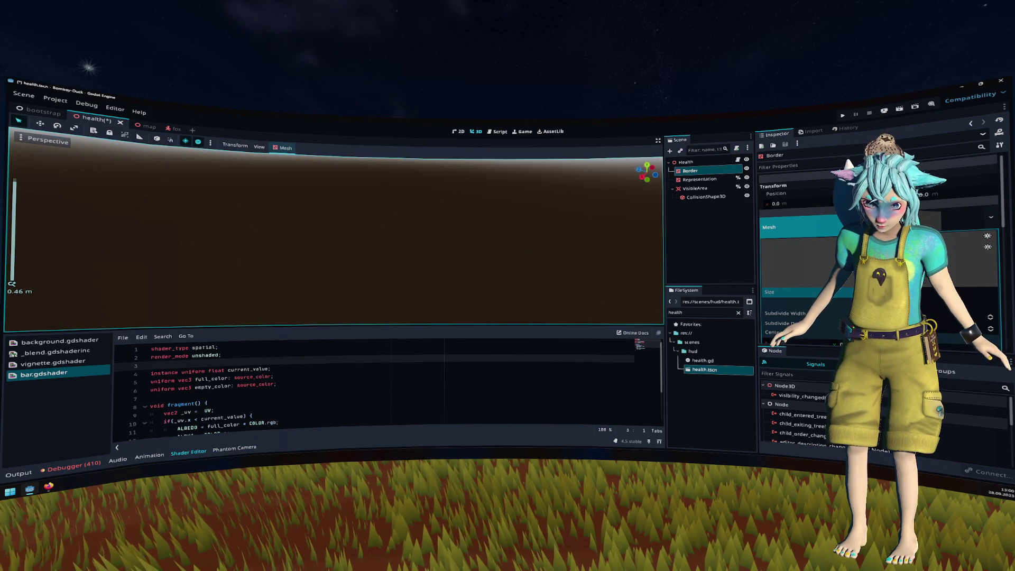
key("KP_4")
key("KP_4")
key("KP_4")
key("KP_8")
key("KP_8")
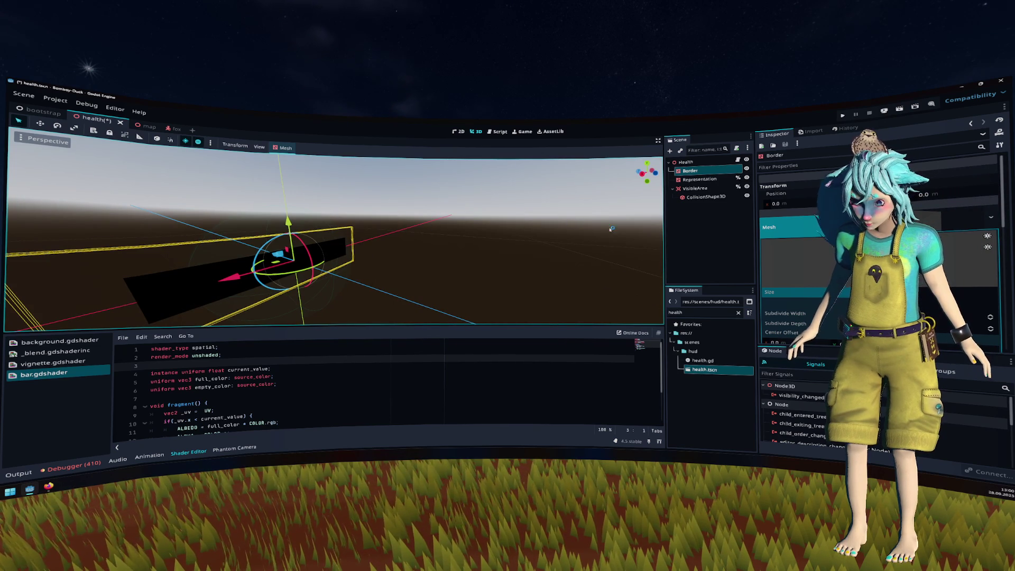
scroll(803, 211, "down", 10)
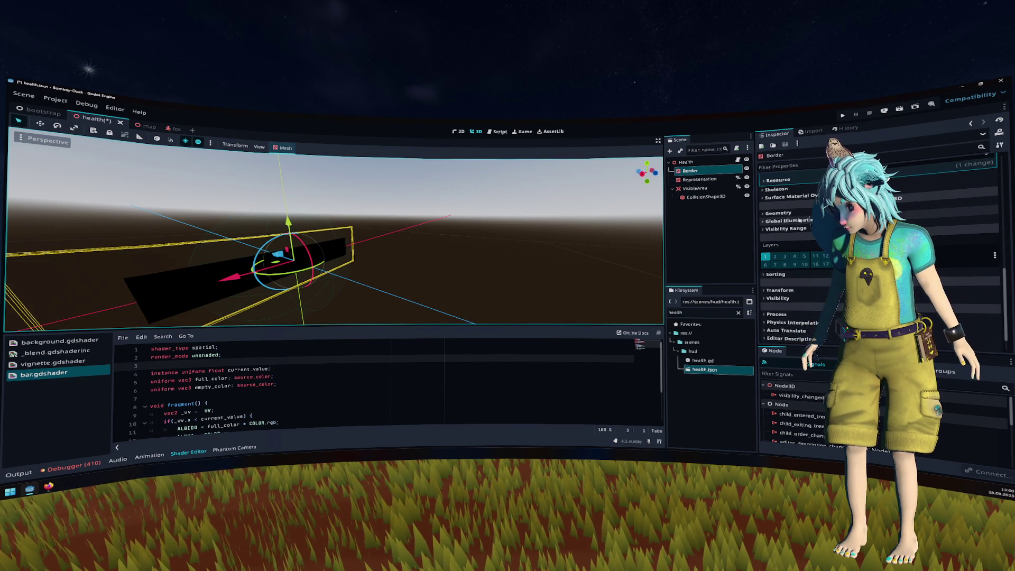
Set Border's Transform Rotation Y to 180 and view the bar straight from the front
left_click(780, 289)
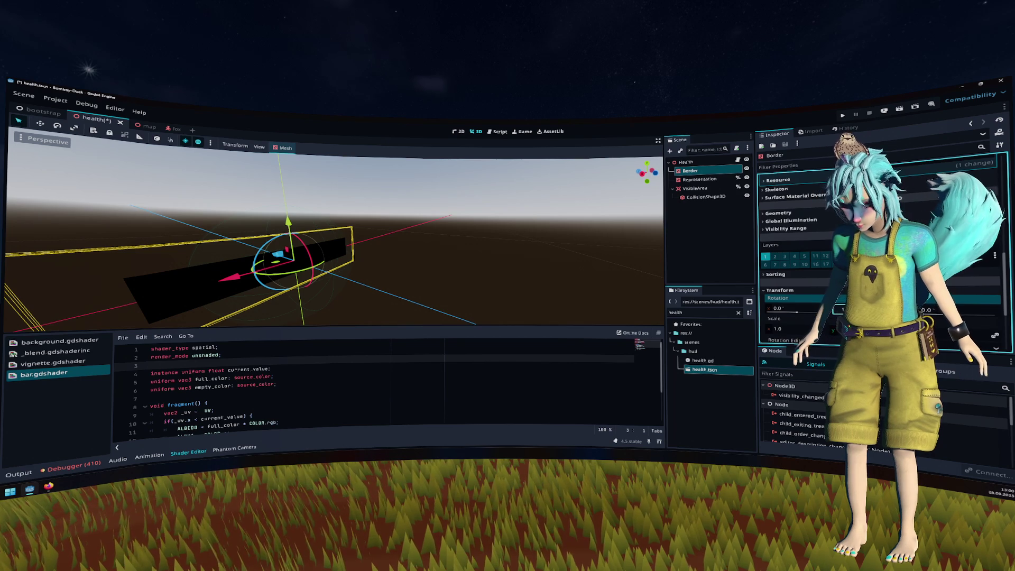
key("Return")
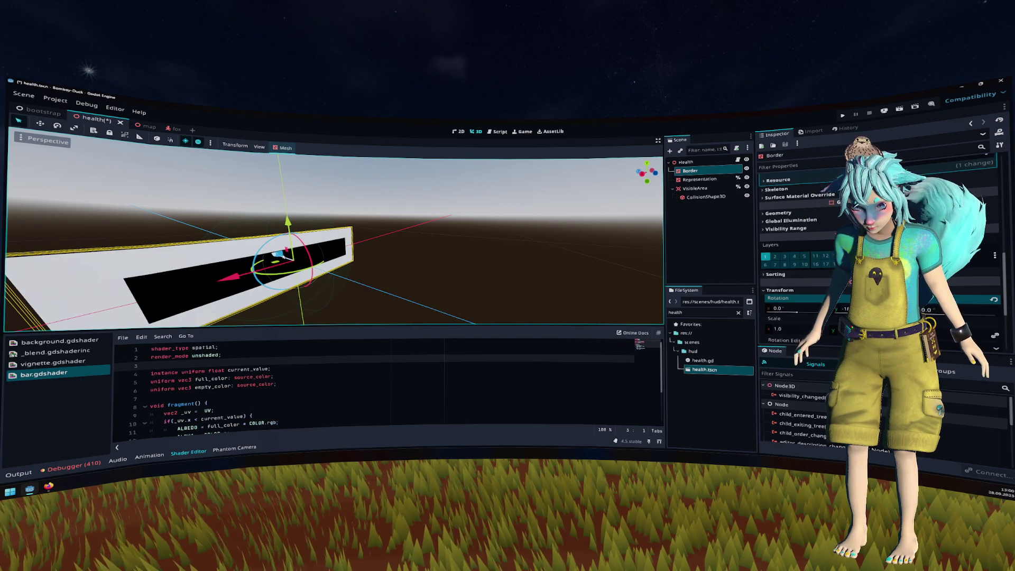
key("KP_1")
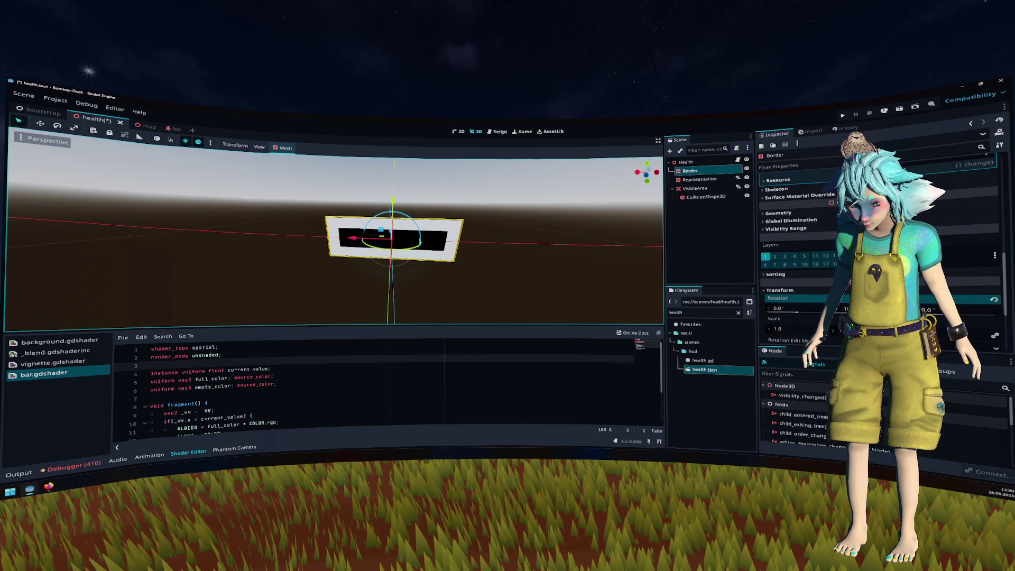
scroll(825, 251, "up", 4)
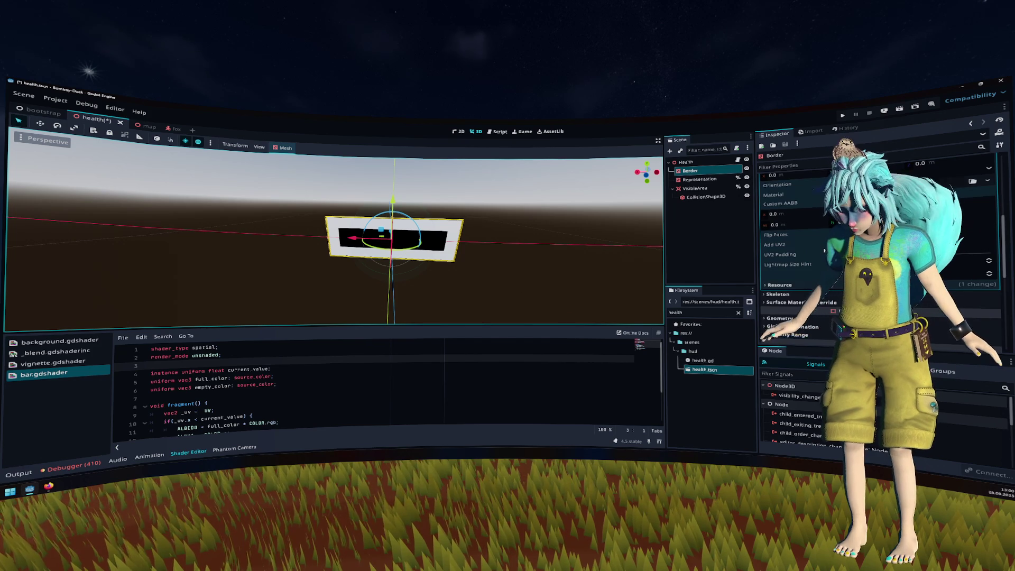
scroll(825, 251, "up", 4)
scroll(825, 250, "down", 1)
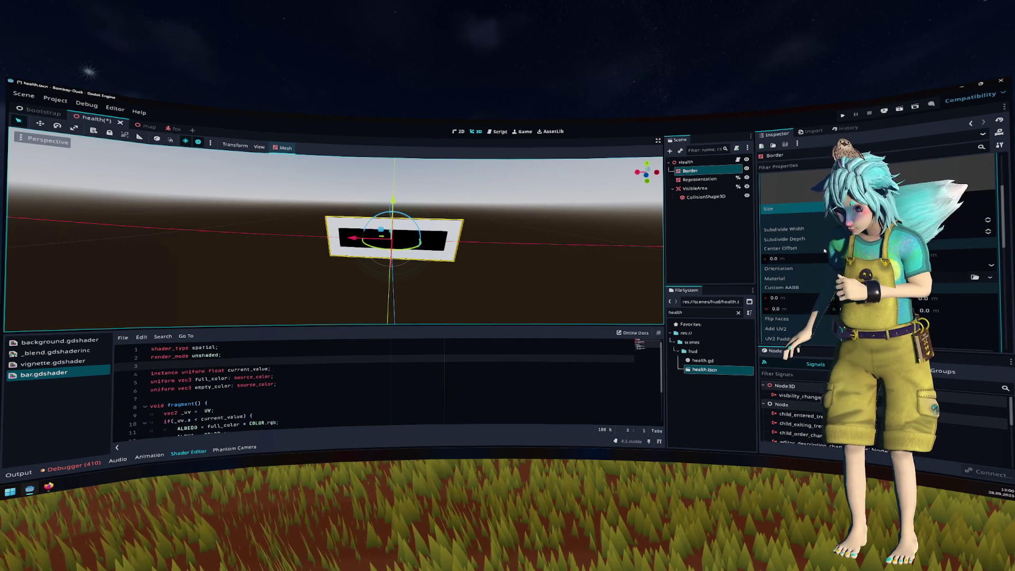
left_click(990, 277)
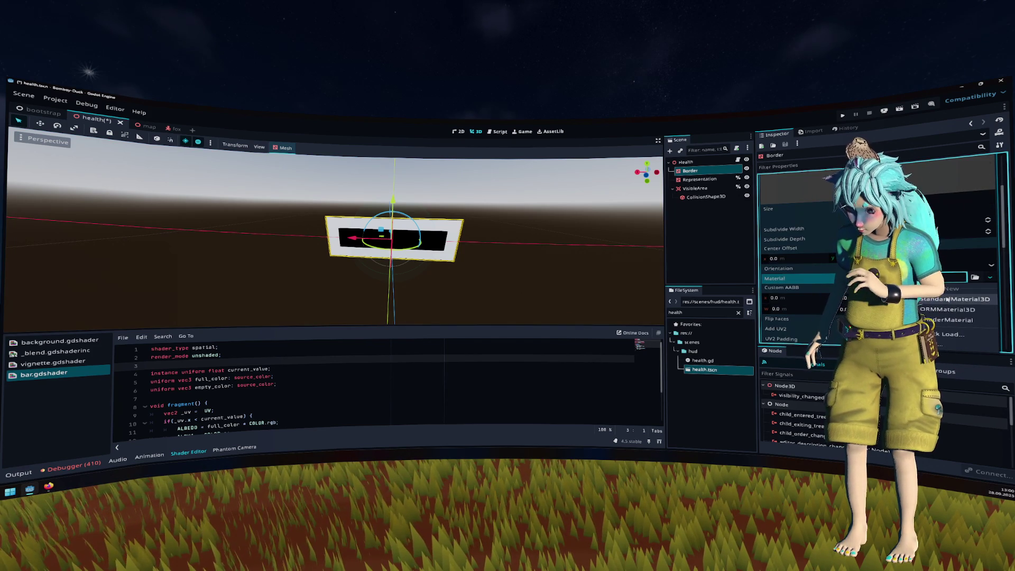
Give Border a new StandardMaterial3D with dark brown albedo, adjusting metallic and roughness
left_click(971, 299)
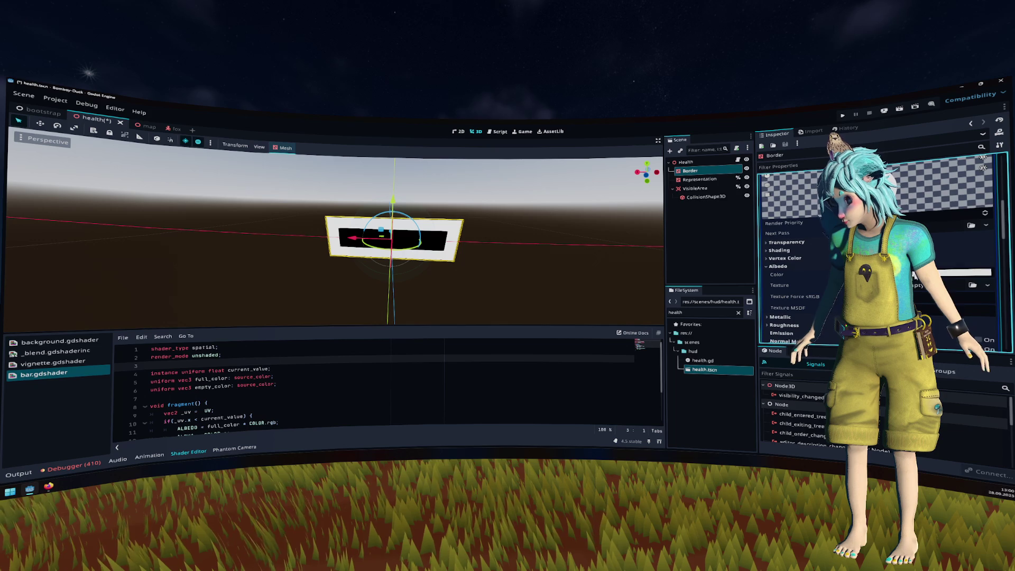
left_click(966, 272)
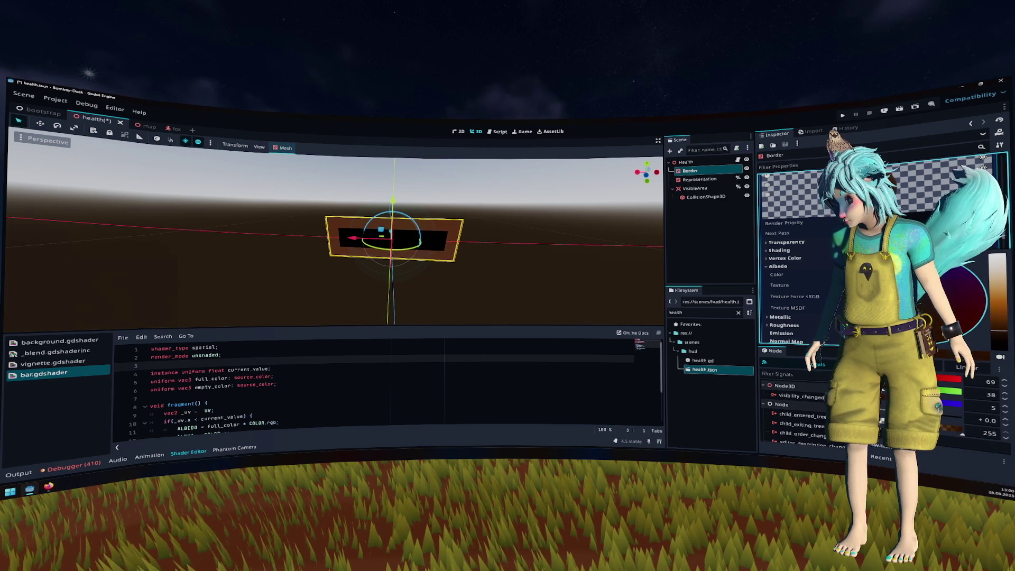
left_click_drag(1003, 344, 1004, 341)
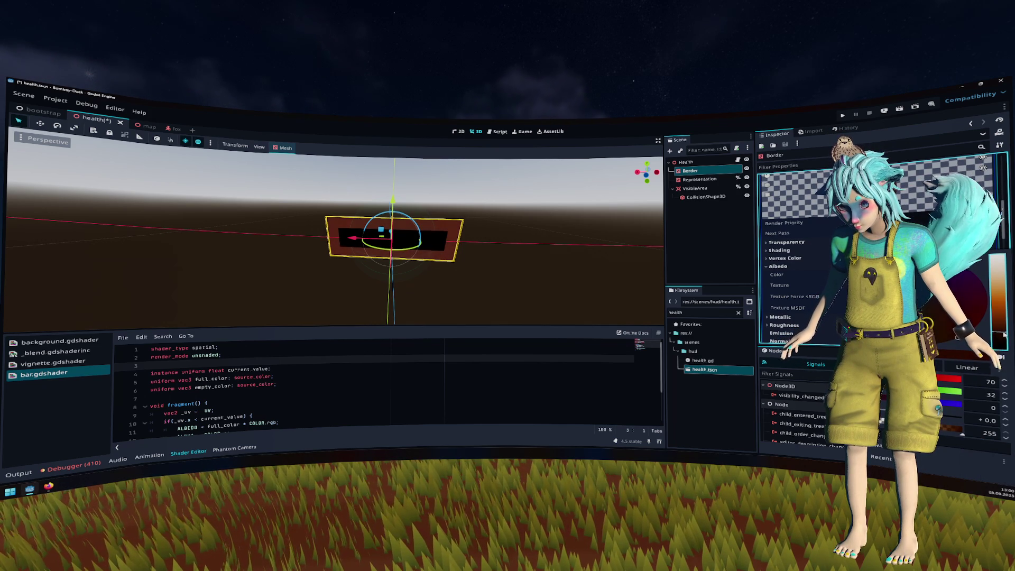
left_click(784, 279)
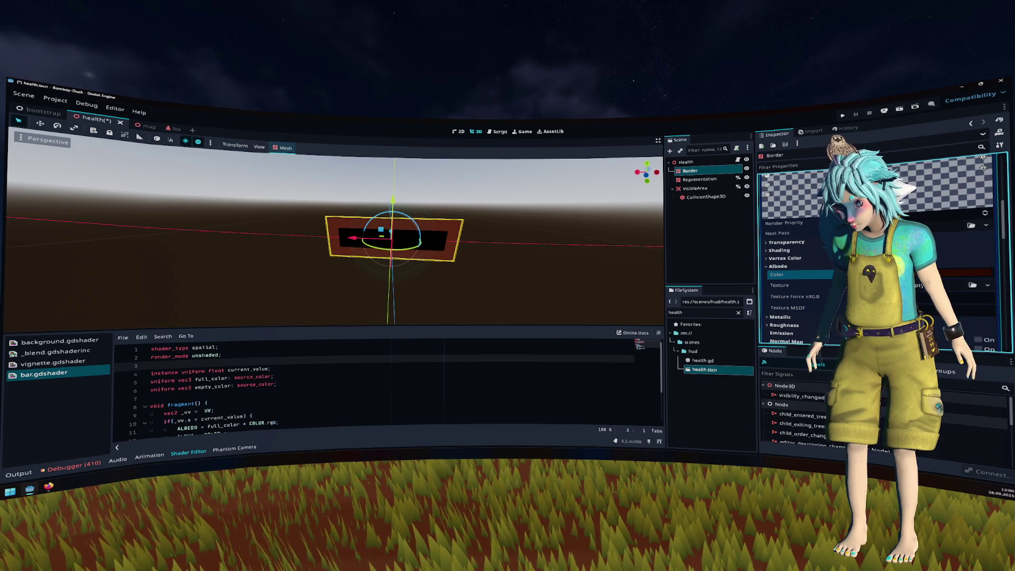
scroll(801, 274, "down", 1)
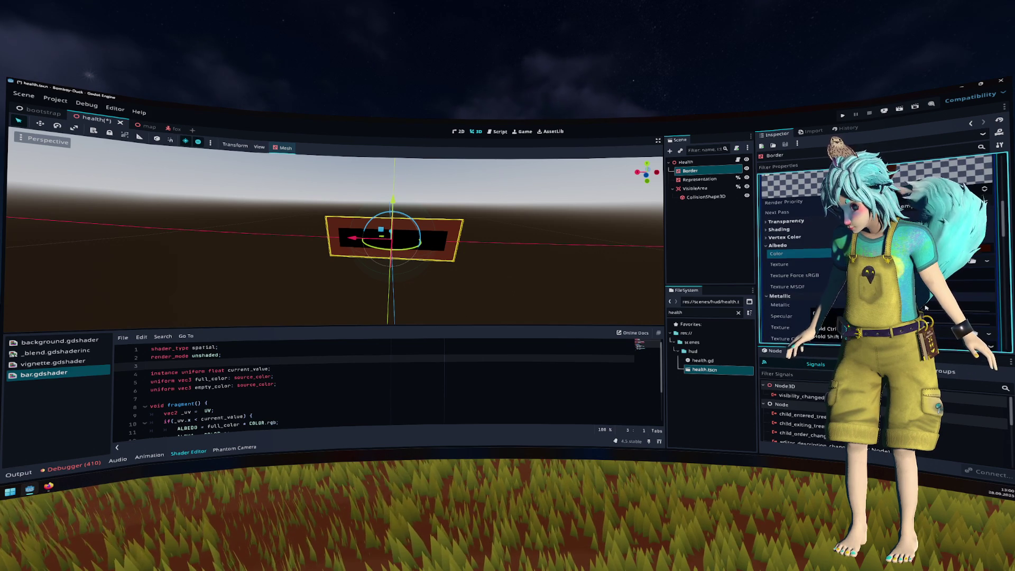
left_click_drag(952, 307, 967, 307)
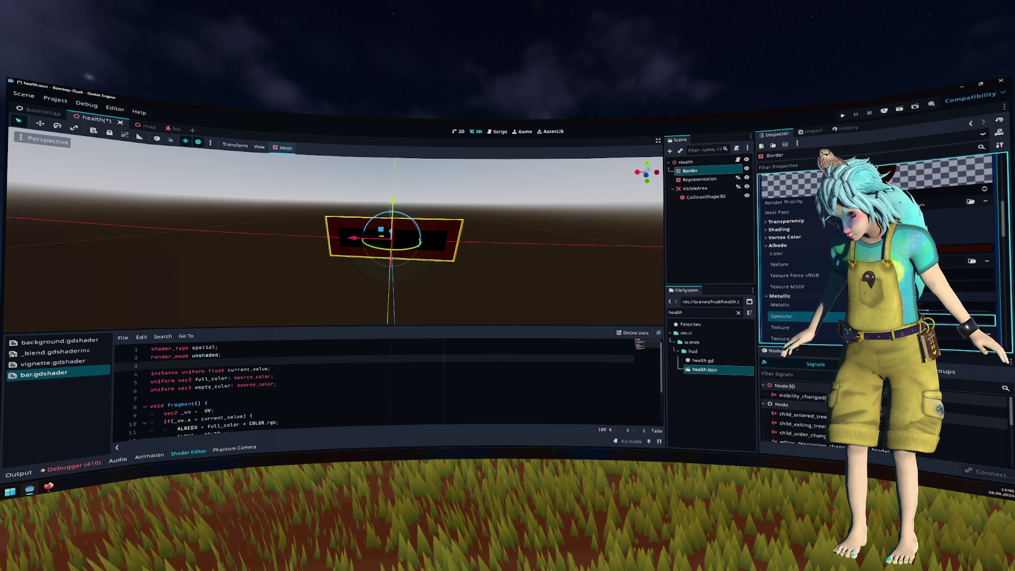
scroll(813, 314, "down", 4)
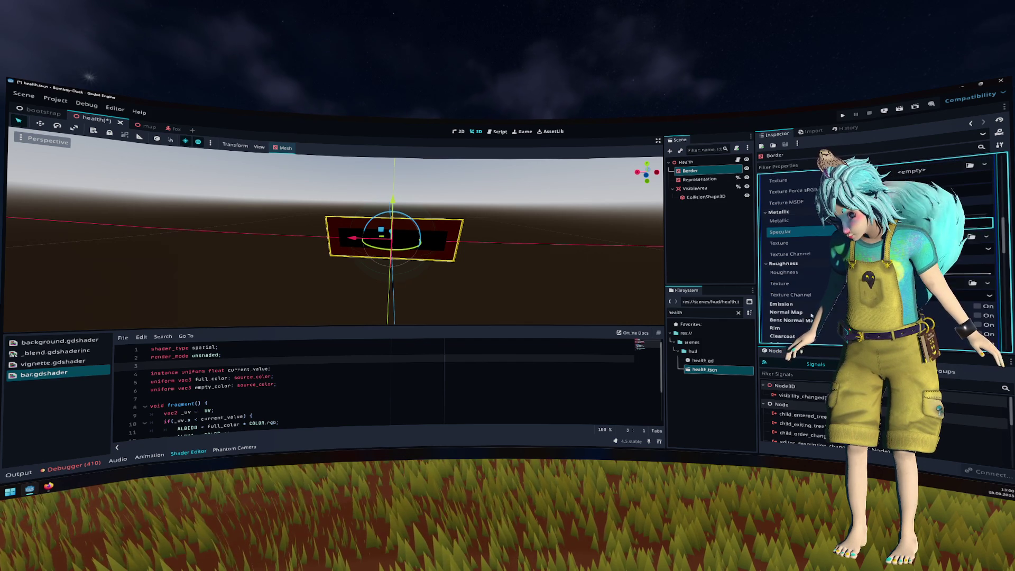
left_click(964, 275)
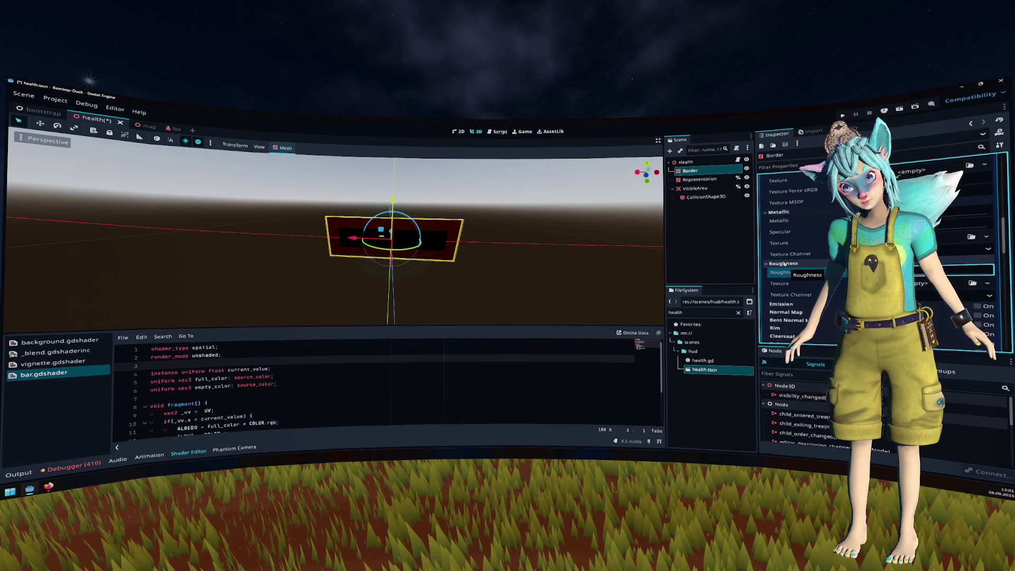
Save the health scene, orbit around the Border mesh, and select the Health root node
key("ctrl+s")
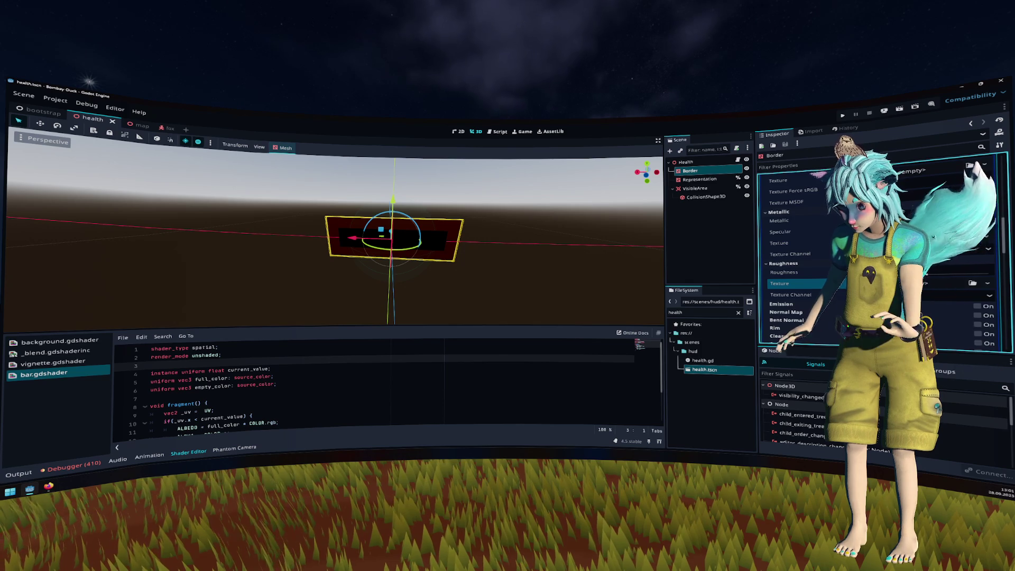
scroll(799, 283, "up", 3)
mouse_move(529, 238)
left_mouse_down()
mouse_move(636, 235)
mouse_move(557, 240)
left_mouse_up()
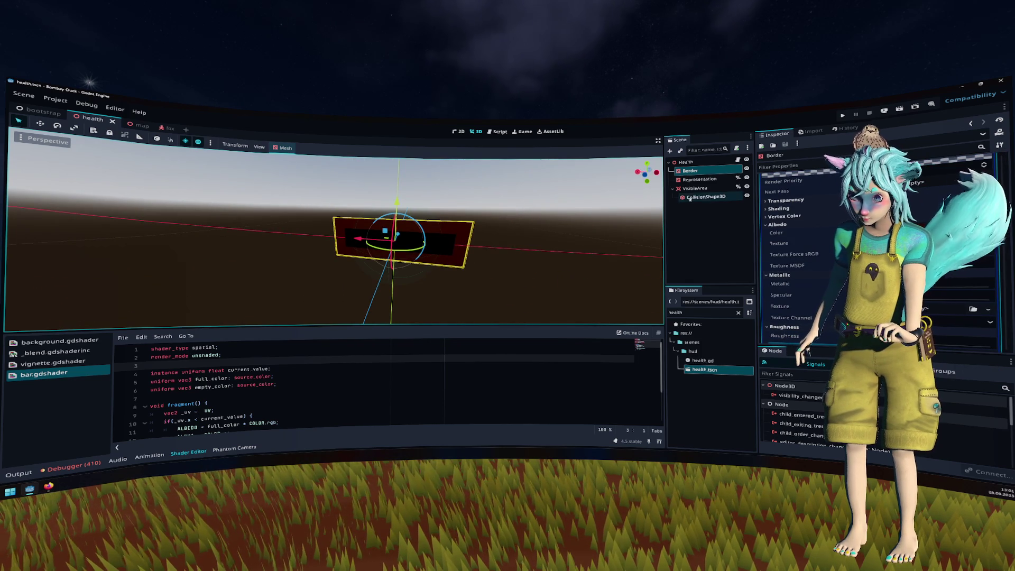
left_click(691, 163)
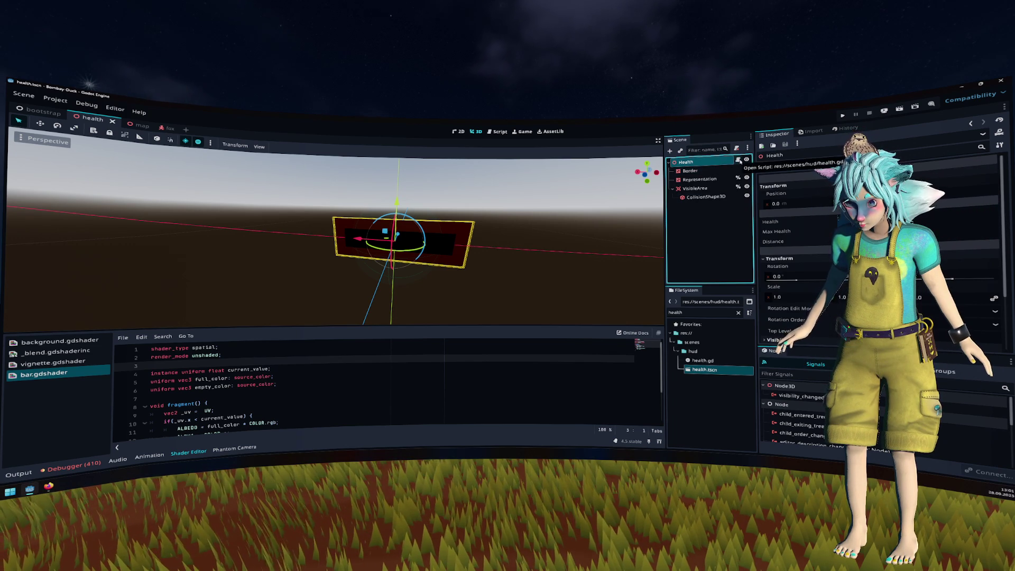
Add a Node3D child under Health and move Border and Representation beneath it
right_click(707, 163)
left_click(731, 179)
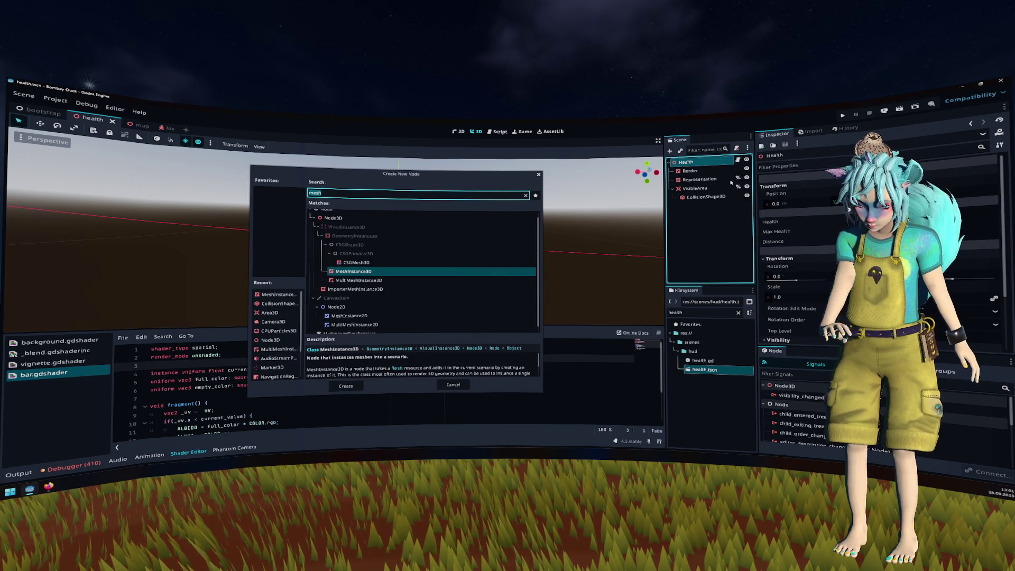
type("node3d")
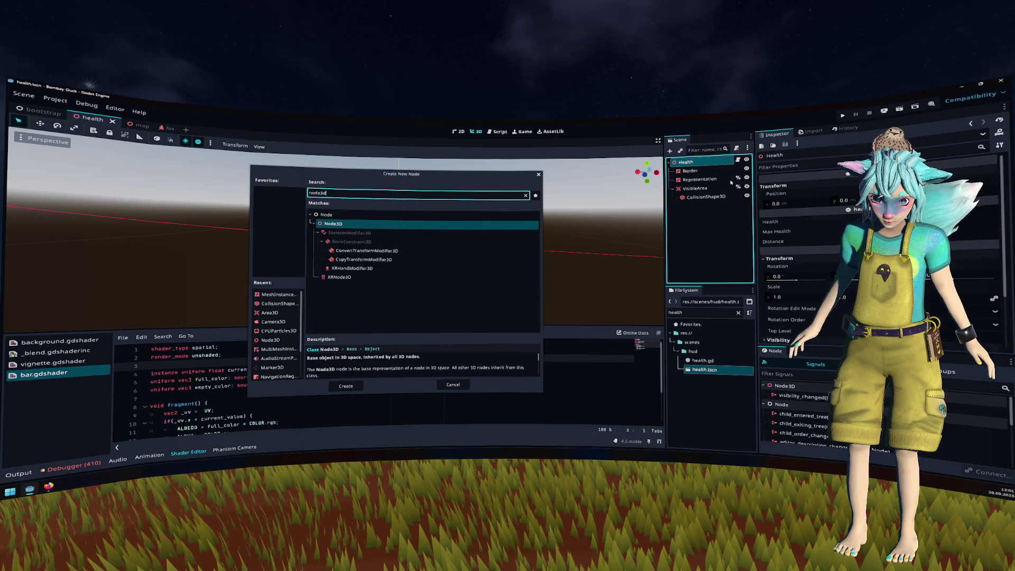
key("Return")
left_click_drag(693, 205, 698, 171)
left_click(694, 180)
left_click(703, 188, "shift")
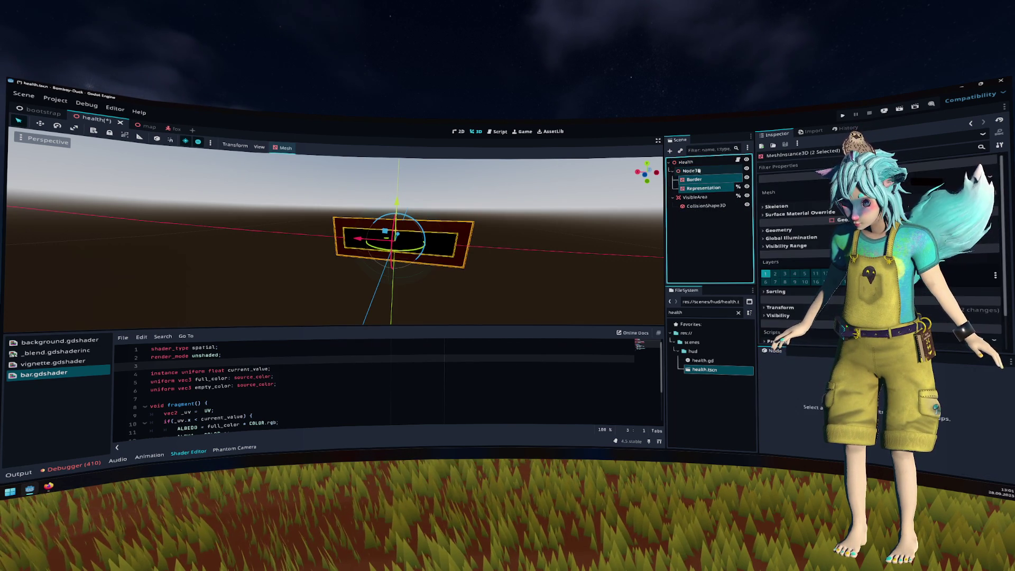
Rename the new Node3D to 'View' and enable Access as Unique Name
double_click(699, 170)
type("View")
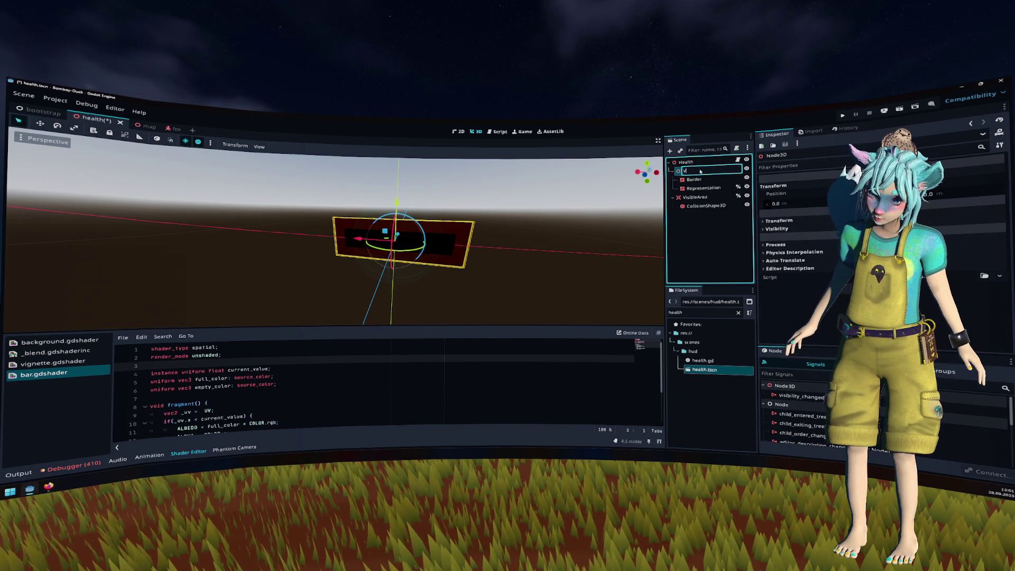
key("Return")
right_click(701, 171)
left_click(724, 338)
Add an onready %View reference to health.gd by Ctrl-dragging the node into the script
left_click(739, 160)
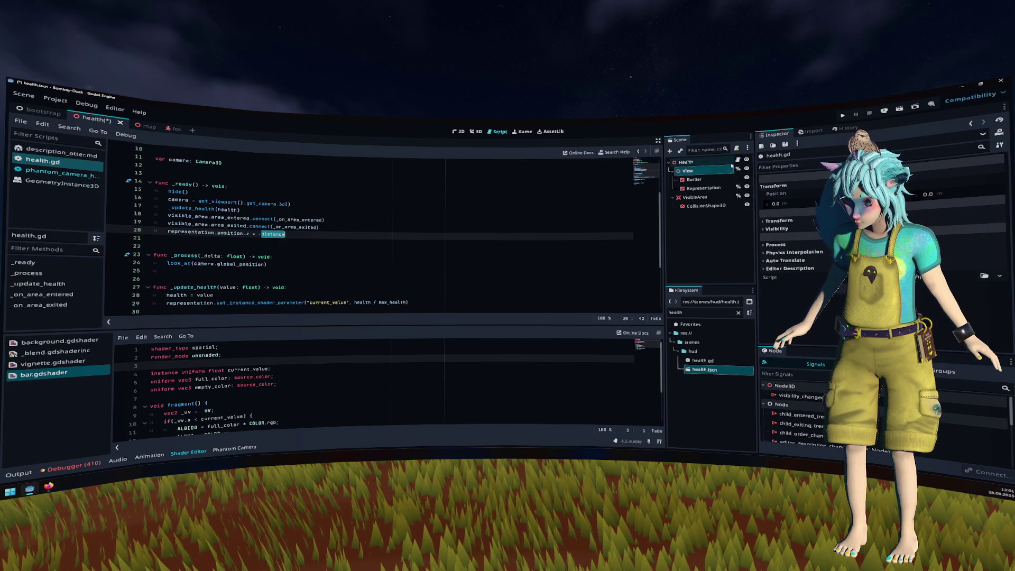
mouse_move(687, 171)
left_mouse_down()
mouse_move(338, 175)
mouse_move(331, 212)
mouse_move(307, 203)
left_mouse_up()
left_click(295, 193)
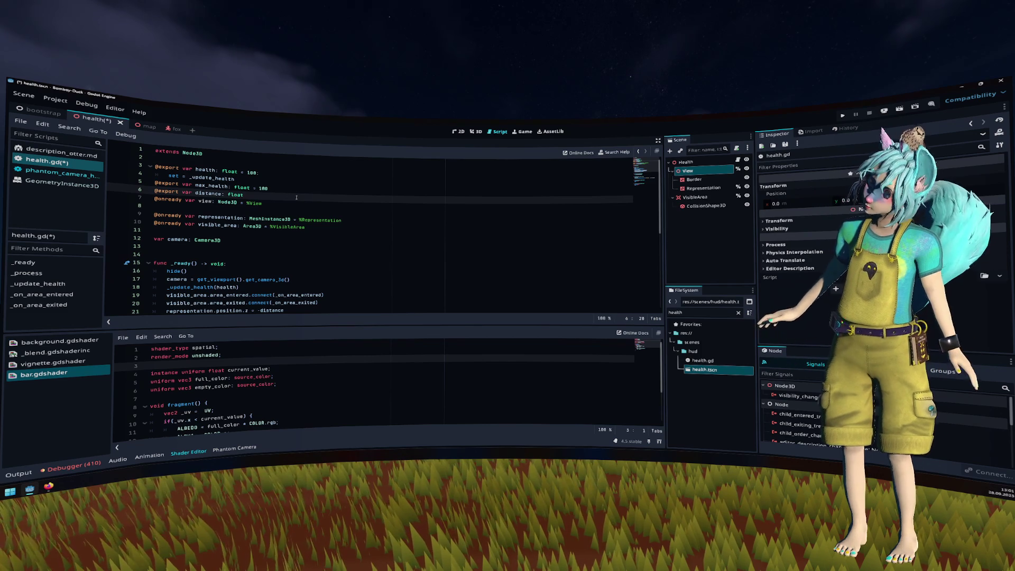
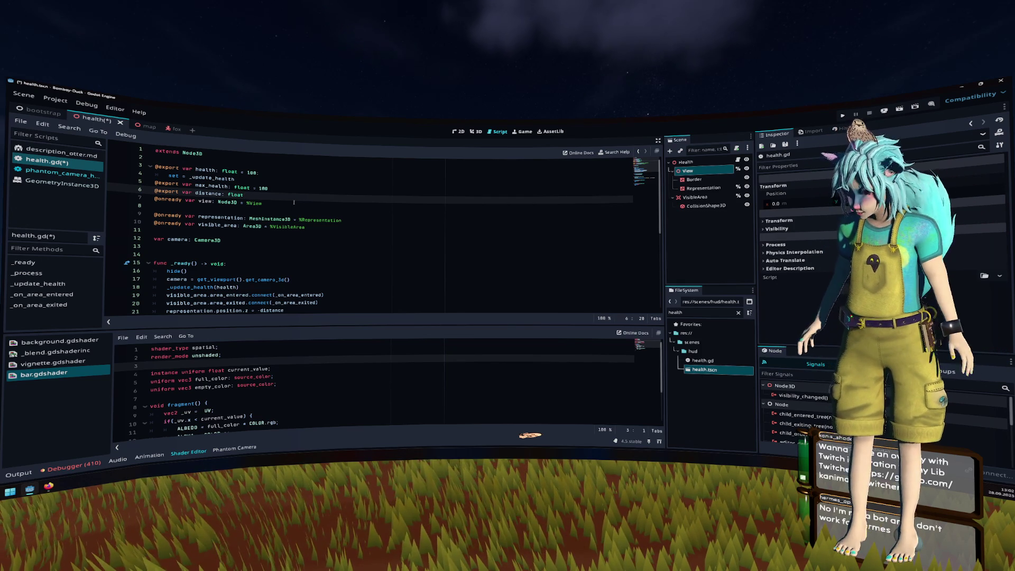
Look over health.gd, selecting the VisibleArea node and browsing the _process code
left_click(294, 202)
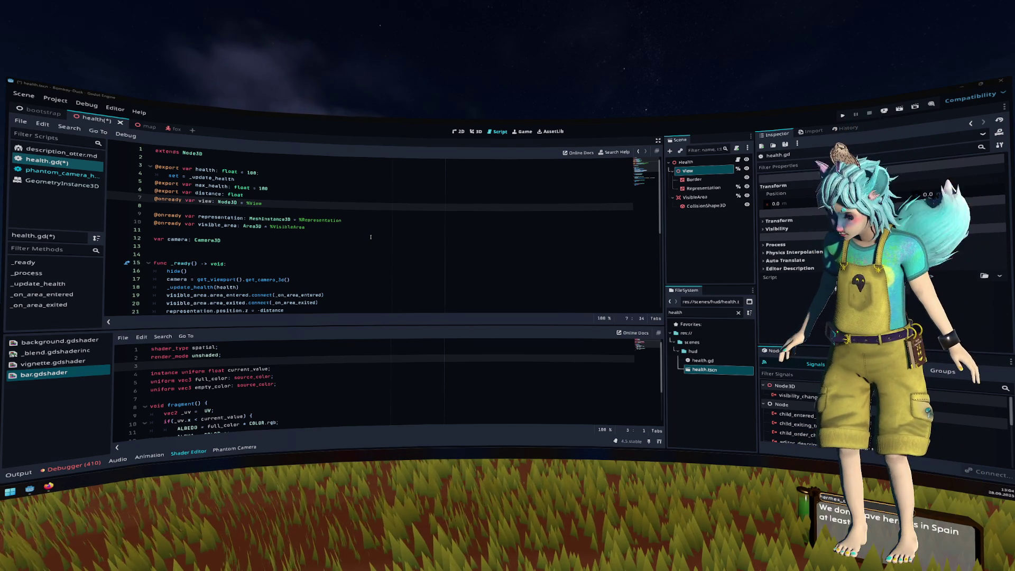
left_click(371, 233)
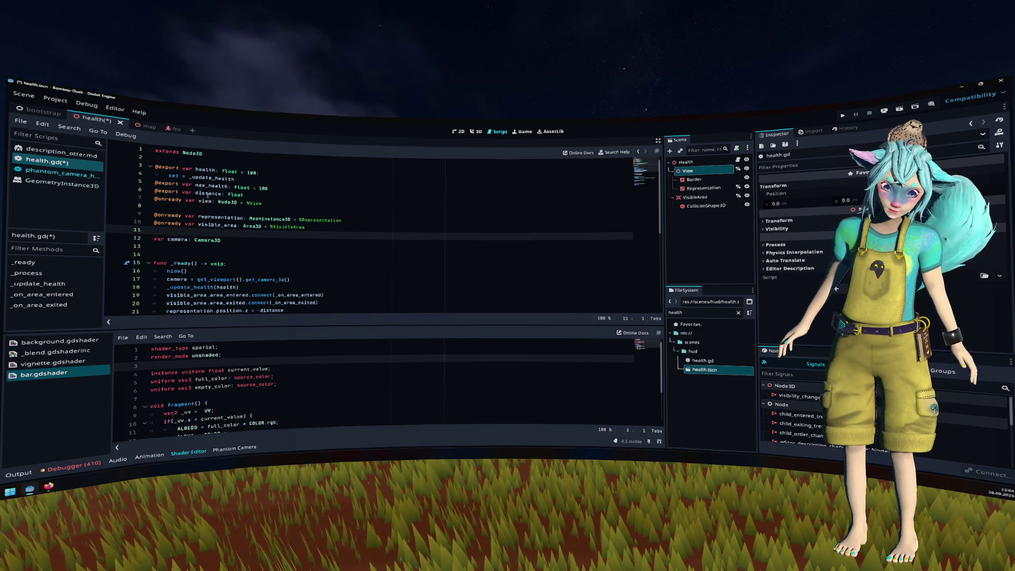
left_click(695, 196)
left_click(422, 225)
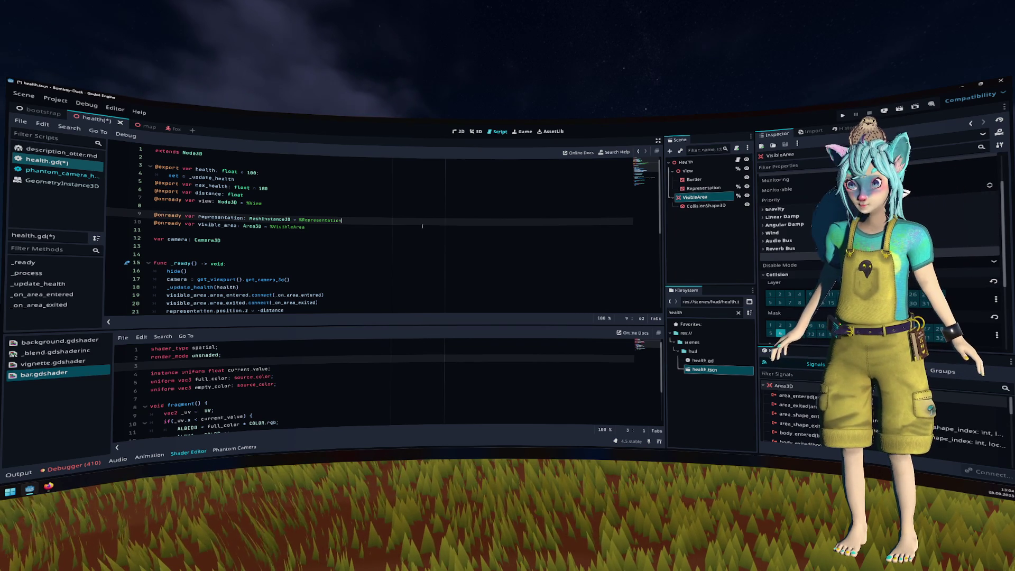
scroll(317, 212, "down", 2)
scroll(318, 212, "up", 2)
left_click(205, 201)
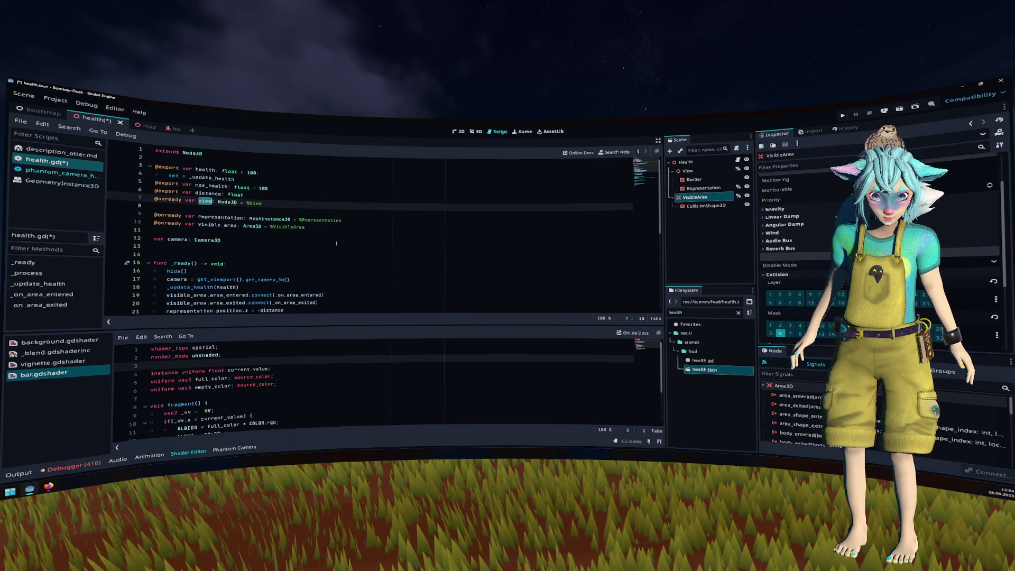
scroll(335, 242, "down", 6)
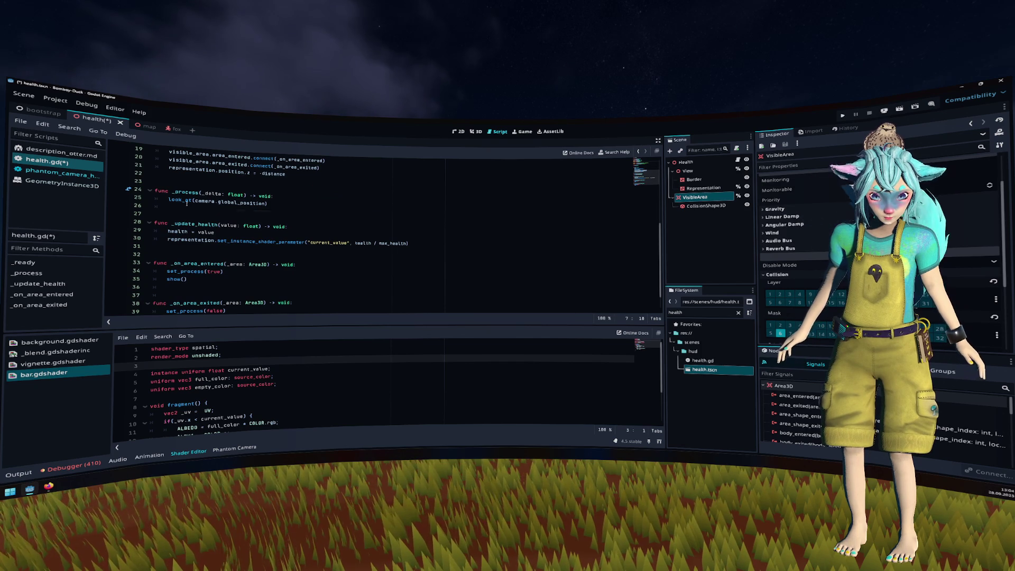
left_click(247, 196)
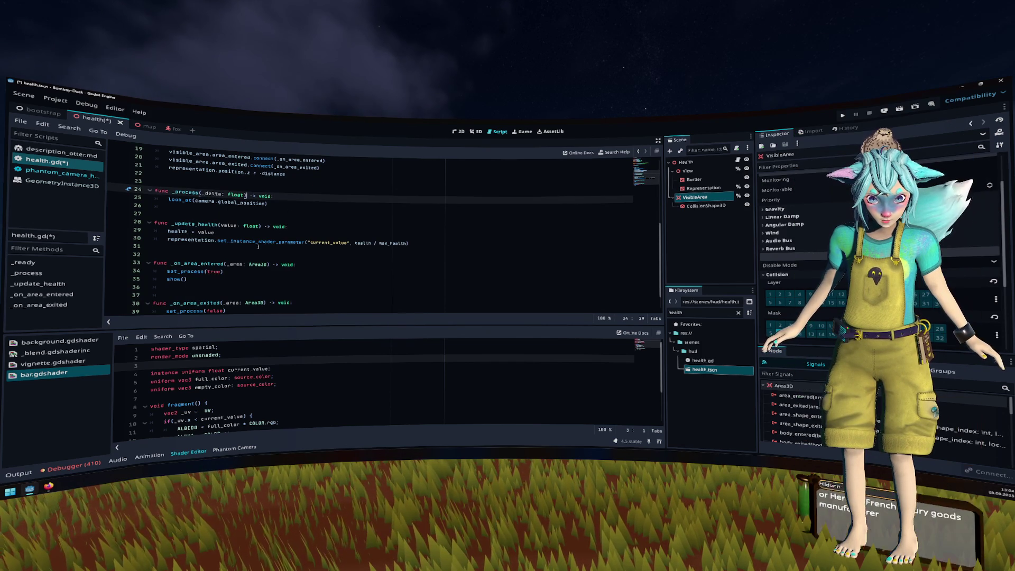
scroll(318, 253, "down", 1)
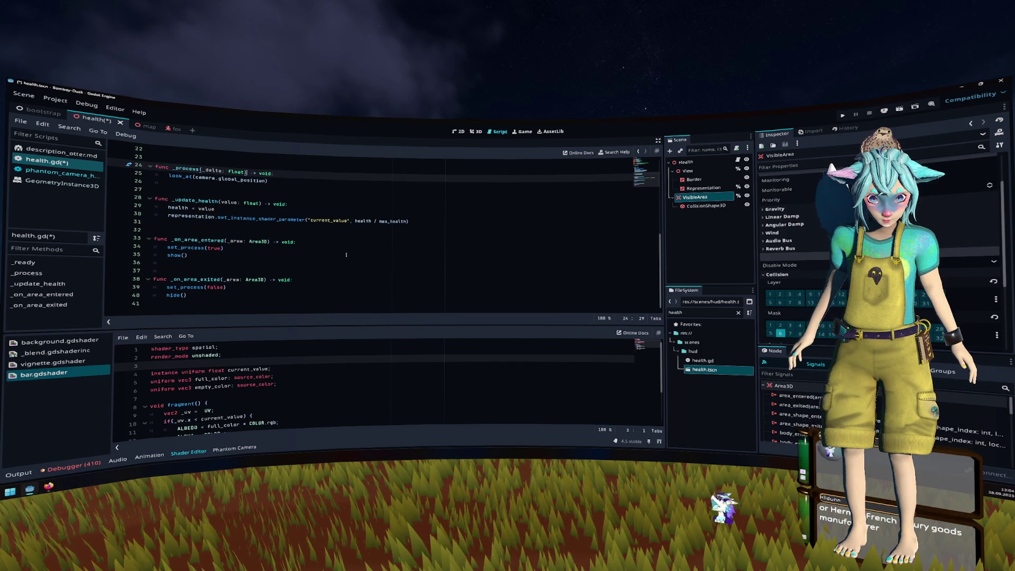
scroll(347, 254, "up", 3)
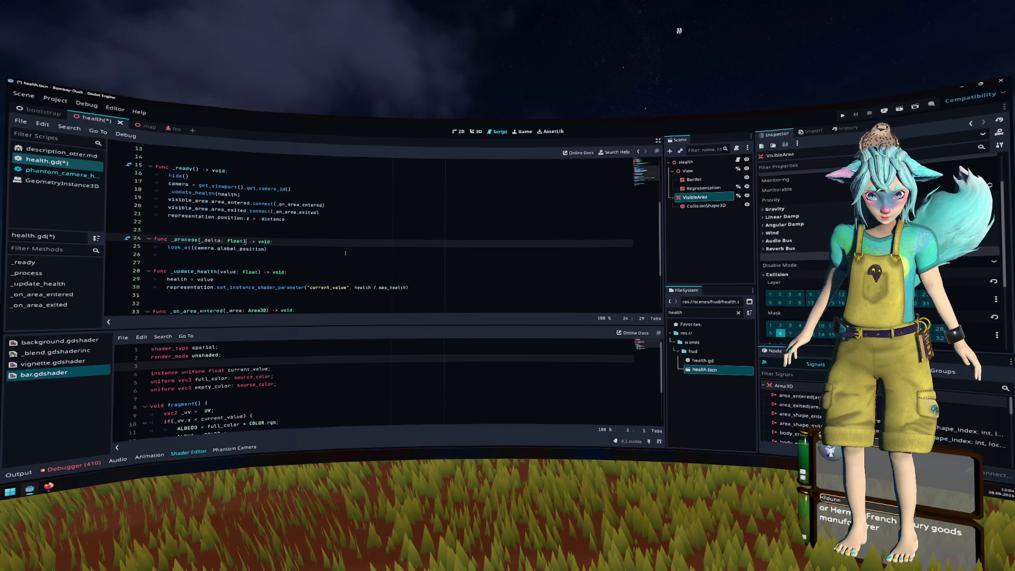
Replace 'representation' with 'view' on line 21 so view.position.z = -distance, and save health.gd
double_click(188, 217)
type("view")
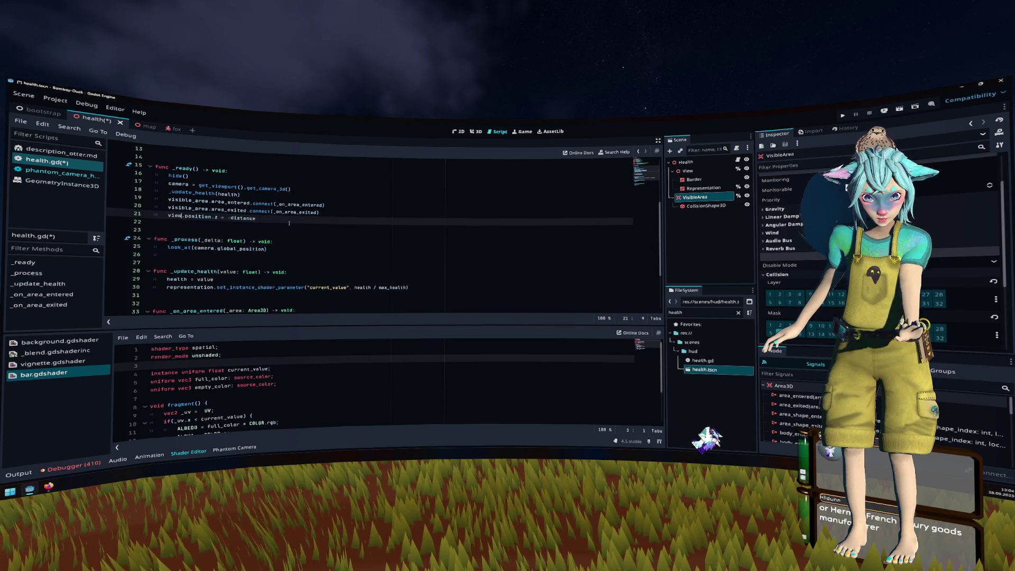
left_click(247, 223)
key("ctrl+s")
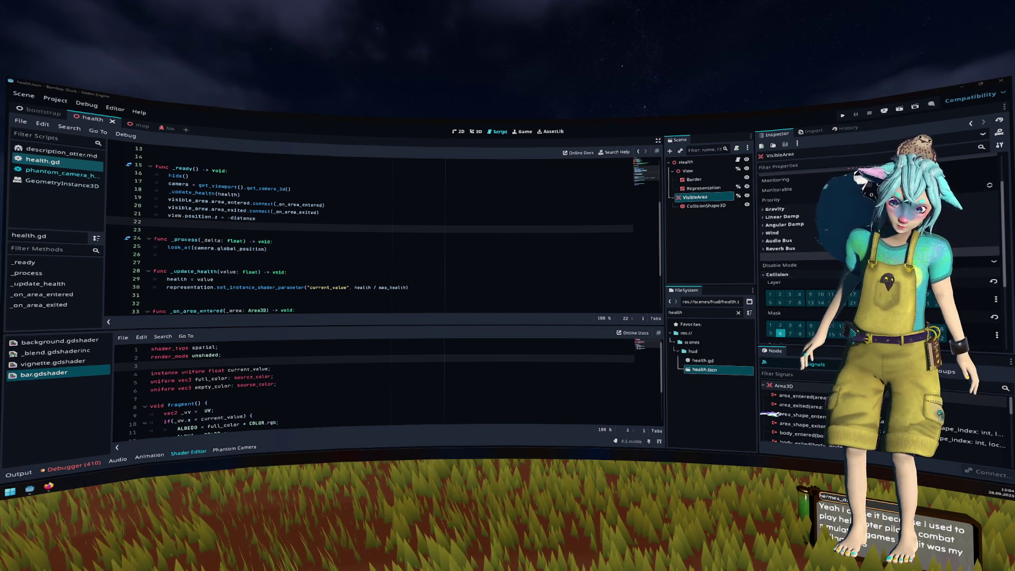
Check lines 22–28 of health.gd, then run the project from the top-right toolbar
left_click(410, 272)
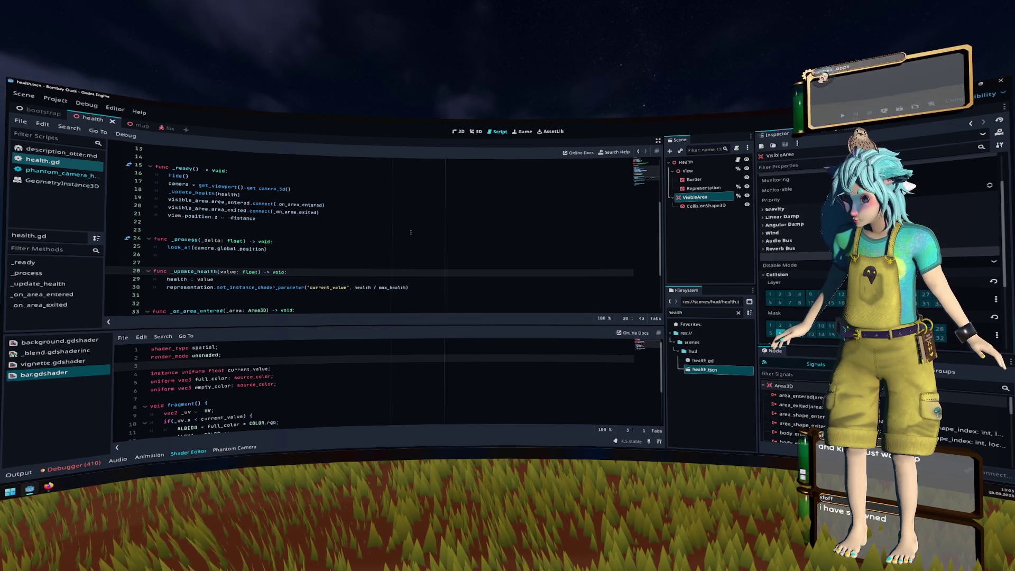
left_click(411, 231)
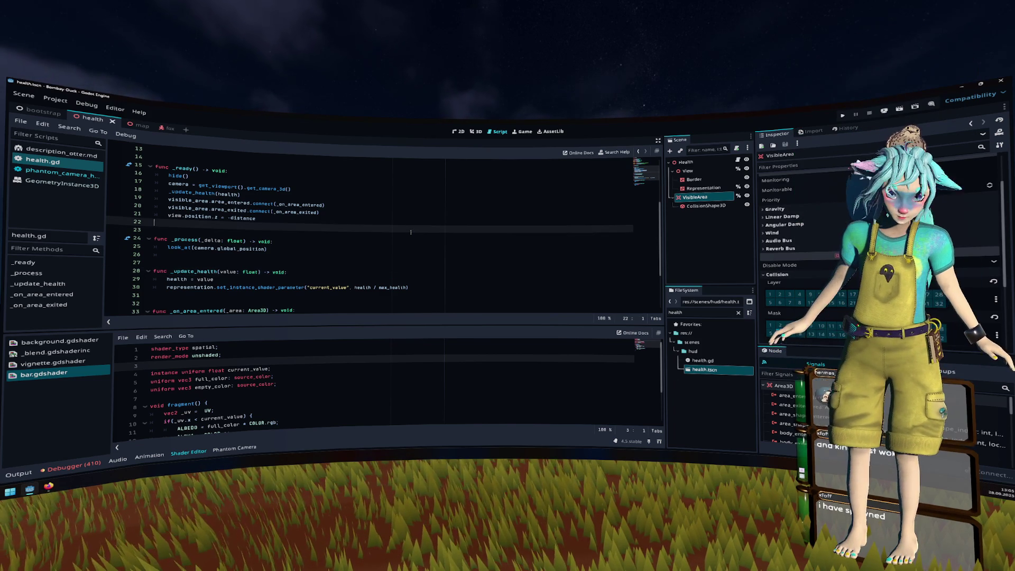
left_click(843, 121)
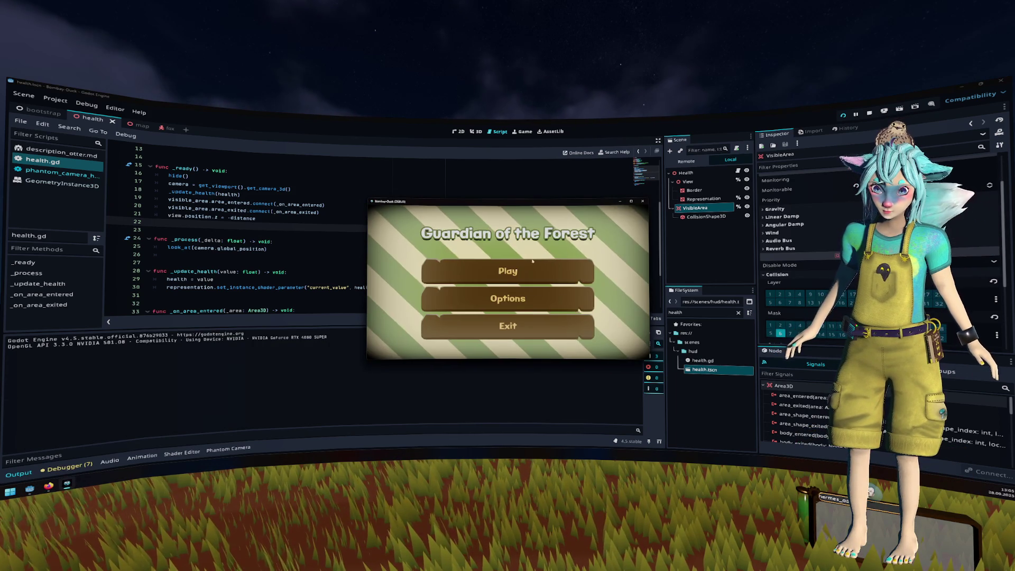
Start the forest game, walk the fox around the box with W, A, D, S, then stop with F8
left_click(503, 275)
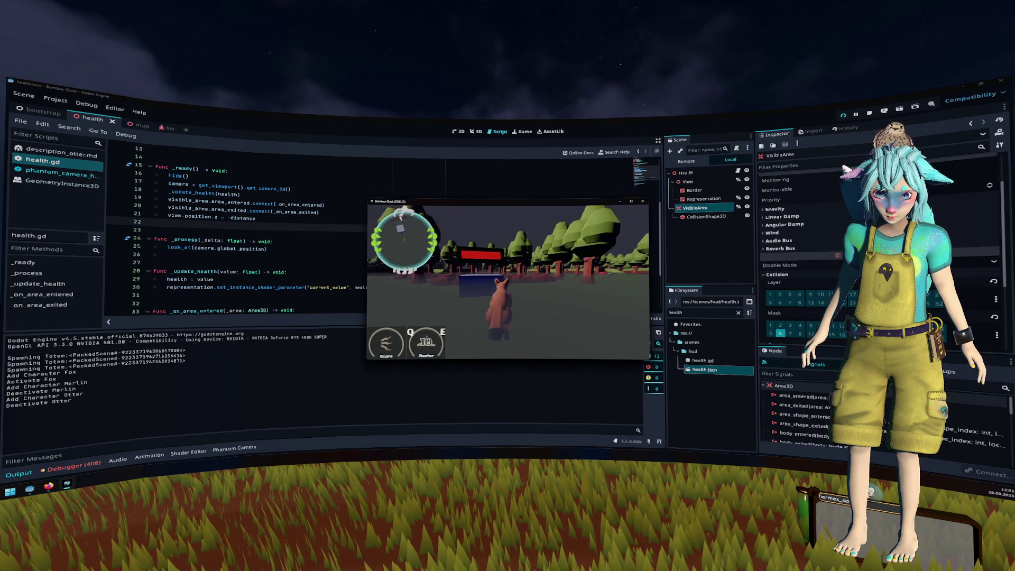
key("w")
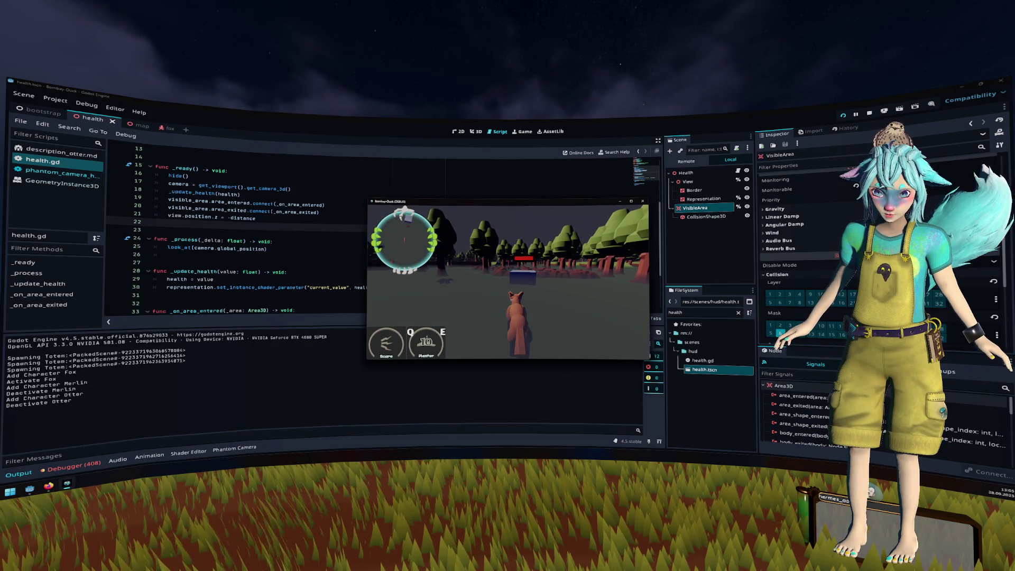
key("a")
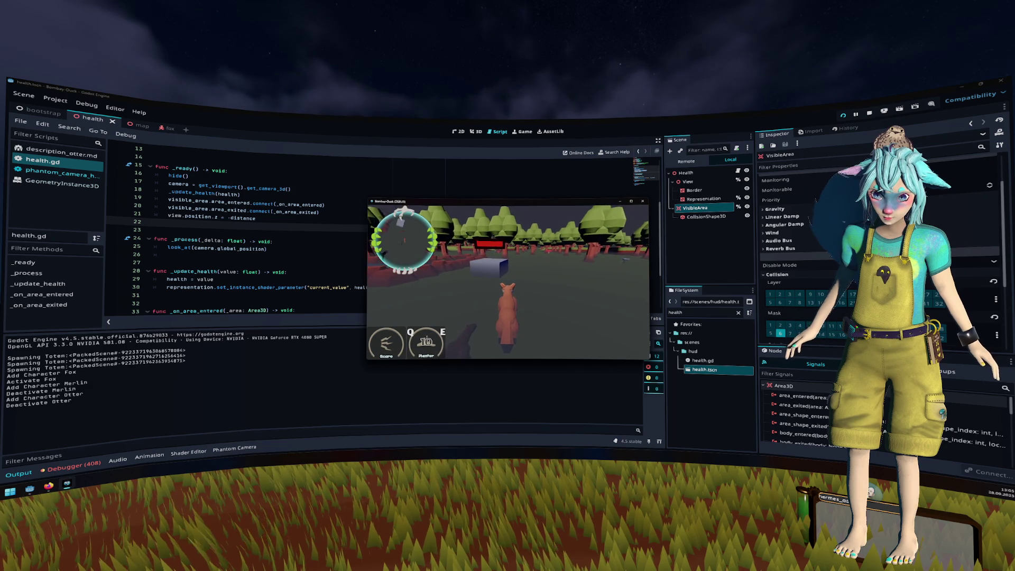
key("d")
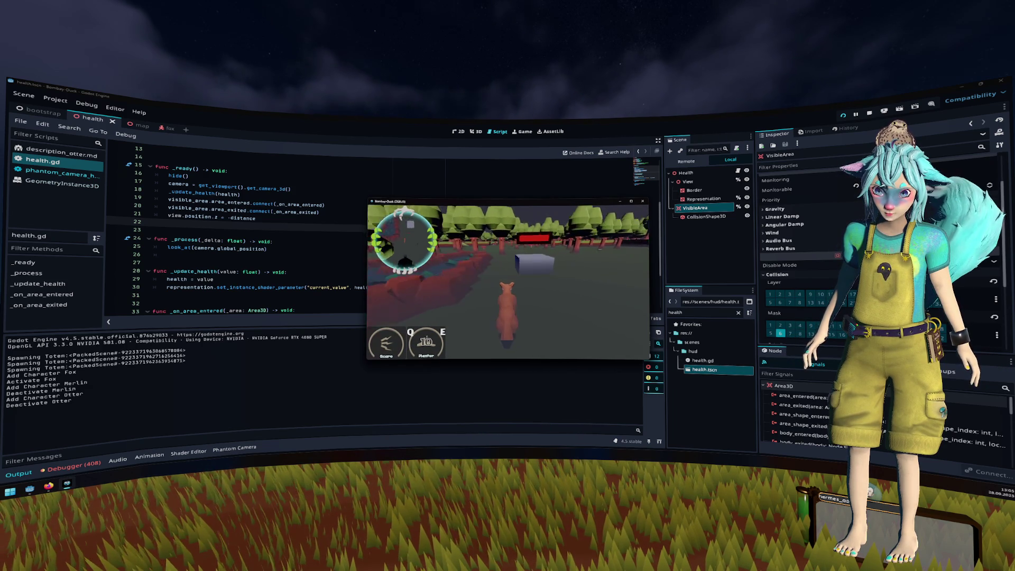
key("s")
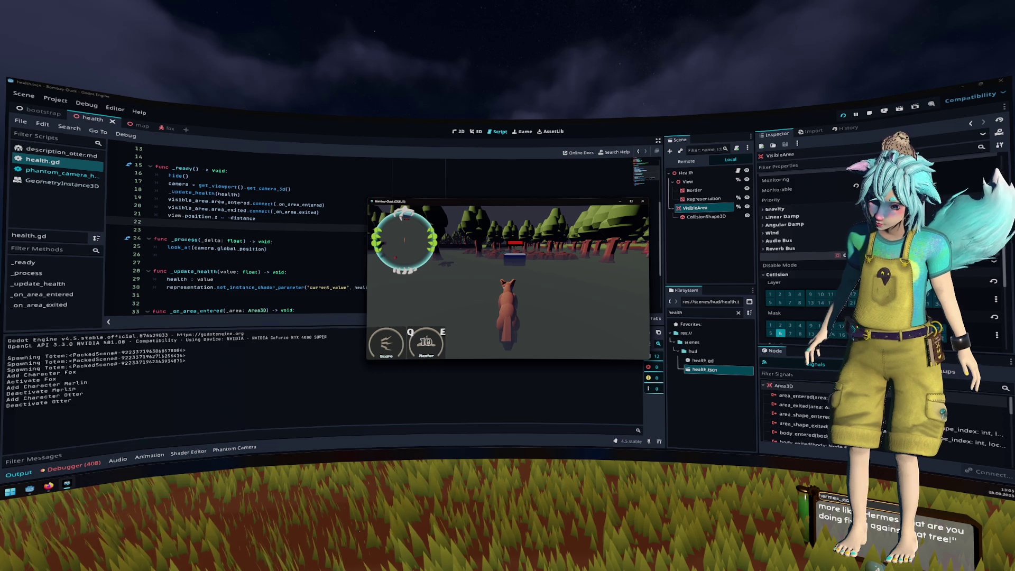
key("F8")
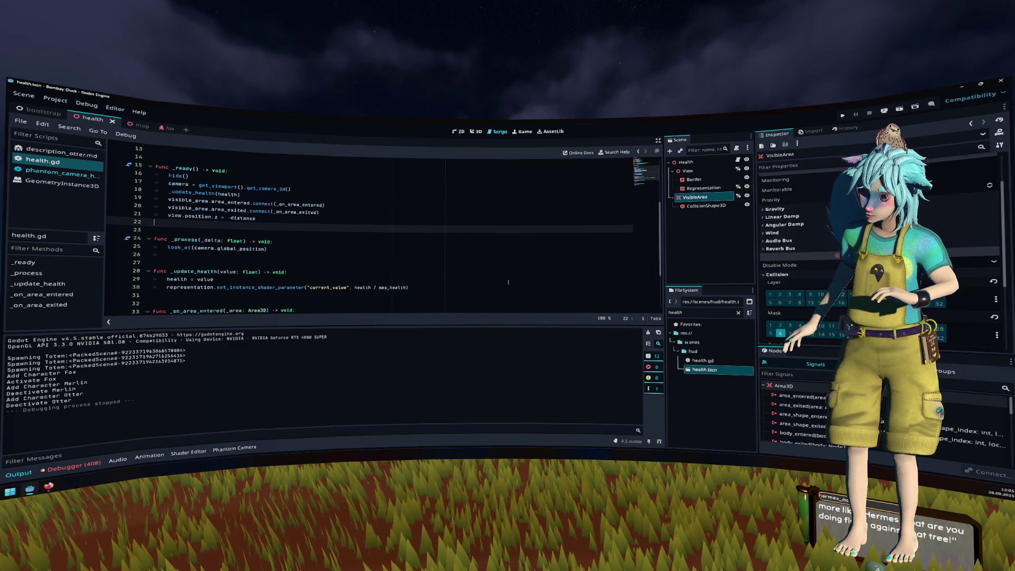
Select the Border mesh node and commit a new mesh Size value
left_click(694, 179)
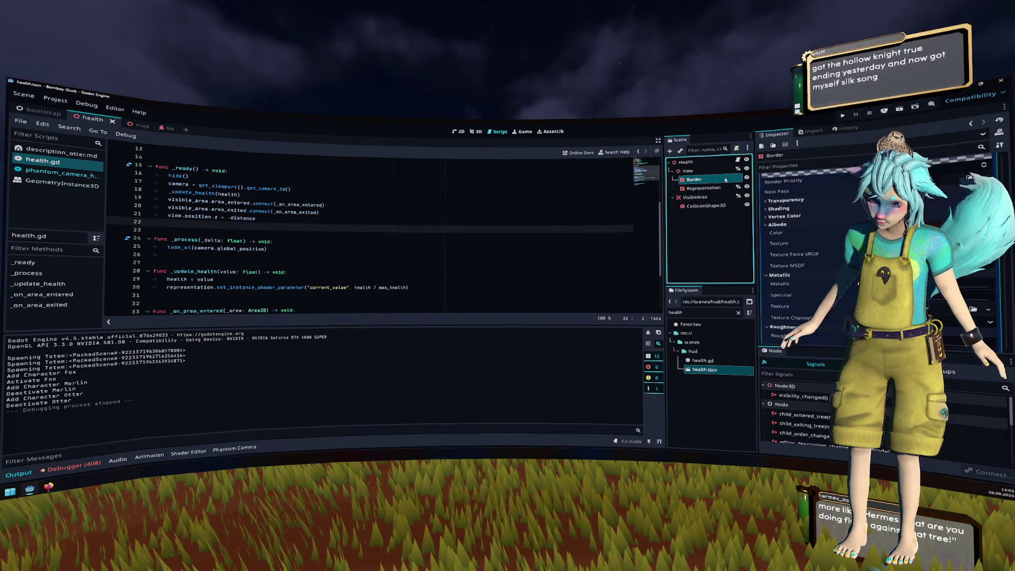
scroll(846, 206, "up", 4)
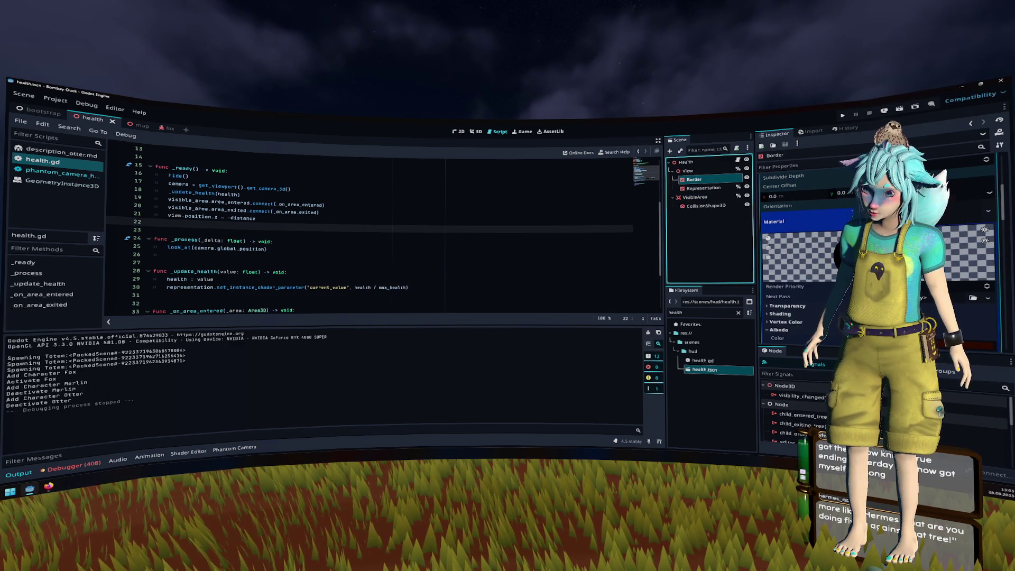
left_click(852, 221)
scroll(794, 272, "down", 1)
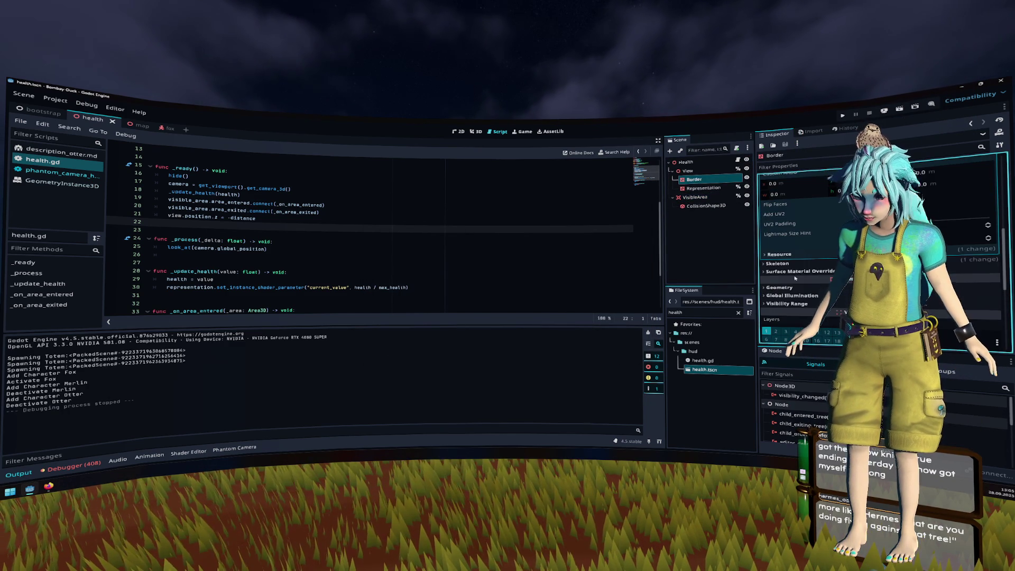
scroll(795, 273, "up", 5)
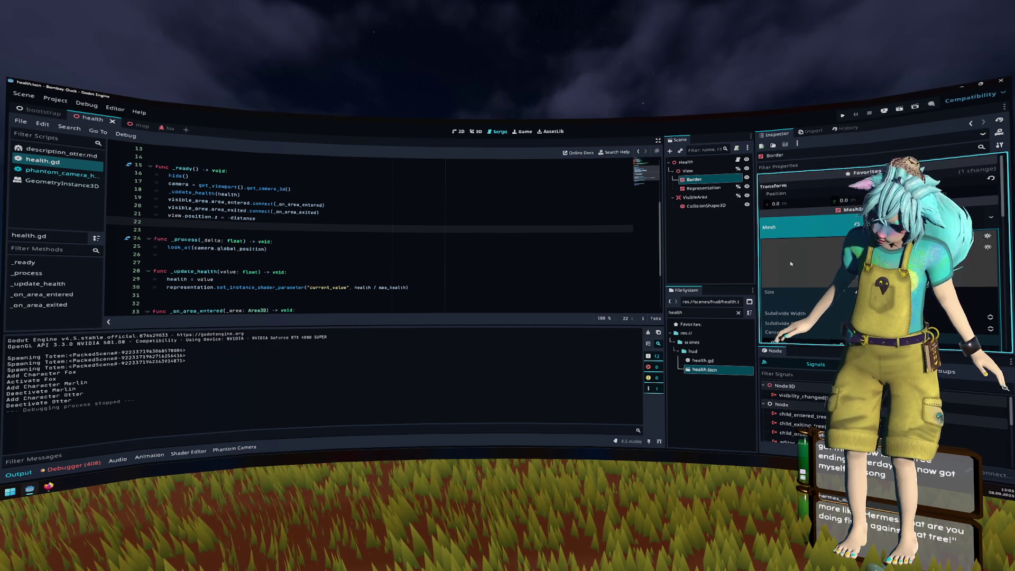
key("Return")
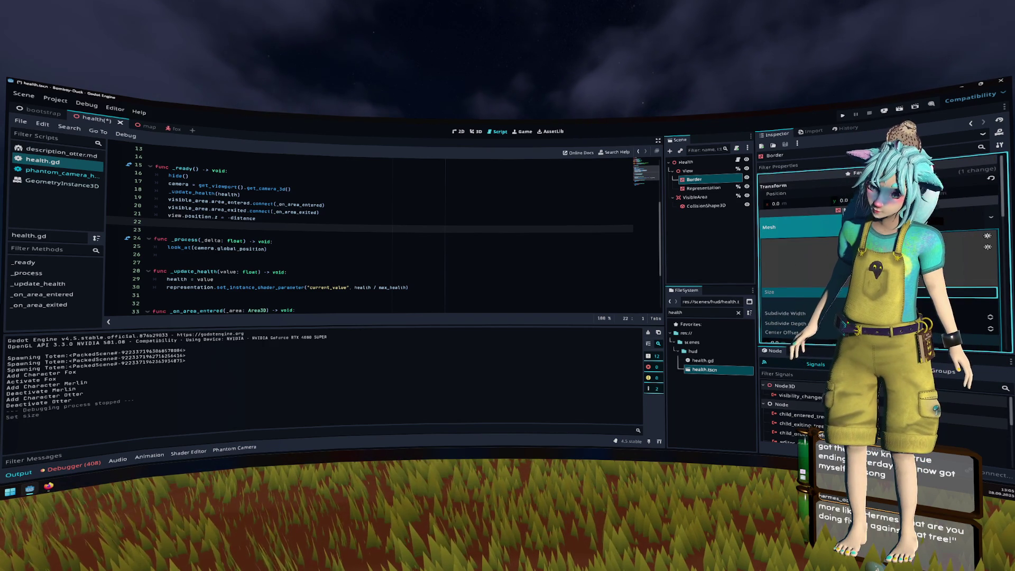
left_click(826, 230)
Select the Representation node, save the health scene, and launch the game
left_click(704, 188)
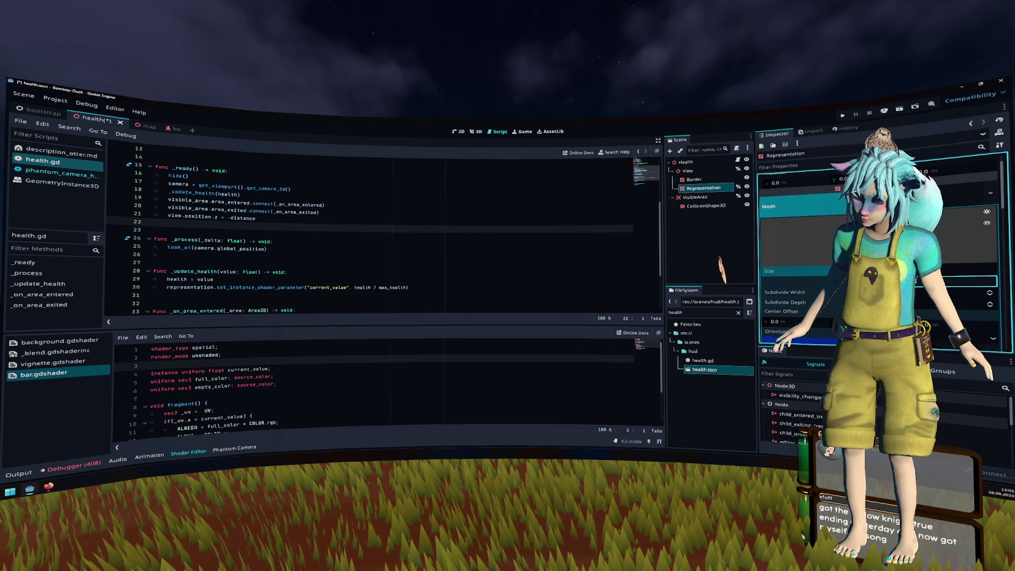
key("ctrl+s")
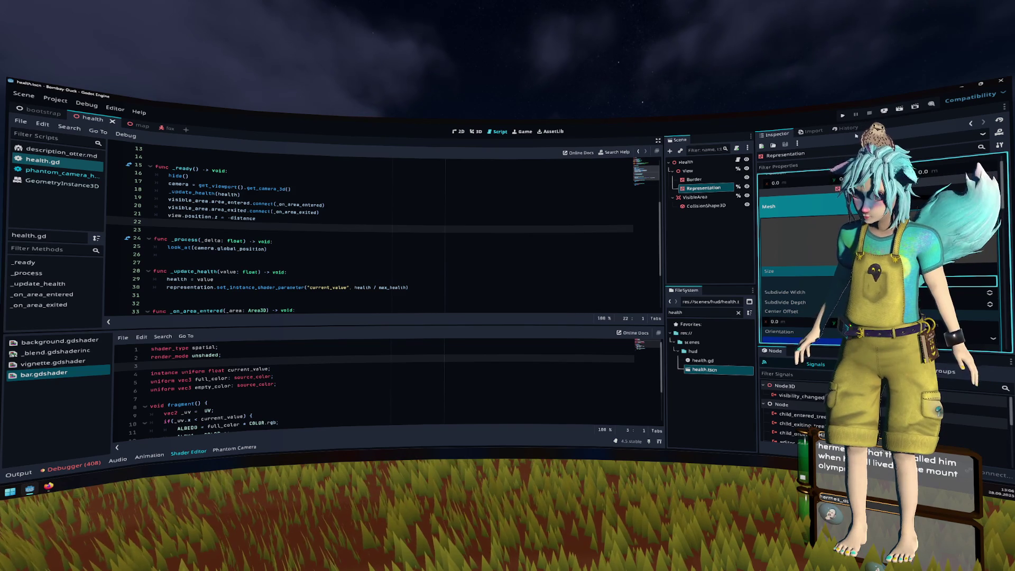
left_click(842, 116)
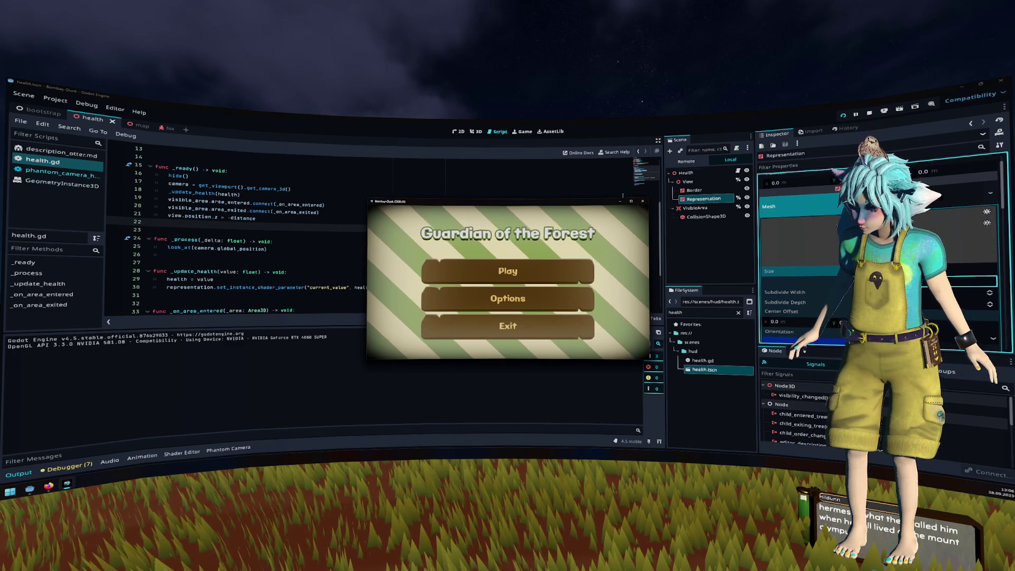
Start playing, walk the fox up to the blue box, then stop the game with F8
left_click(498, 270)
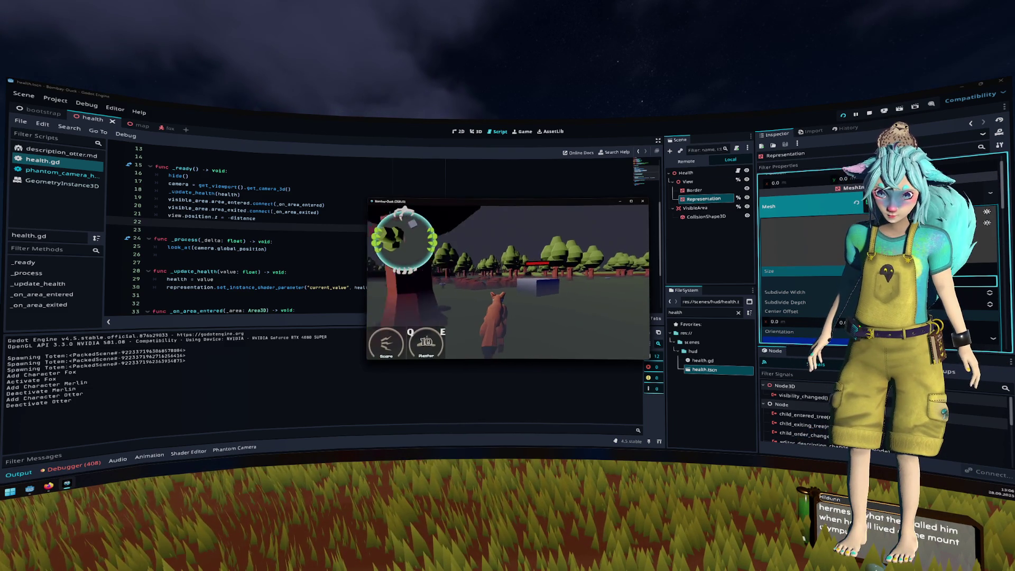
key("w")
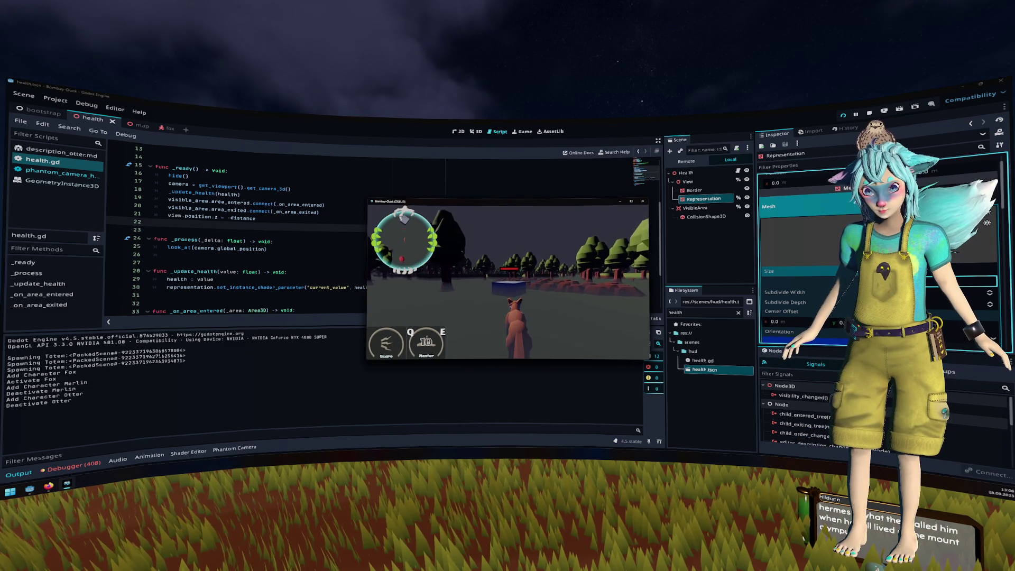
key("w")
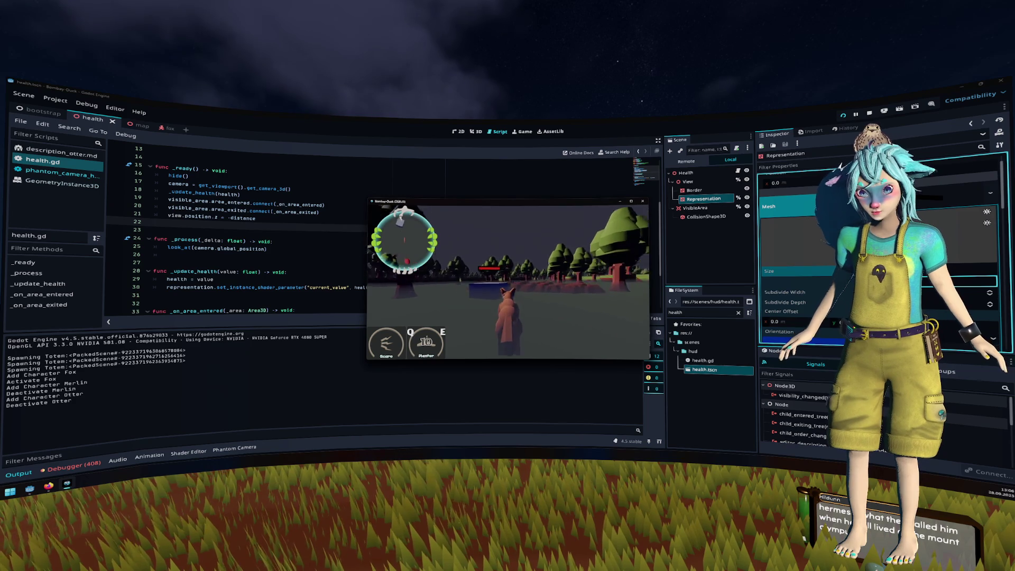
key("w")
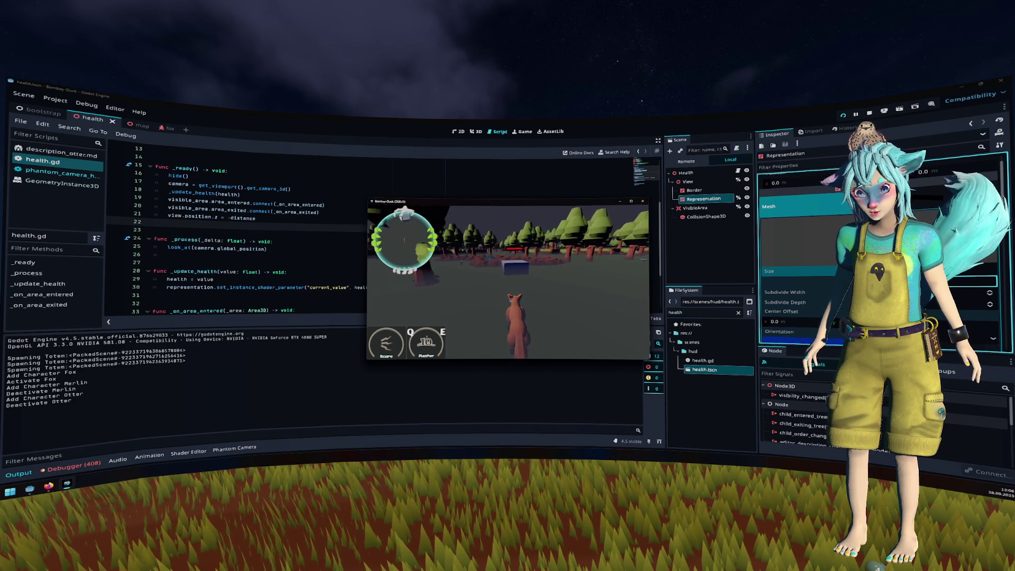
key("w")
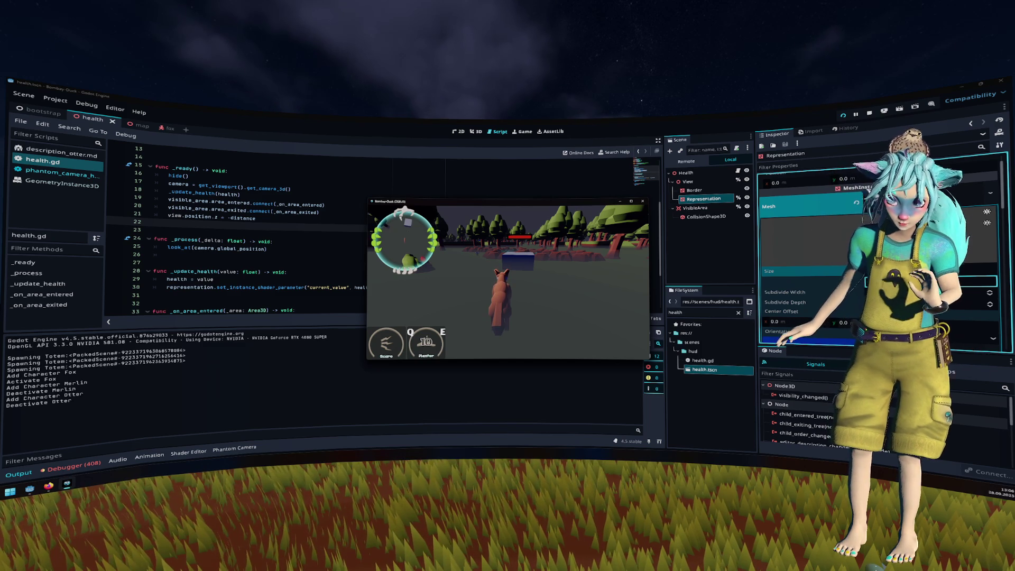
key("F8")
left_click(531, 242)
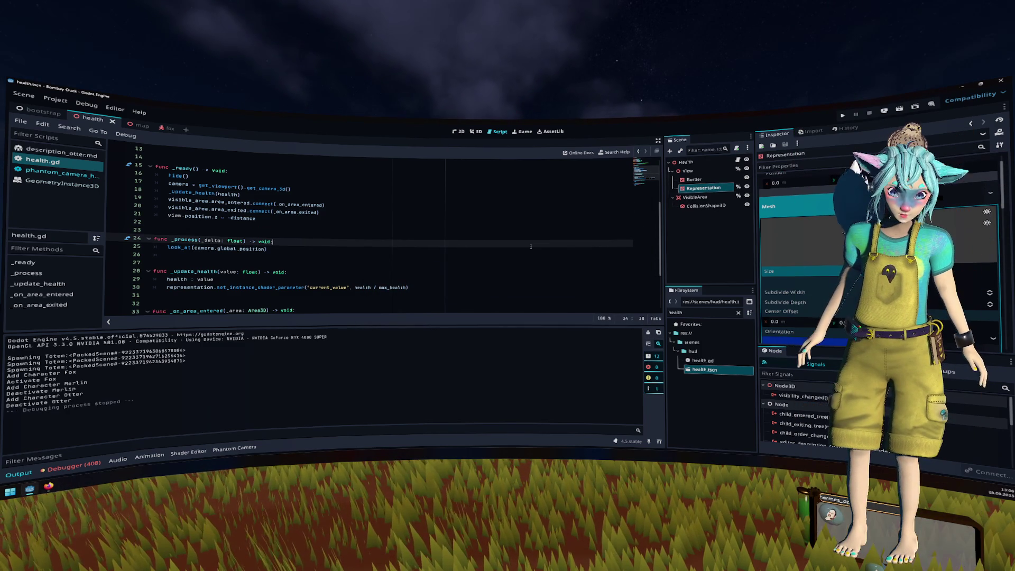
Select the Health root node, scroll health.gd to the top, then switch to Rider's commit view
left_click(690, 162)
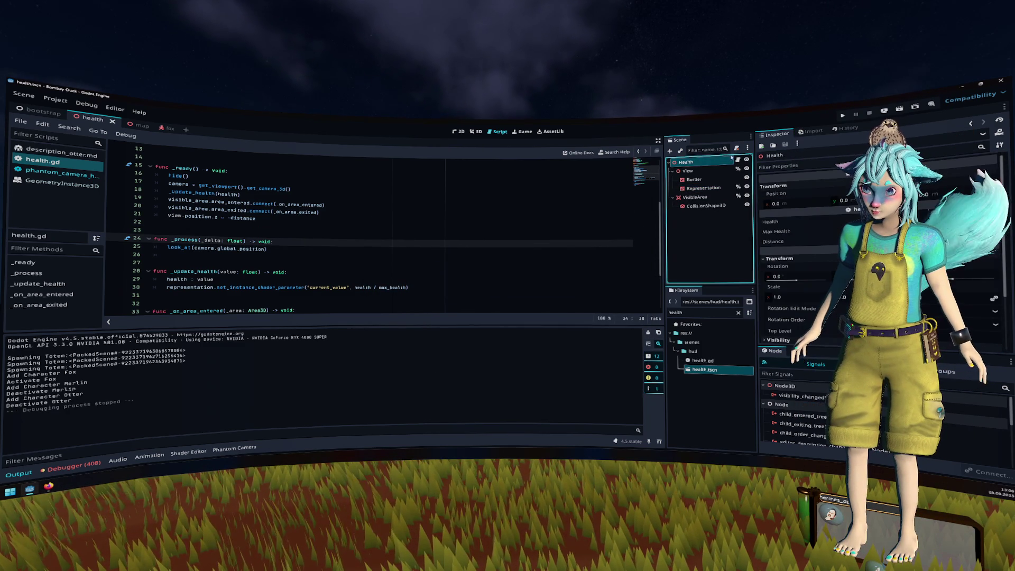
left_click(444, 249)
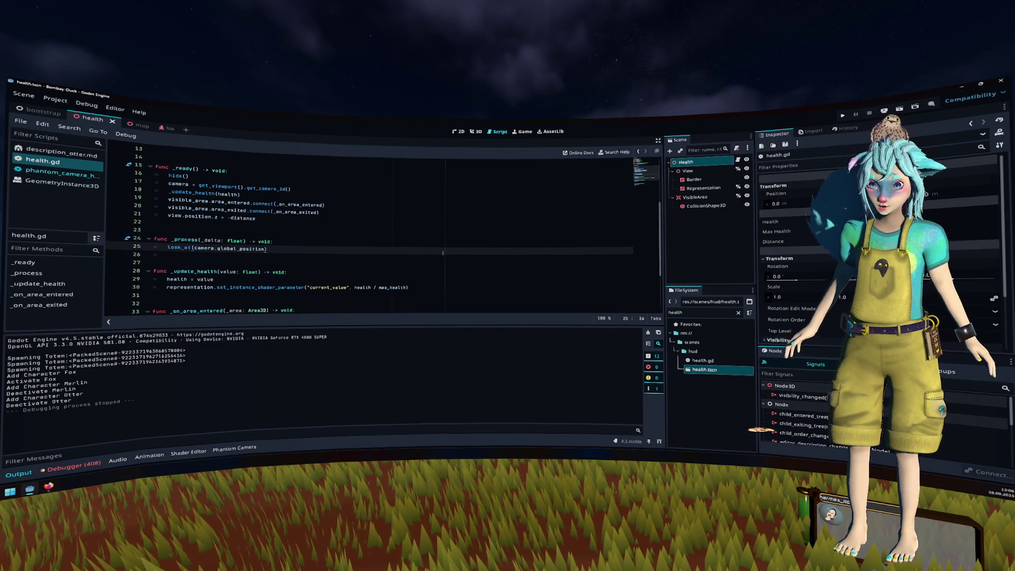
scroll(450, 227, "up", 4)
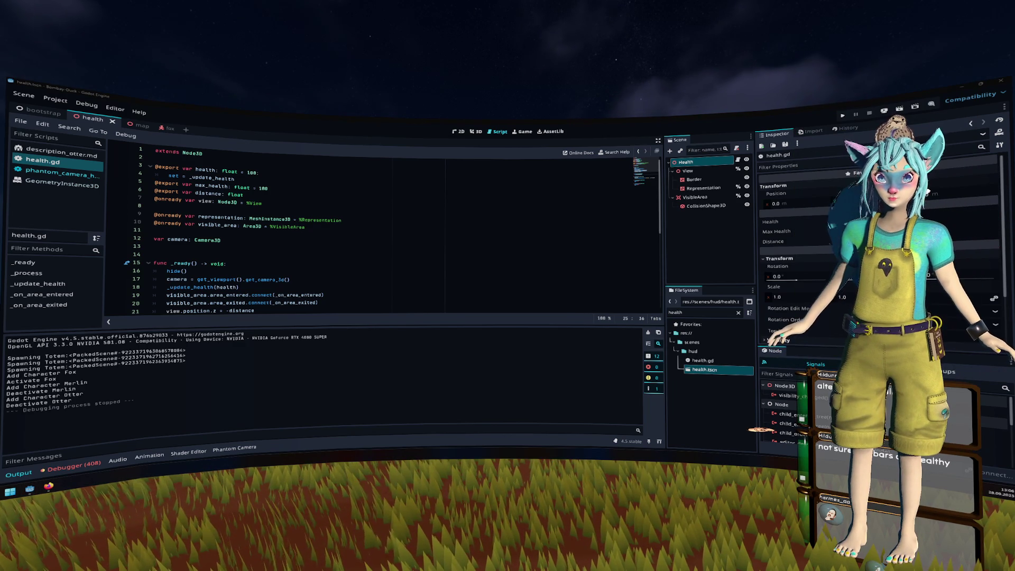
key("alt+Tab")
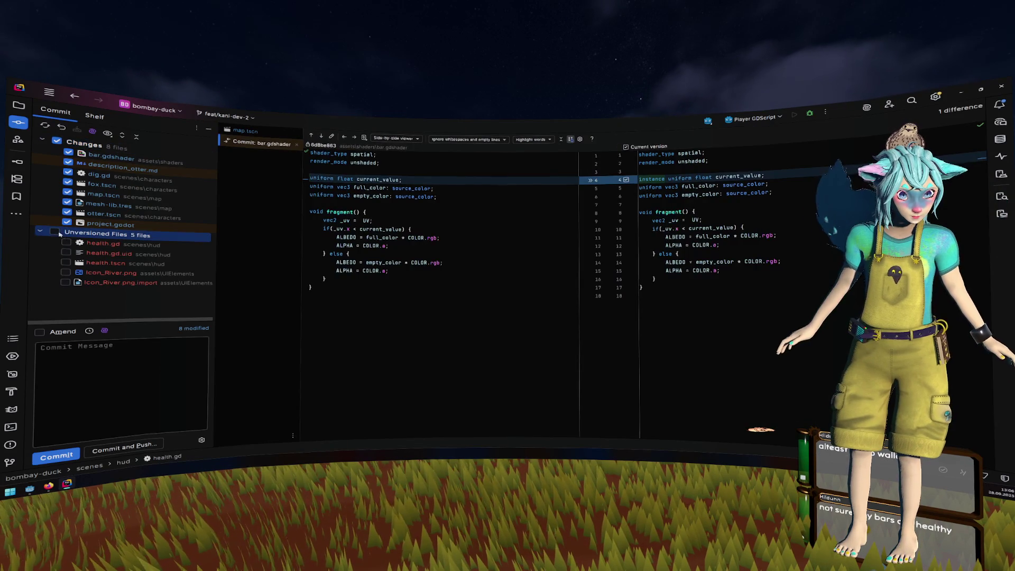
Include all changed files with message 'feat: add health bar' and review the project.godot diff
left_click(135, 399)
type("feat: add health bar")
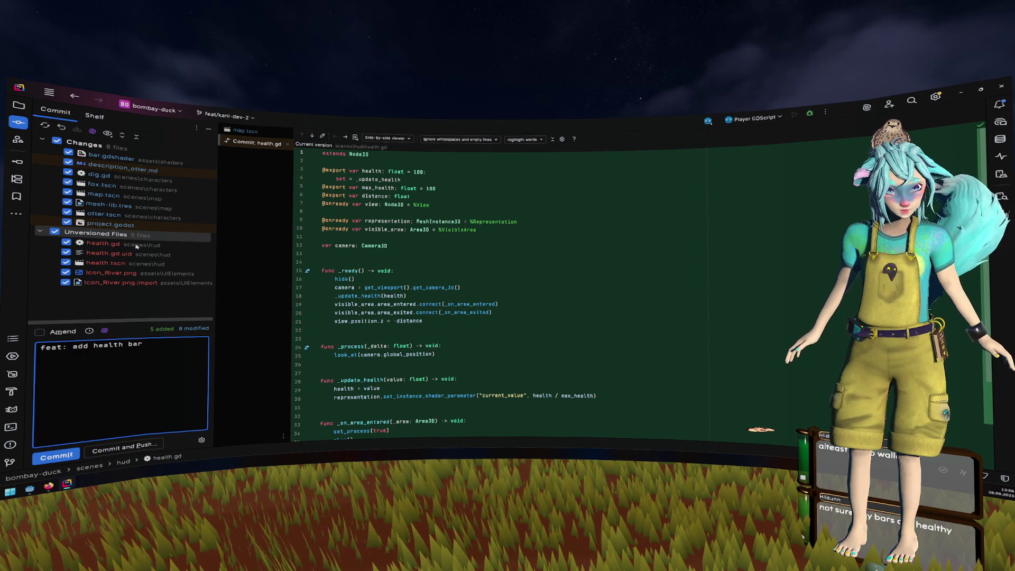
left_click(110, 224)
key("Down")
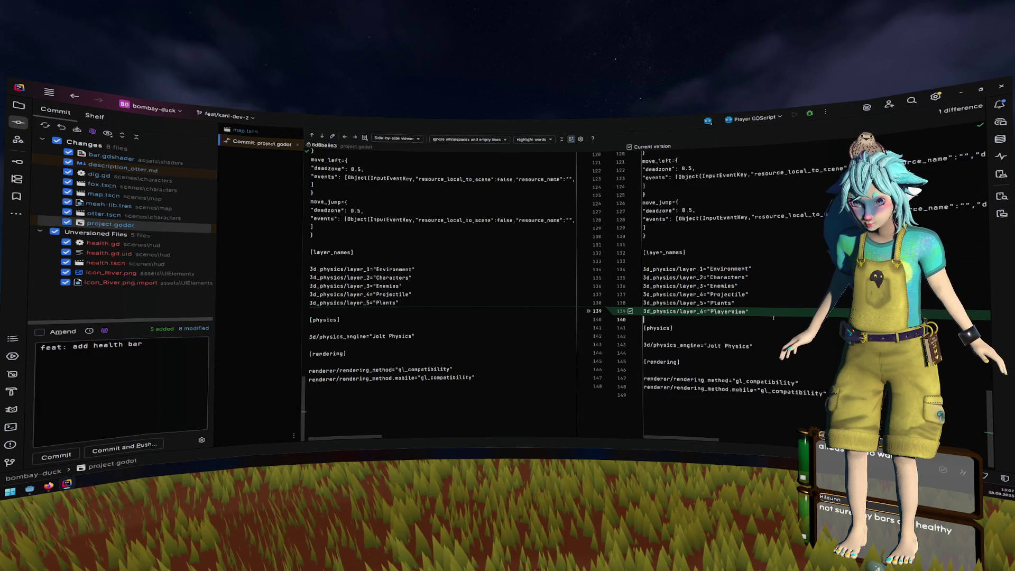
key("shift+Up")
key("shift+Up")
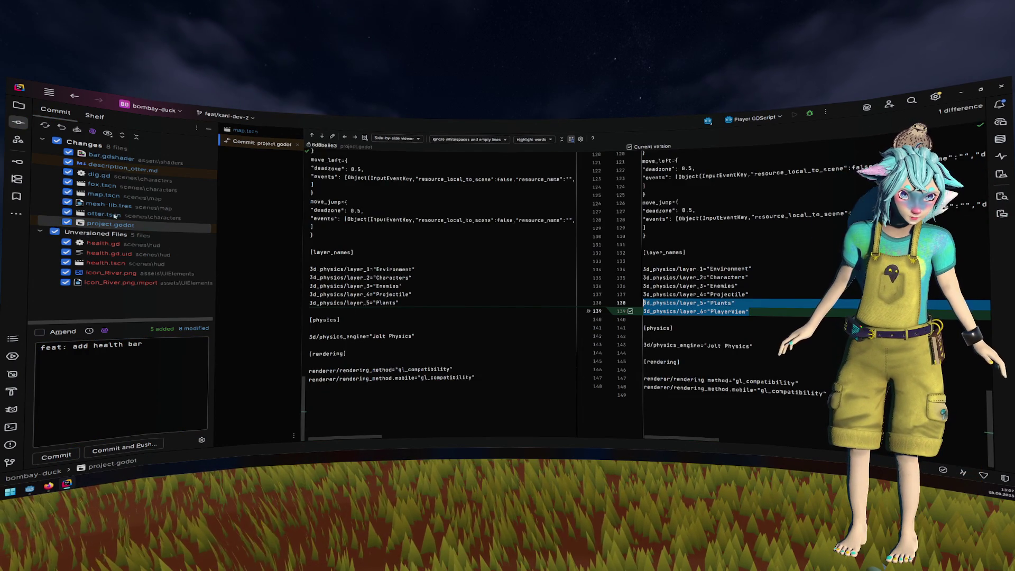
Review mesh-lib.tres, exclude it from the commit, and return to Godot
left_click(118, 206)
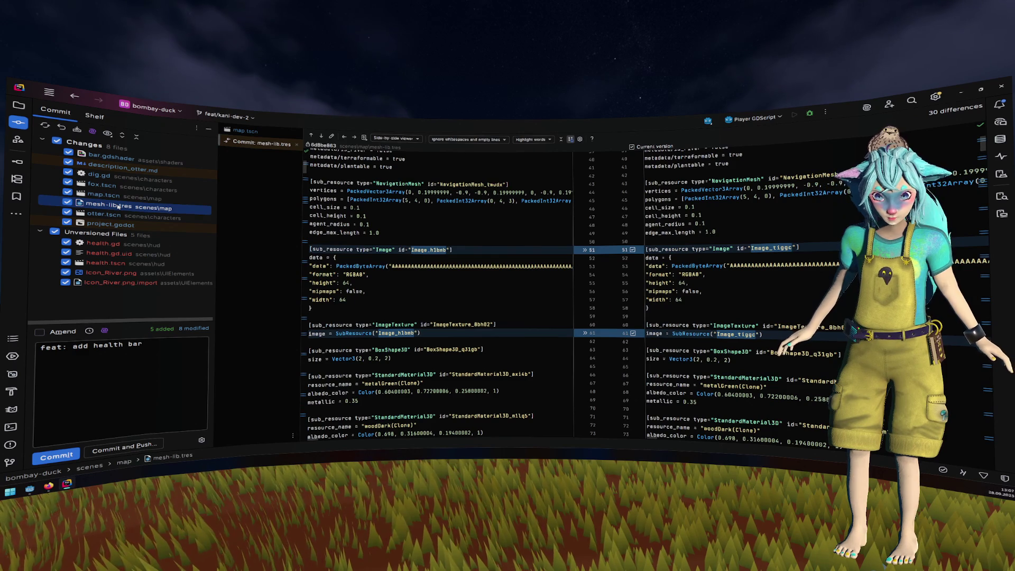
left_click(66, 204)
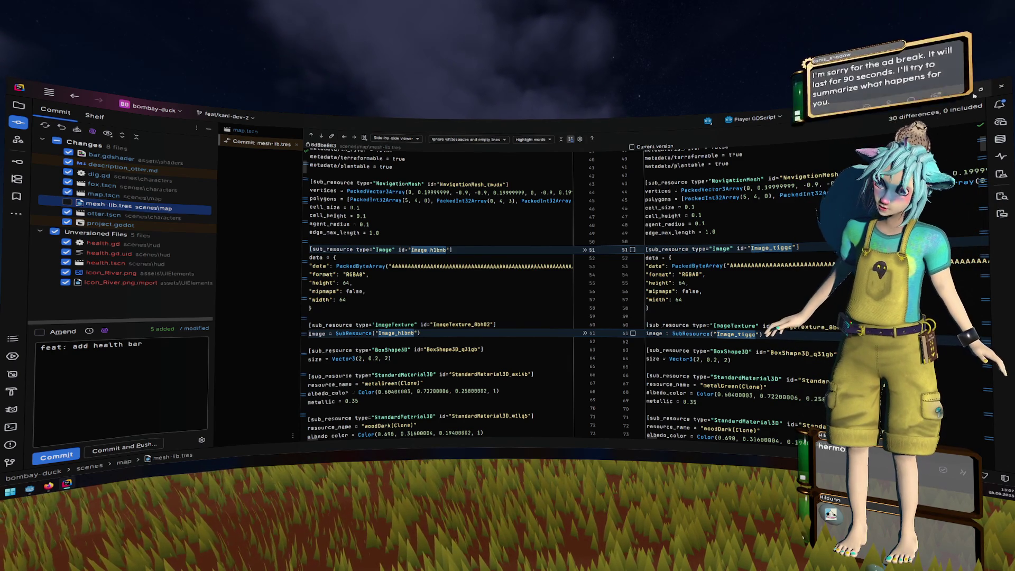
key("alt+Tab")
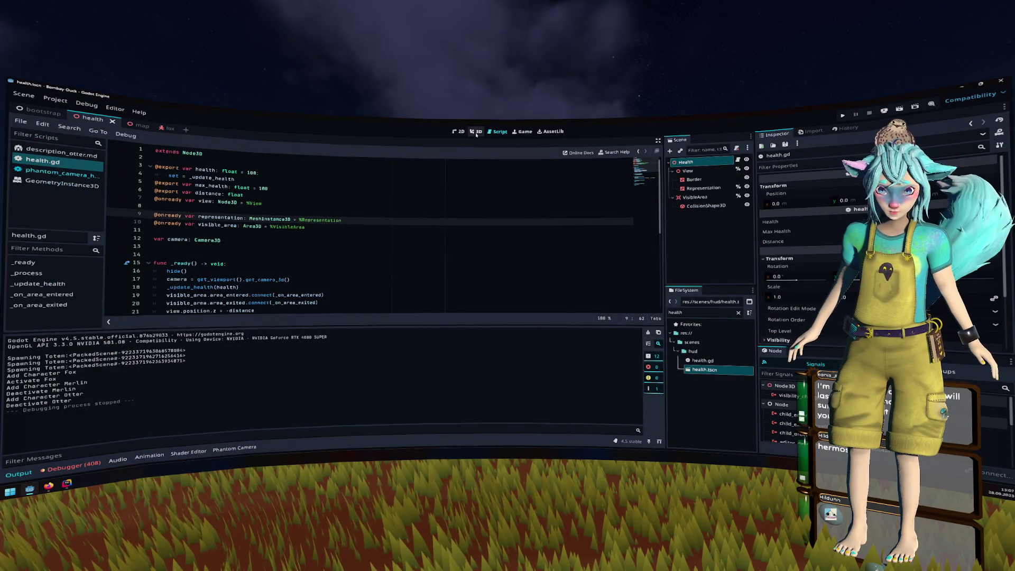
Switch to the Health scene's 3D view with Ctrl+F2
key("ctrl+F2")
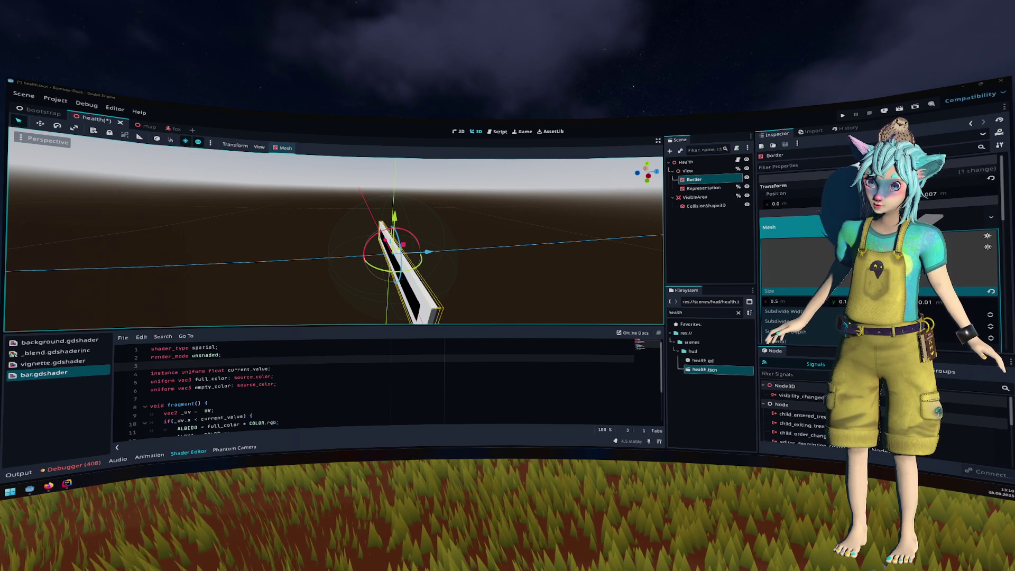
Assign a new StandardMaterial3D to the Border mesh's Material slot and expand its settings
scroll(793, 238, "down", 5)
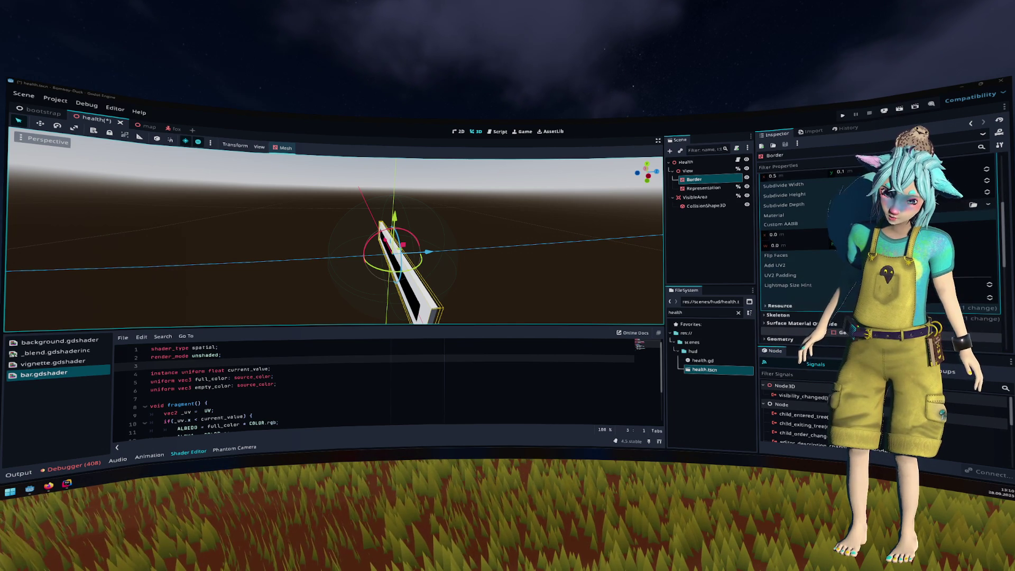
scroll(793, 238, "up", 2)
left_click(989, 228)
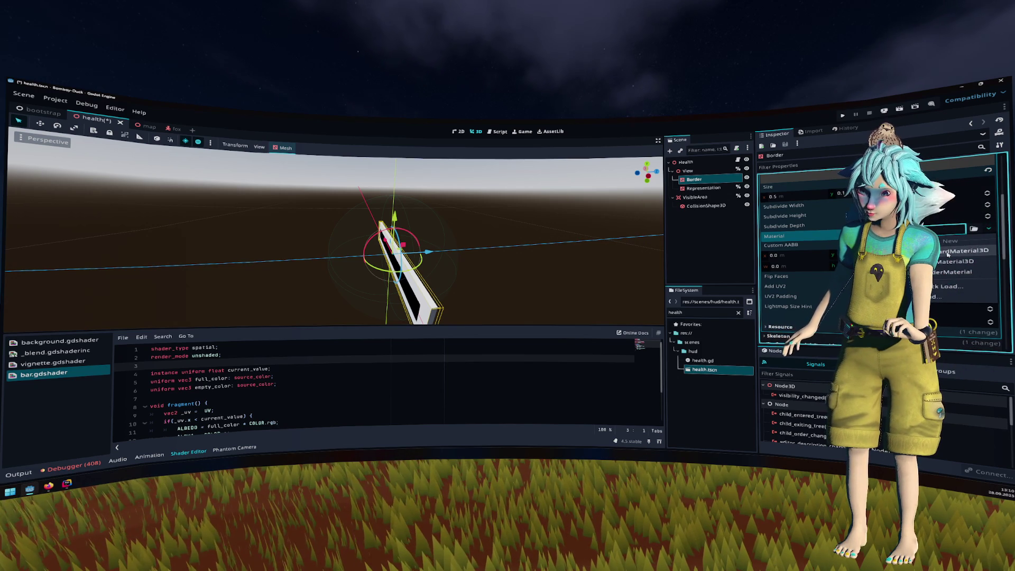
left_click(948, 253)
left_click(899, 235)
scroll(839, 231, "down", 2)
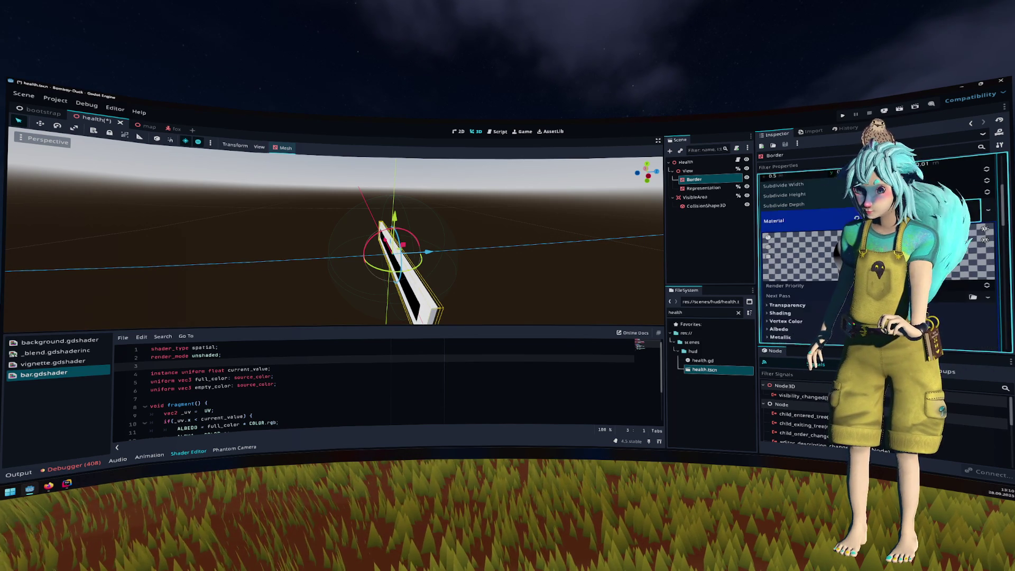
mouse_move(835, 227)
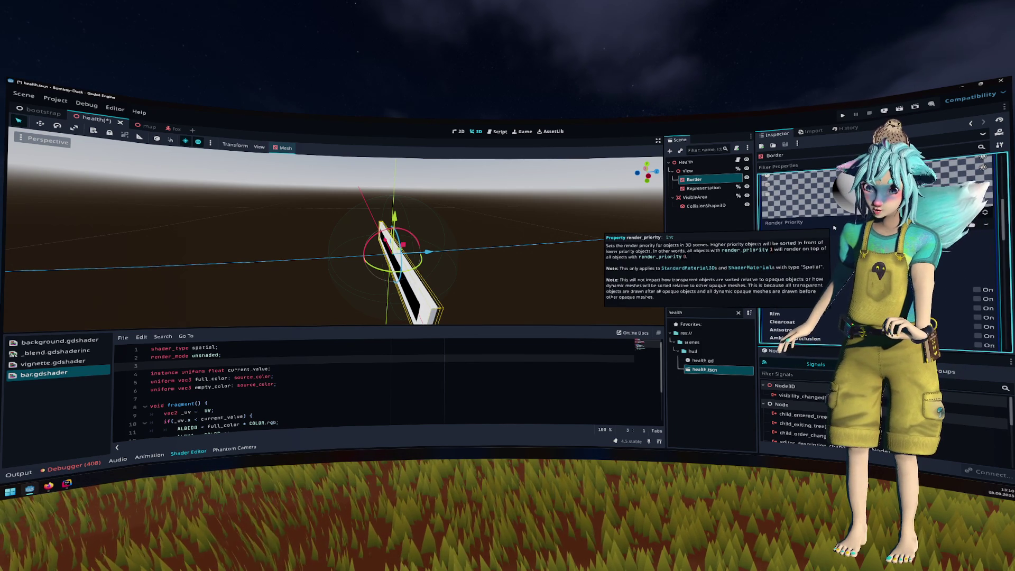